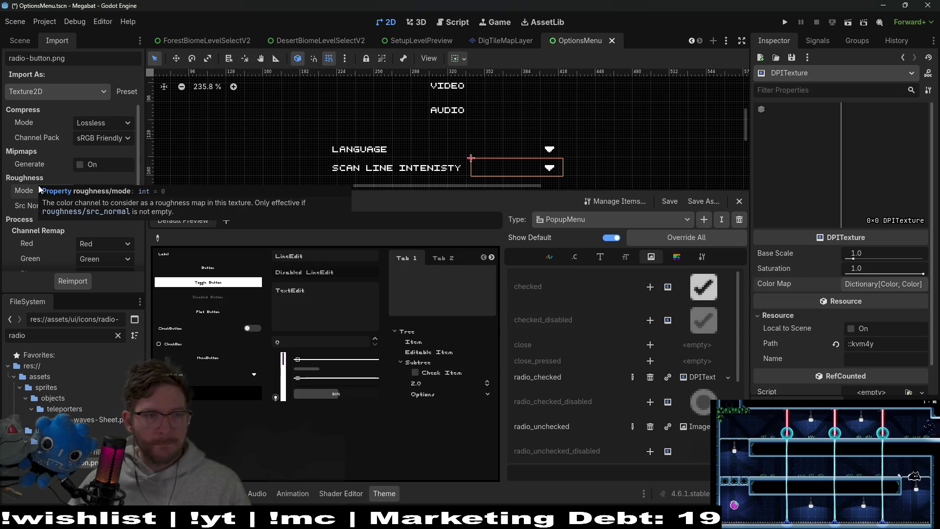
Confirm radio-button.png offers only Texture2D as its import type, then bring up Aseprite's File menu.
scroll(33, 249, "down", 5)
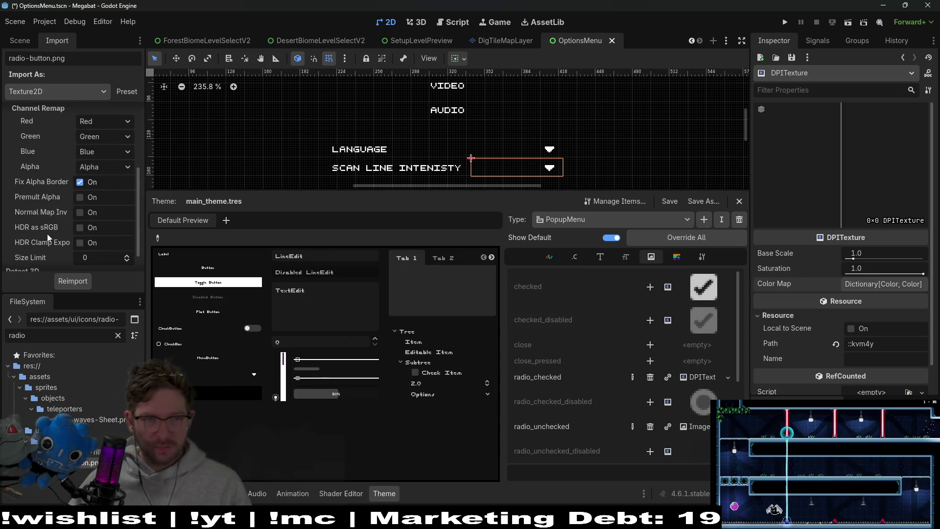
scroll(51, 241, "down", 1)
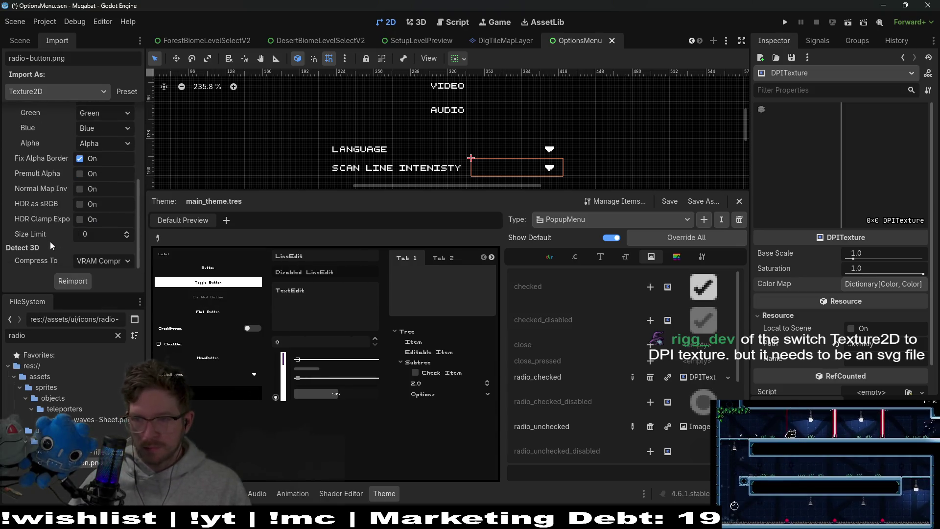
scroll(50, 242, "up", 6)
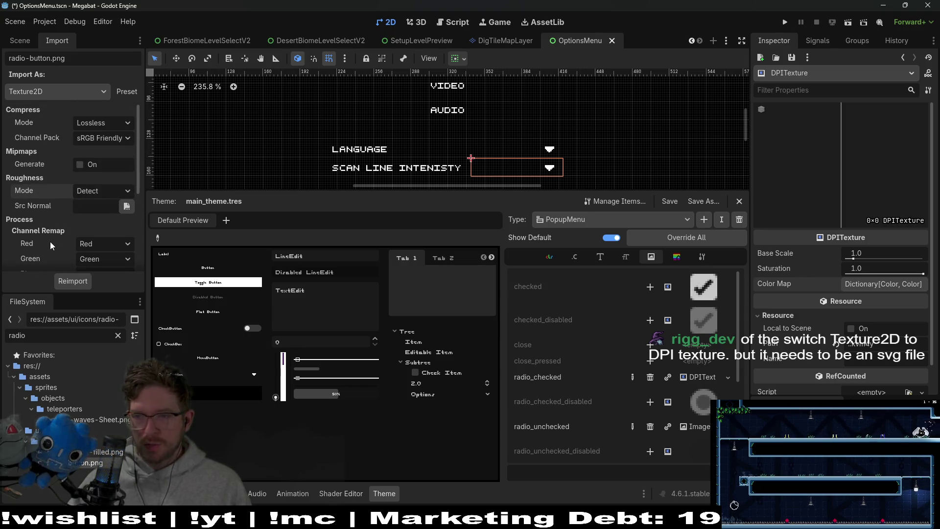
left_click(85, 93)
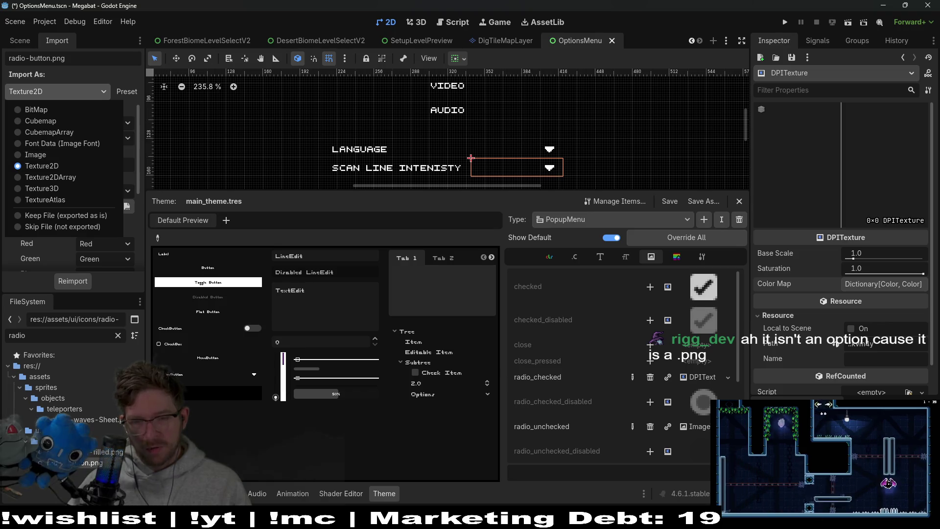
key("alt+Tab")
left_click(10, 16)
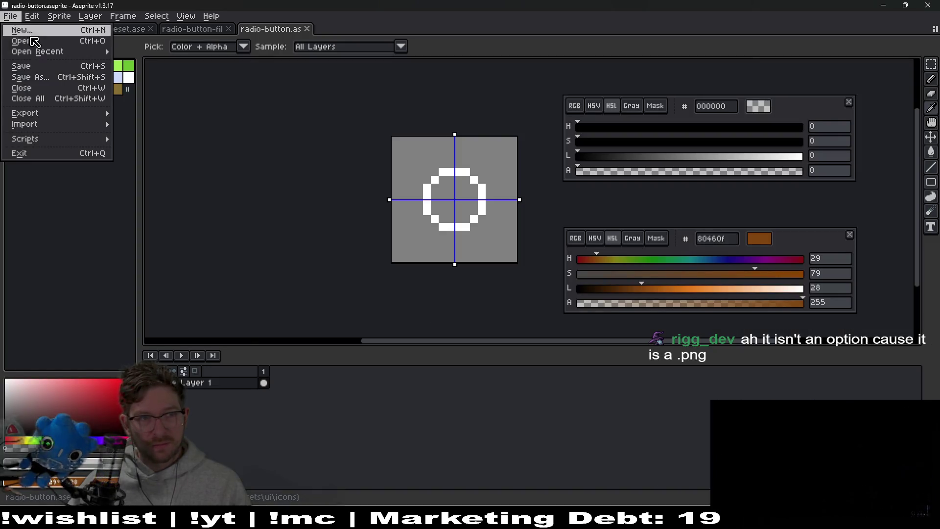
Export the radio button sprite as radio-button.svg at pixel scale 1.
mouse_move(52, 113)
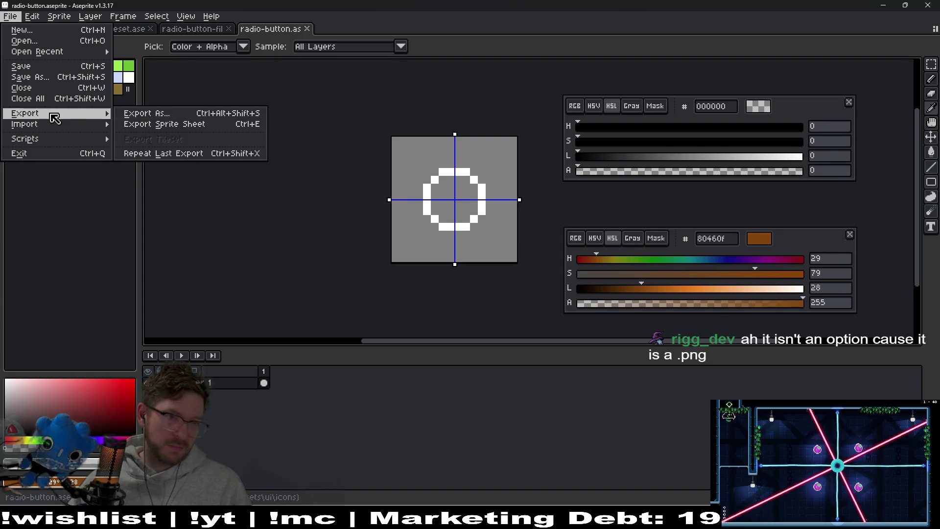
left_click(152, 117)
left_click(890, 93)
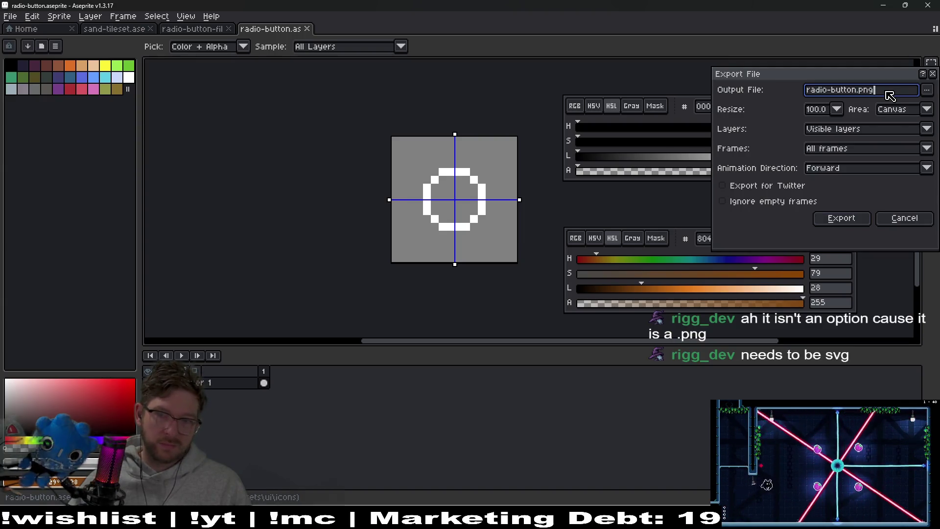
key("BackSpace")
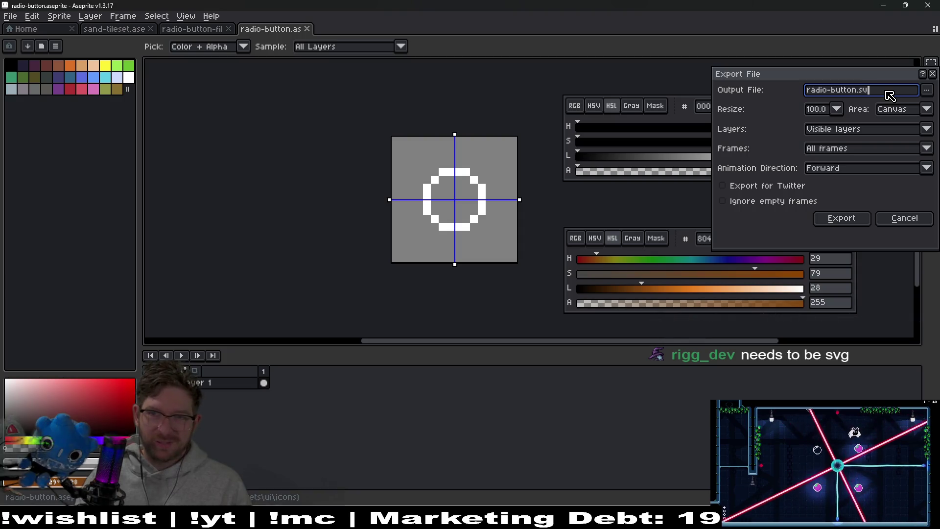
type("svg")
left_click(843, 215)
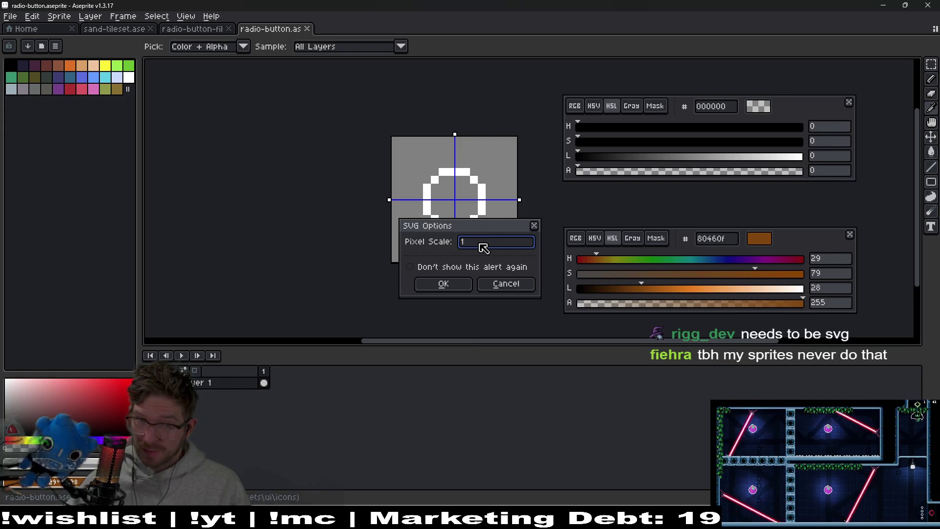
left_click(462, 288)
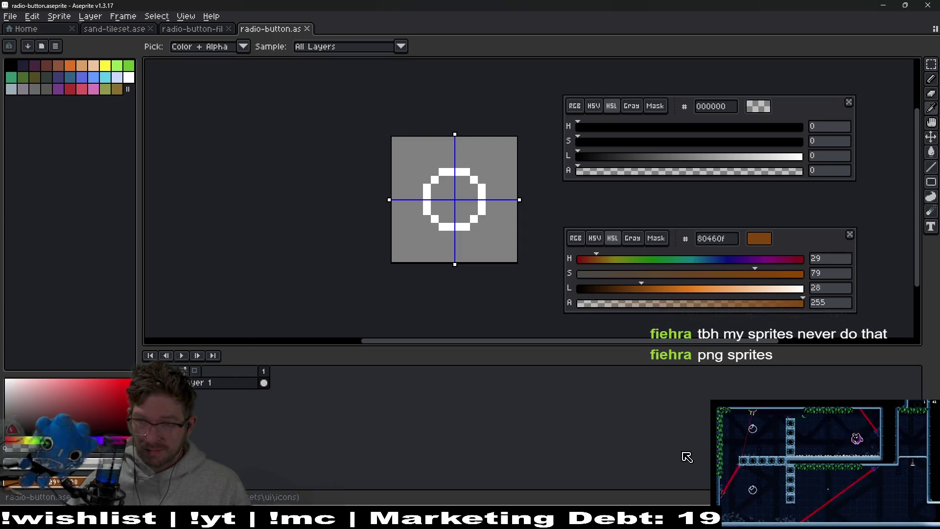
key("alt+Tab")
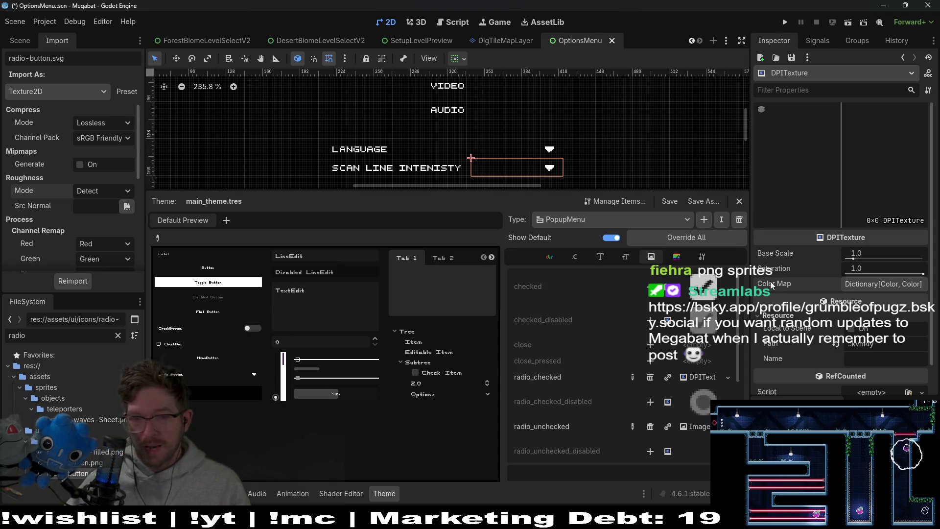
Keep radio-button.svg's compression mode on Lossless after glancing at its signals.
left_click(817, 40)
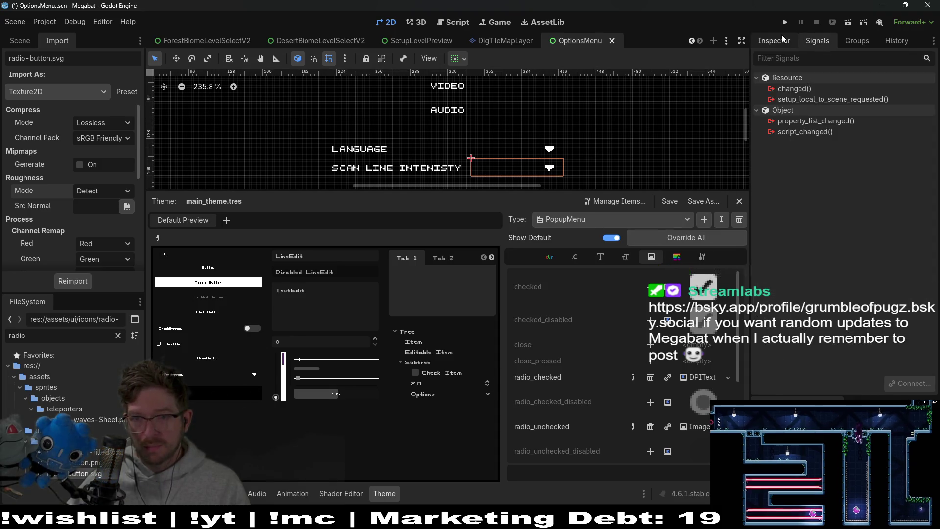
left_click(782, 39)
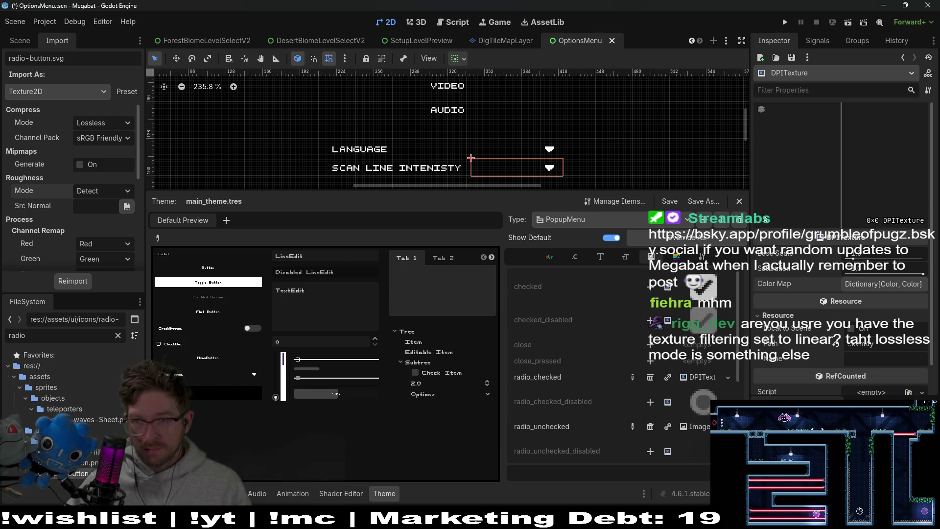
left_click(108, 123)
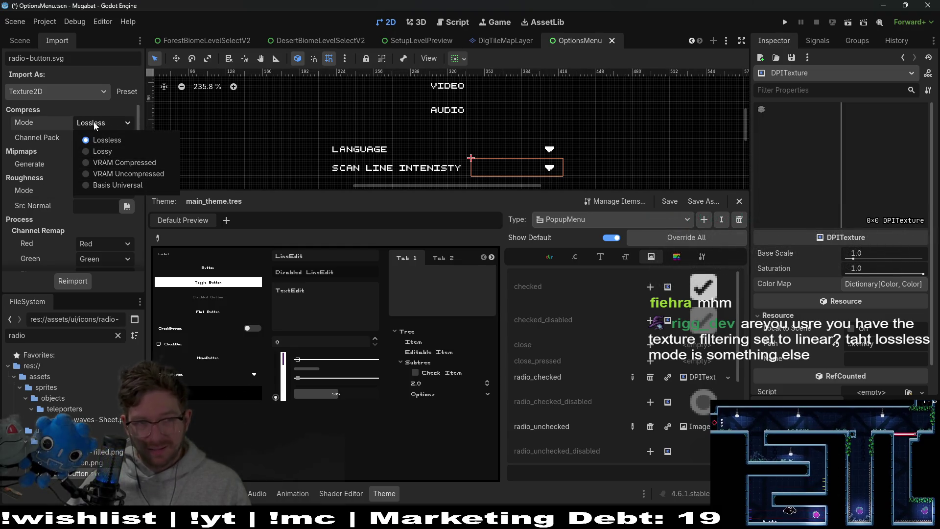
left_click(95, 124)
Keep radio-button-filled.png's compression mode on Lossless too.
left_click(108, 453)
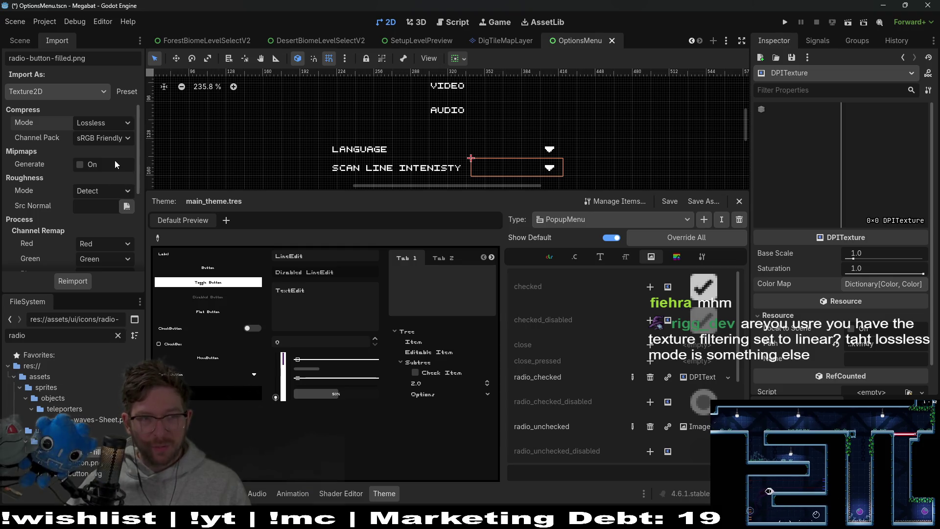
left_click(105, 123)
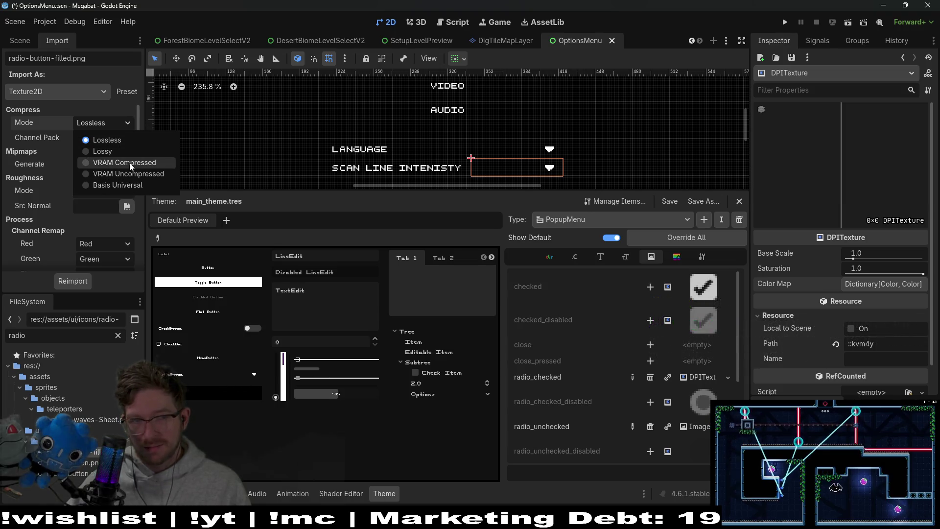
left_click(26, 121)
mouse_move(30, 123)
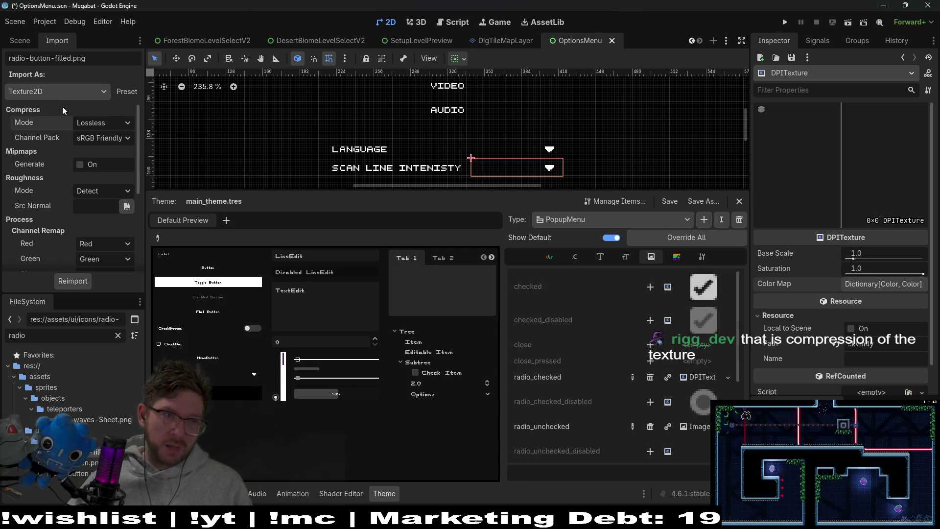
scroll(90, 158, "down", 3)
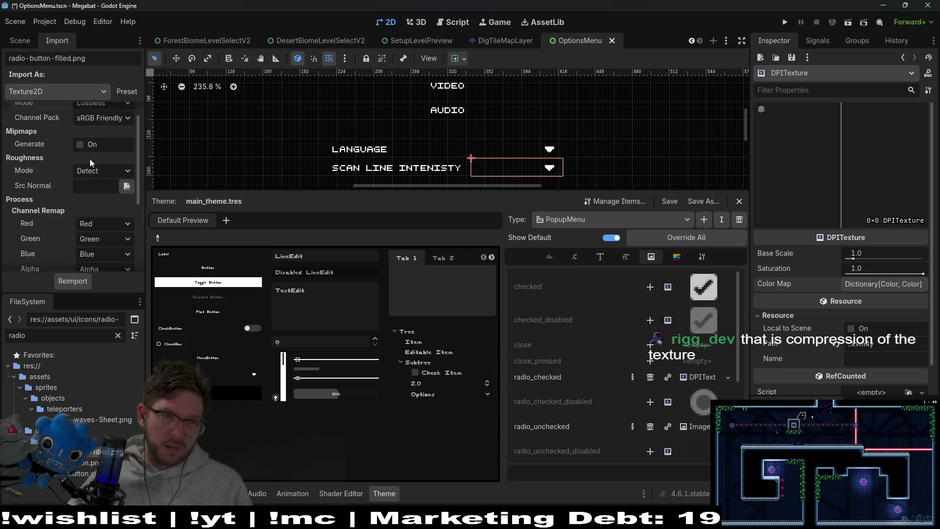
scroll(90, 159, "up", 3)
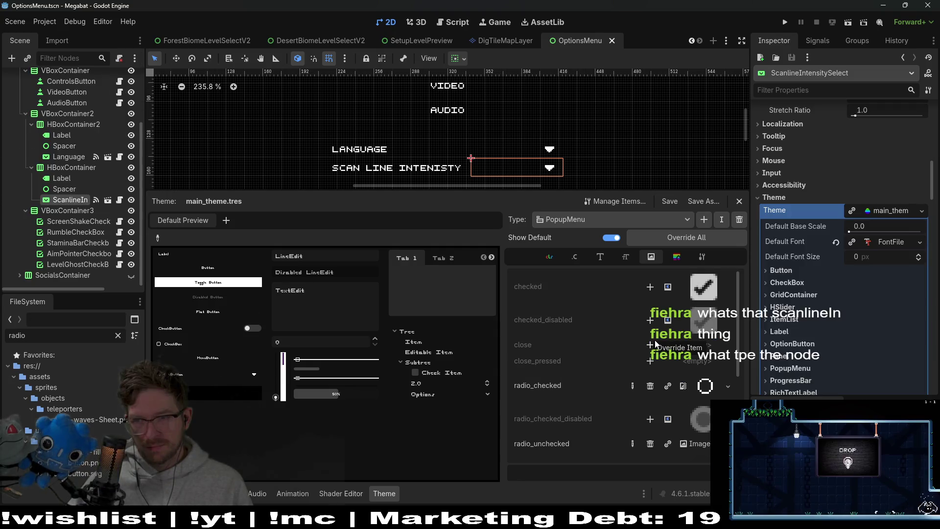
Select ScanlineIntensitySelect and list main_theme's PopupMenu style boxes, including hover, panel and separator.
left_click(78, 179)
left_click(73, 199)
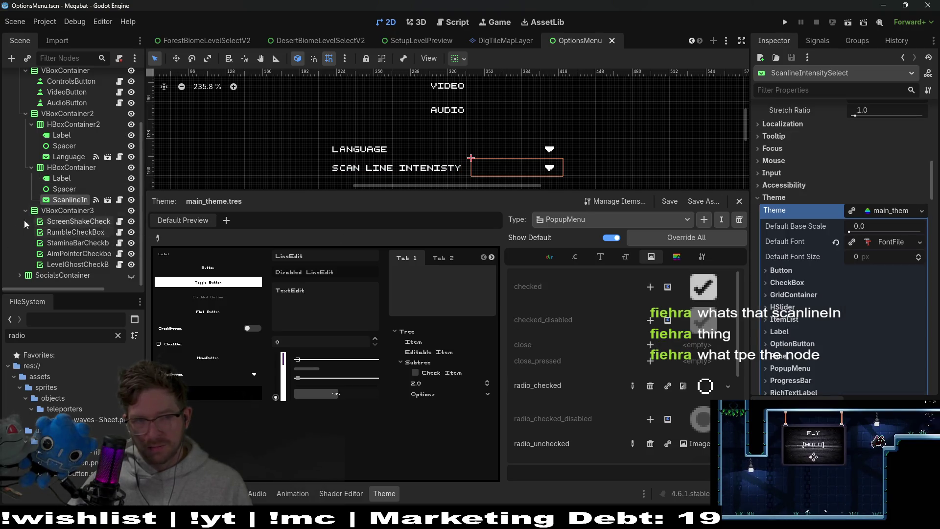
left_click(577, 221)
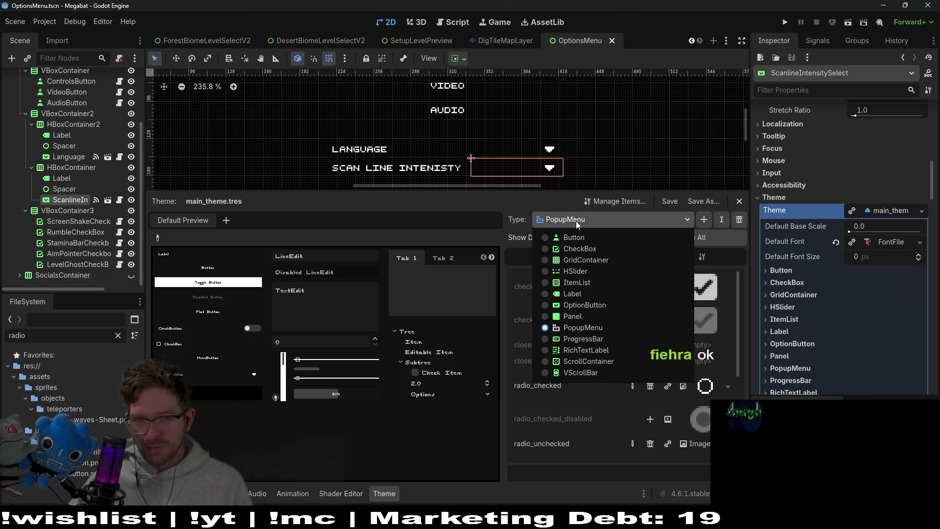
left_click(576, 222)
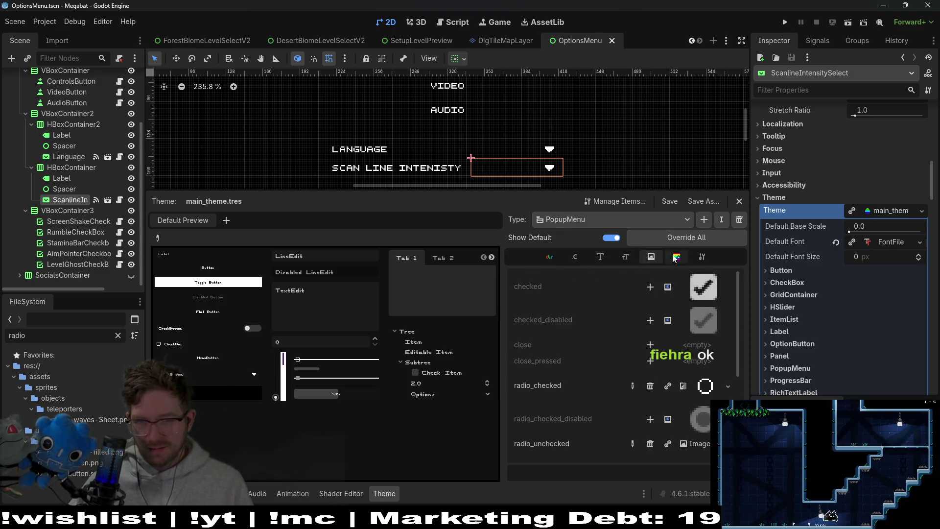
left_click(686, 258)
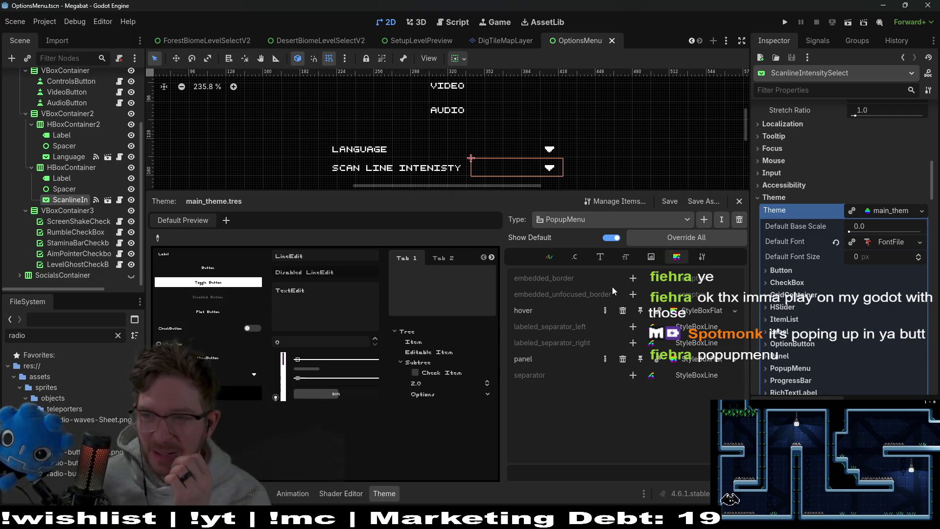
Review main_theme's PopupMenu icons, font sizes and constants, then switch to Steam.
left_click(689, 221)
left_click(702, 223)
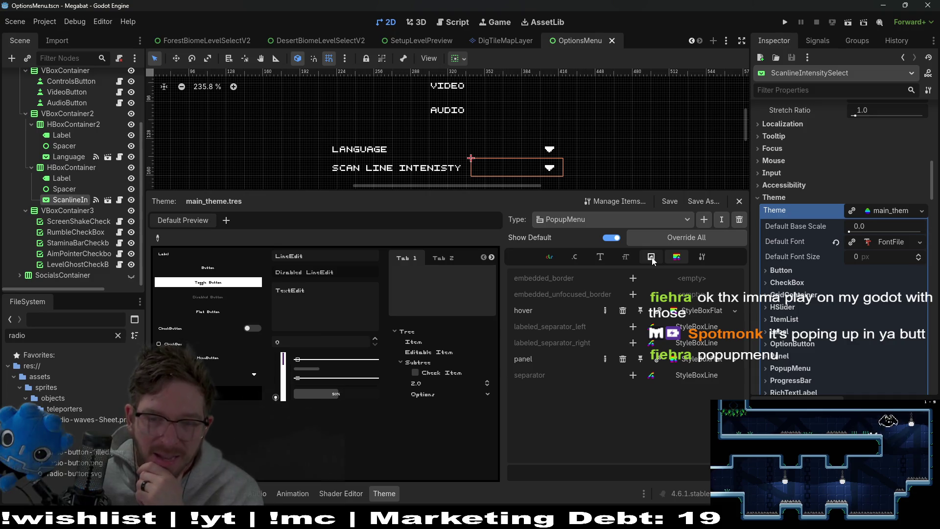
left_click(652, 258)
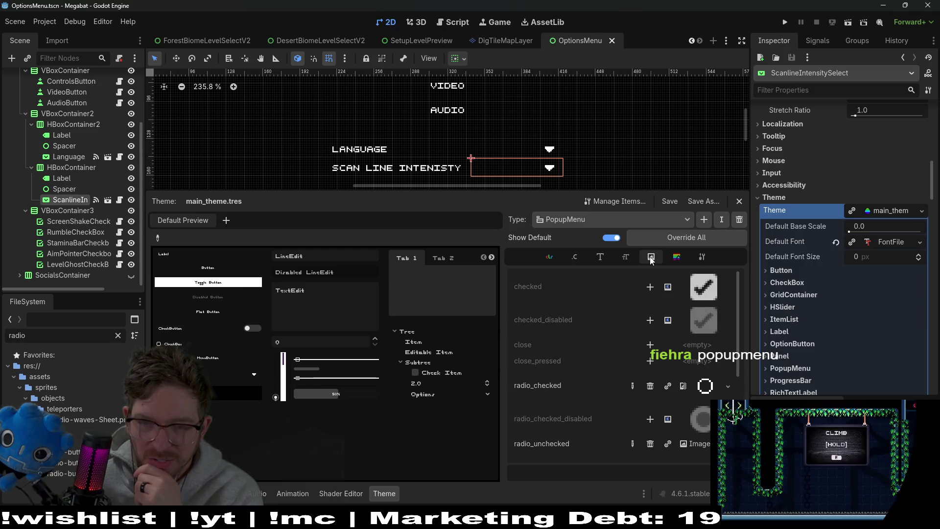
left_click(626, 258)
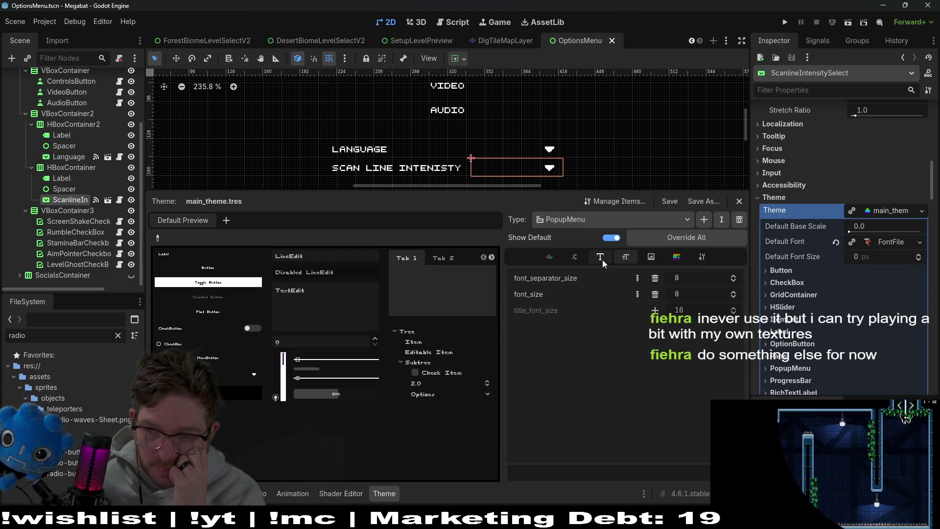
left_click(575, 257)
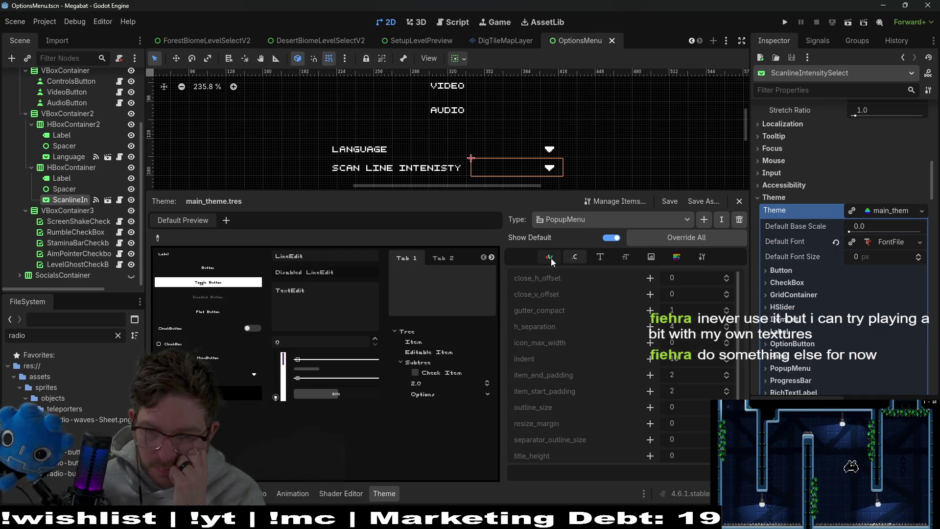
scroll(641, 313, "down", 1)
scroll(641, 322, "up", 1)
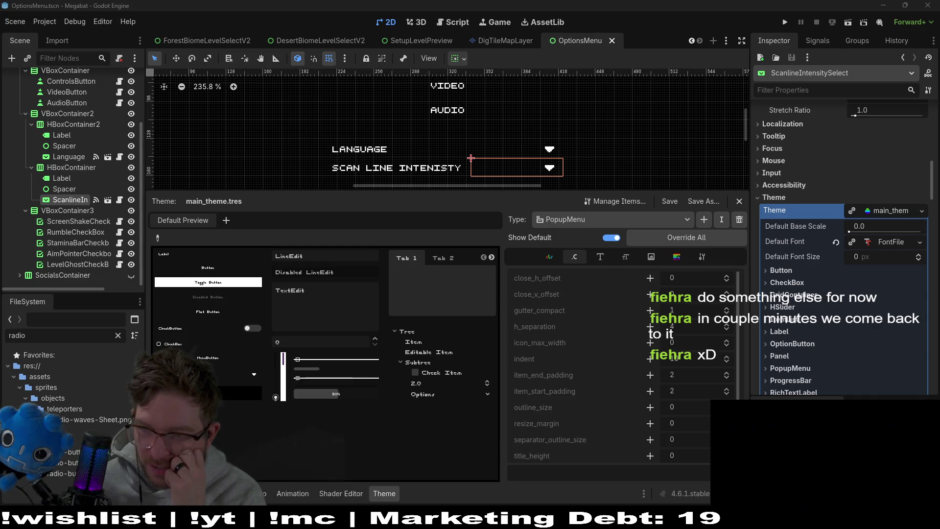
key("alt+Tab")
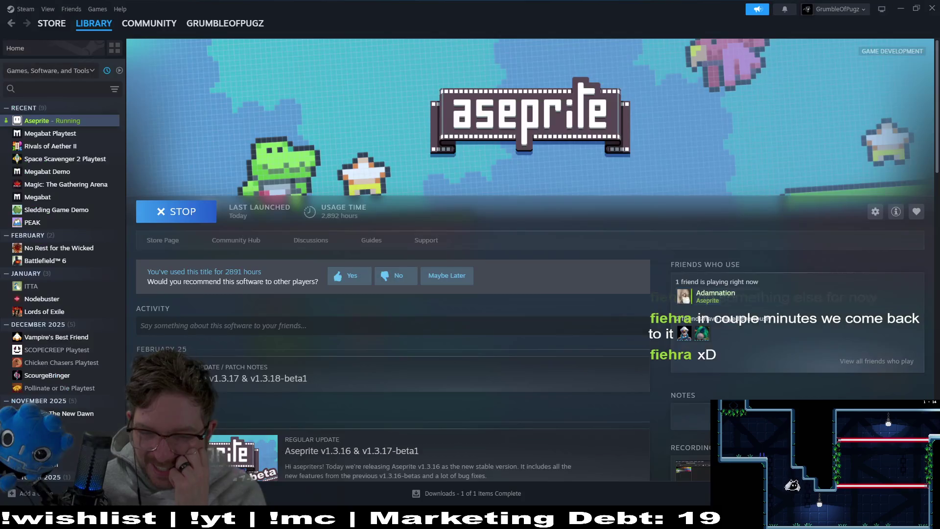
Launch Space Scavenger 2 Playtest from the Steam library.
left_click(65, 159)
left_click(186, 212)
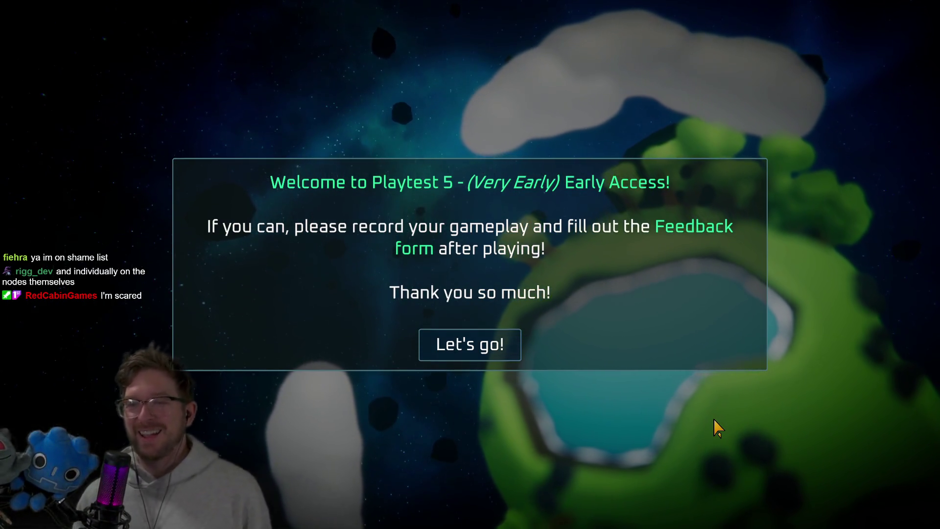
Start a run and look at the Daily Challenge portal without entering it.
key("Return")
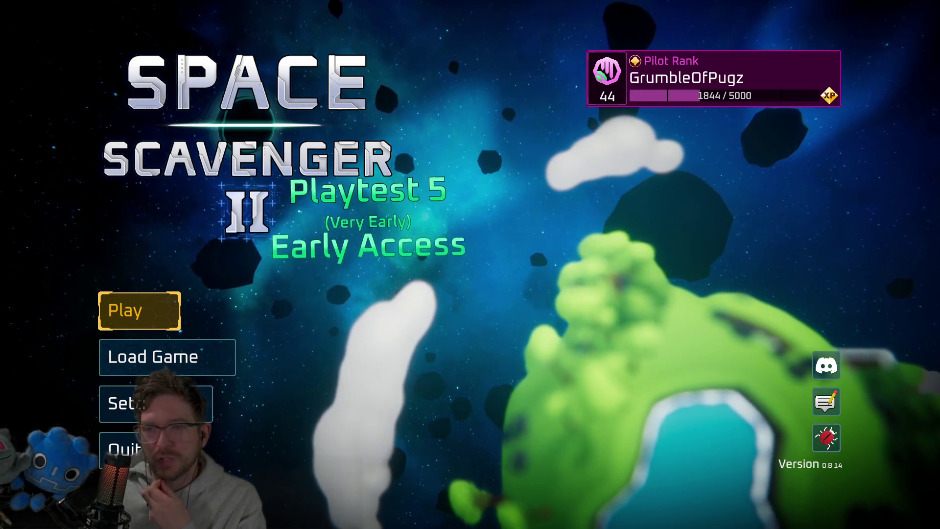
key("Return")
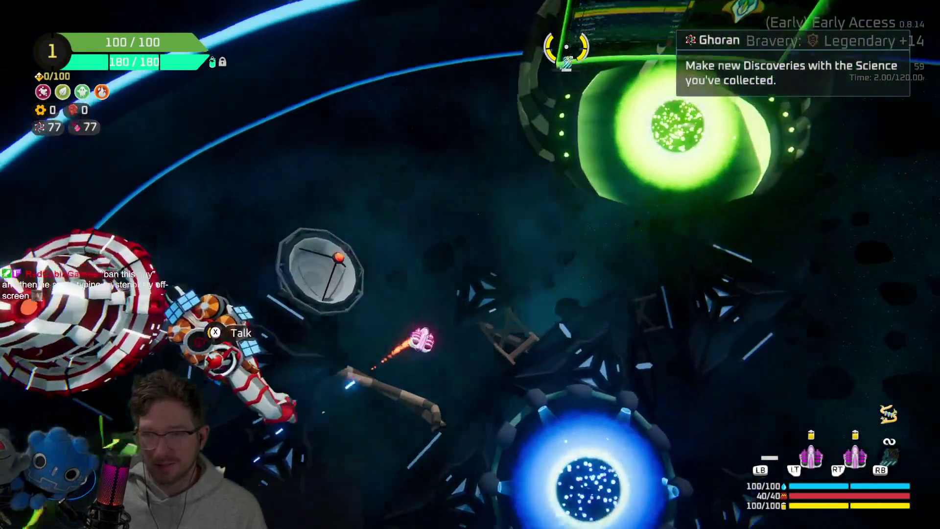
key("w")
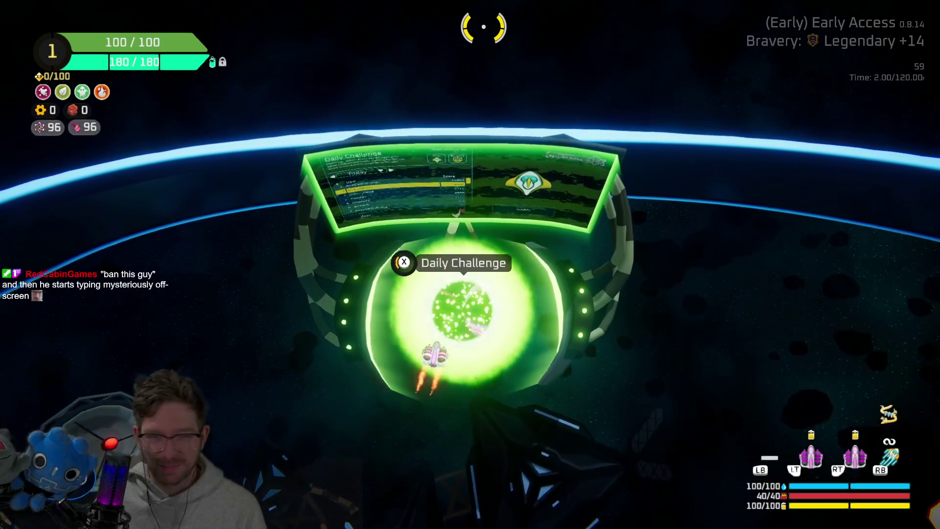
key("e")
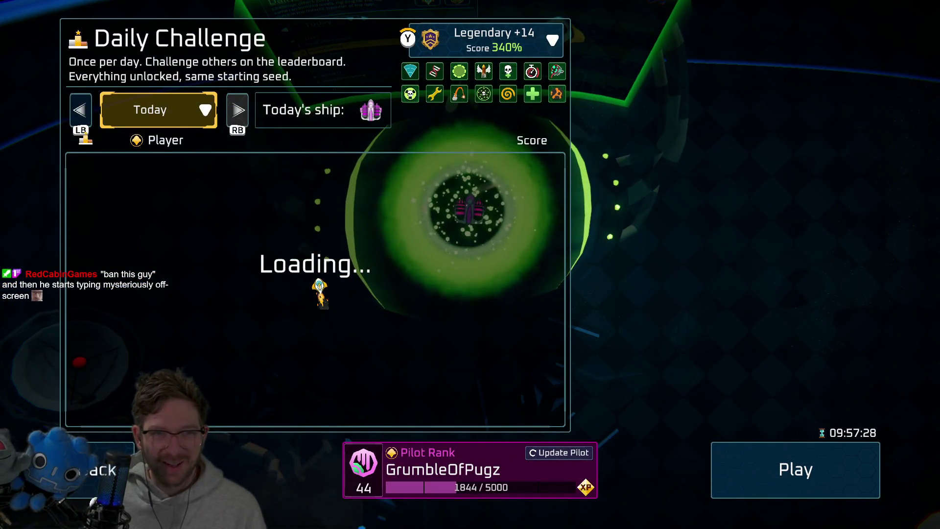
key("Down")
key("Right")
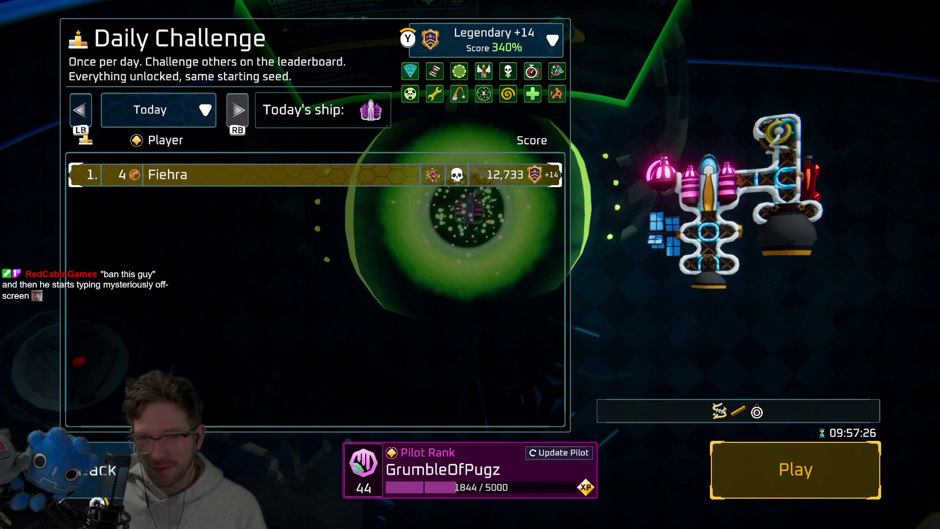
key("Escape")
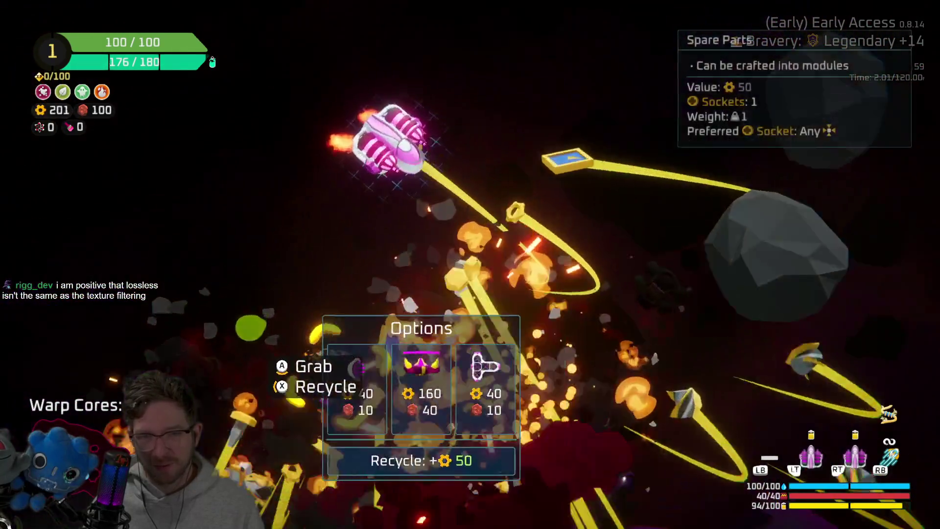
Craft a 40-gold Thruster from spare parts and fit it to the ship.
key("Right")
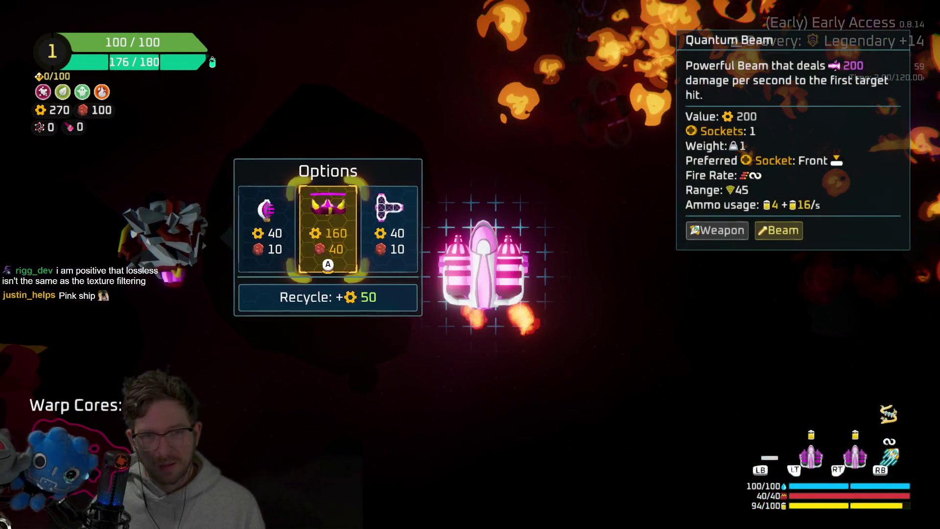
key("Escape")
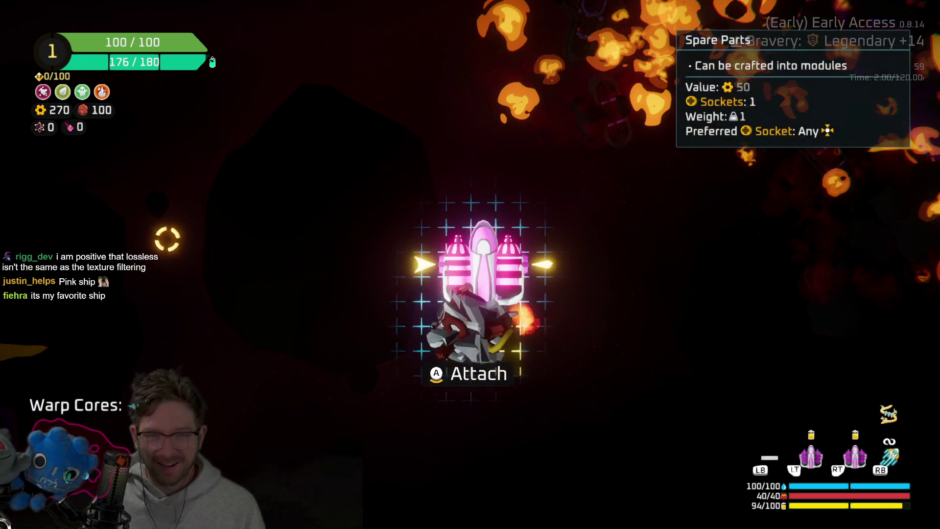
key("Escape")
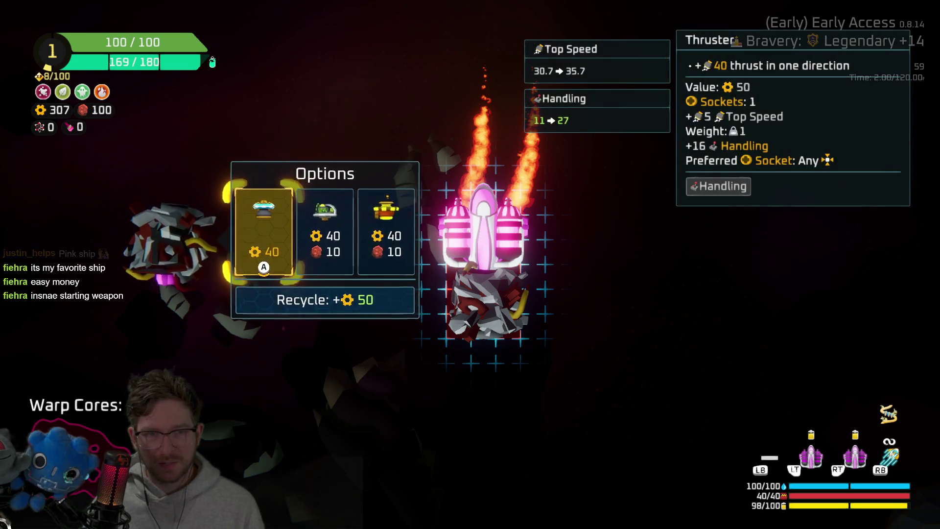
key("Return")
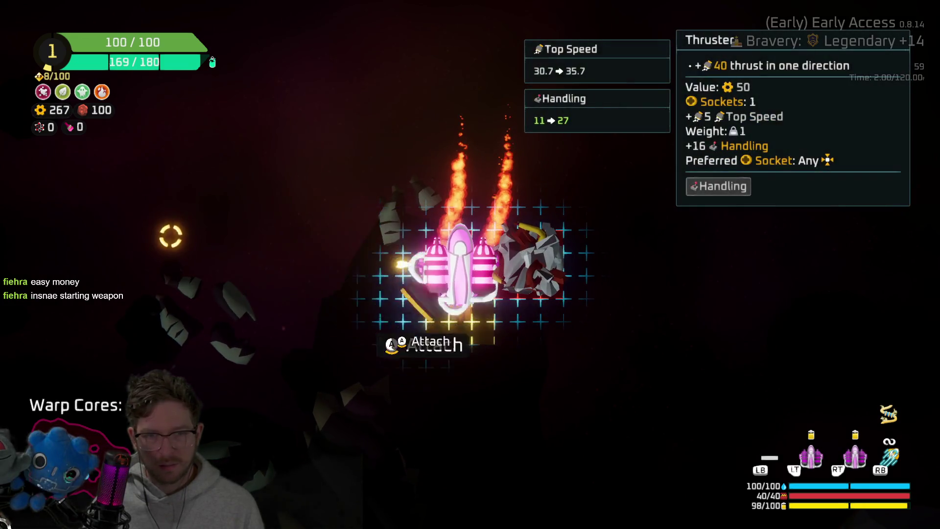
key("Return")
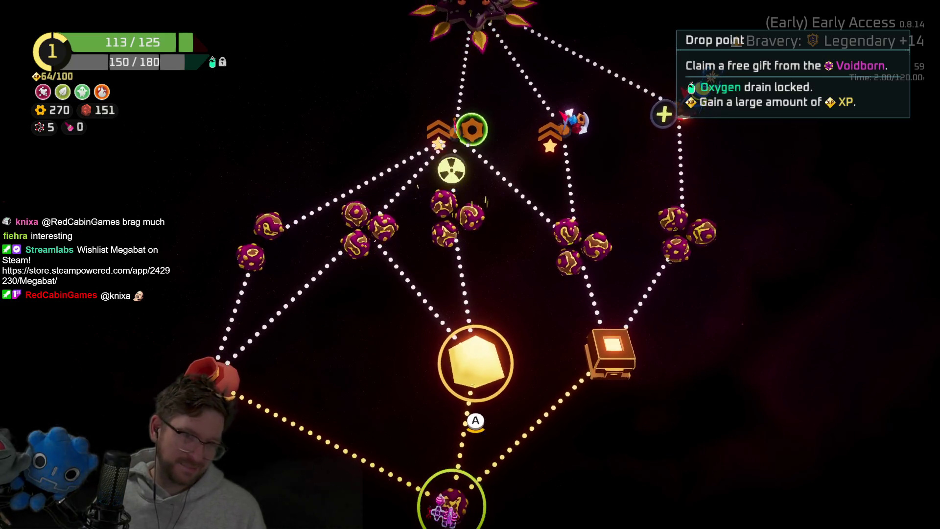
Jump to the drop point, claim its reward, and take Bandana and Ruler at the rank-ups.
key("Return")
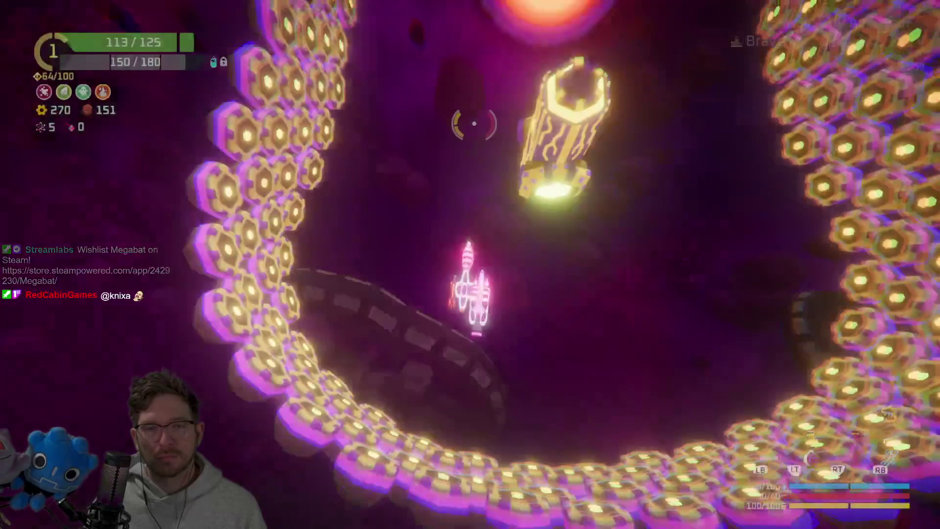
key("Return")
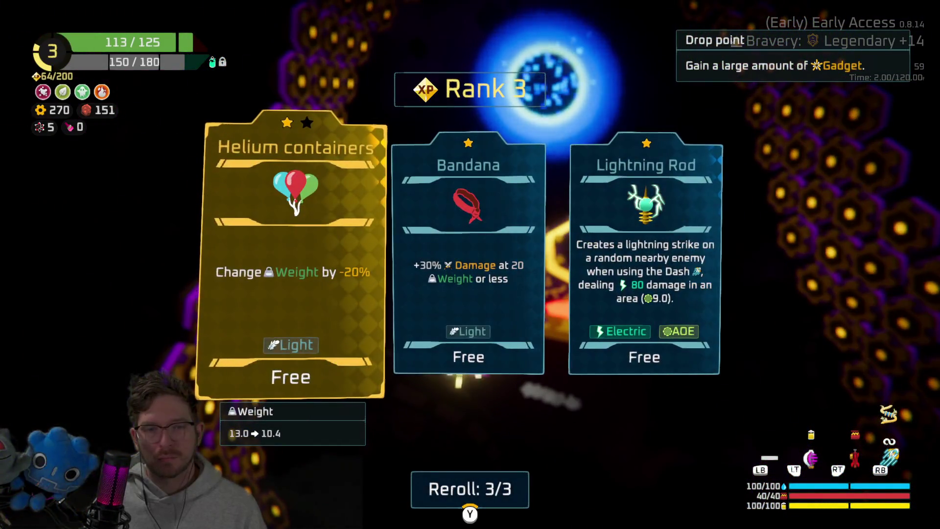
key("Right")
key("Return")
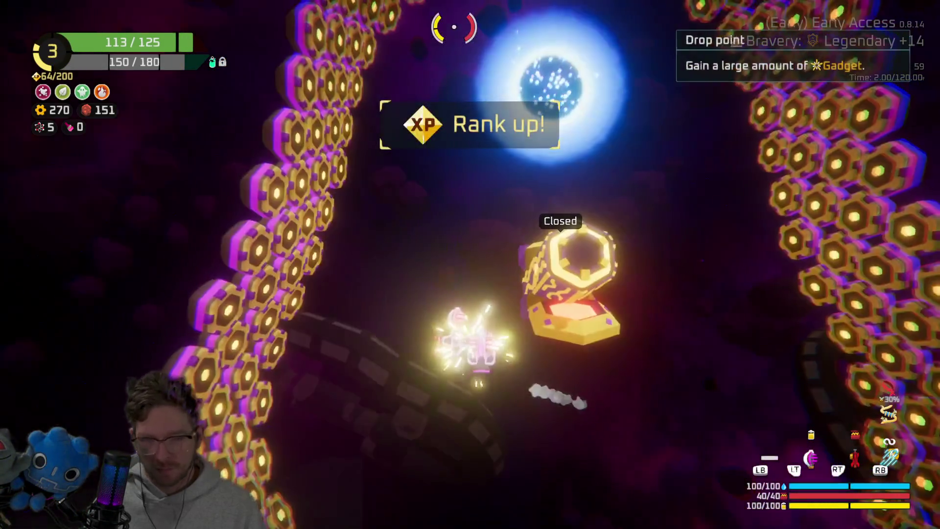
key("Right")
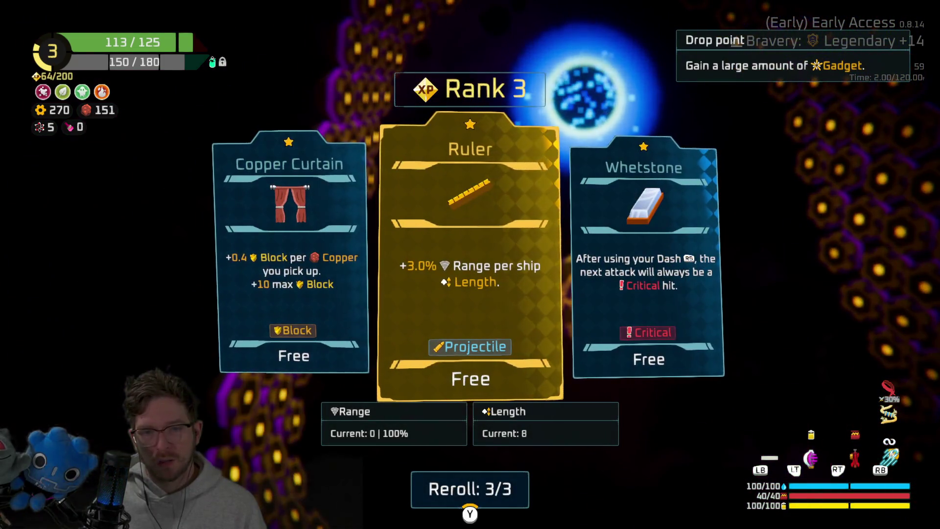
key("Return")
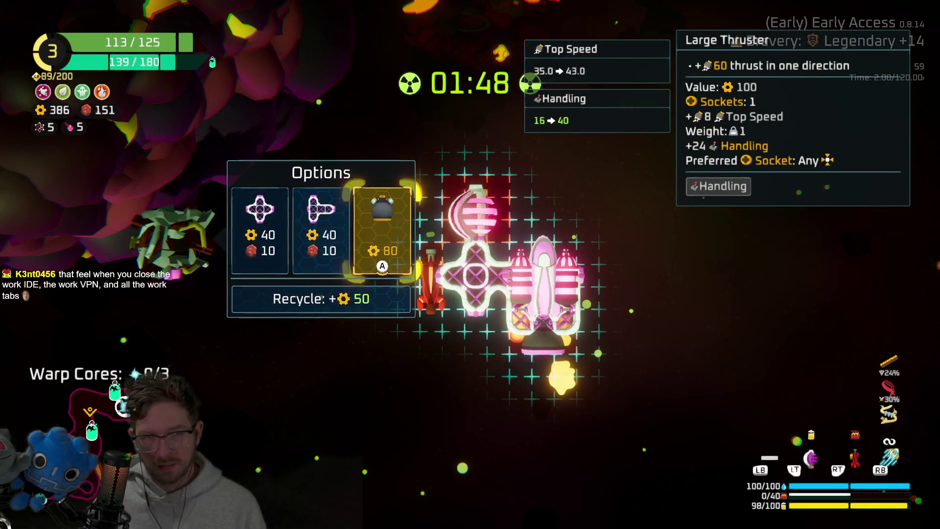
Craft and attach the Large Thruster to the ship.
key("Return")
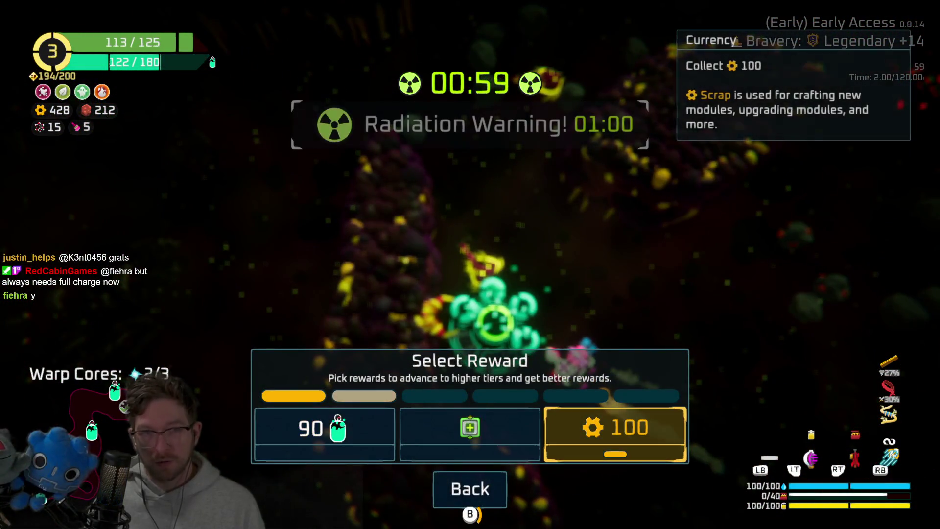
Take the 100 scrap reward, finish fitting the thruster, and pass on 75 Copper.
key("Escape")
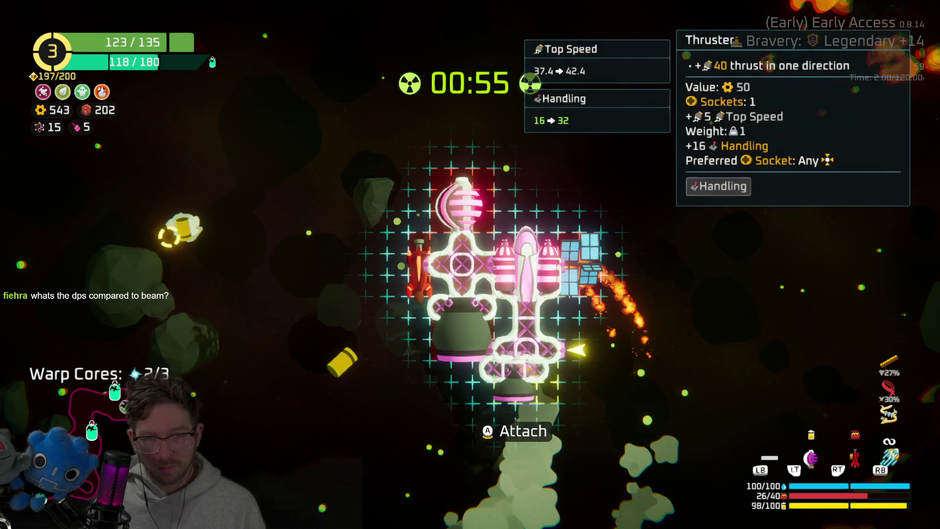
key("Escape")
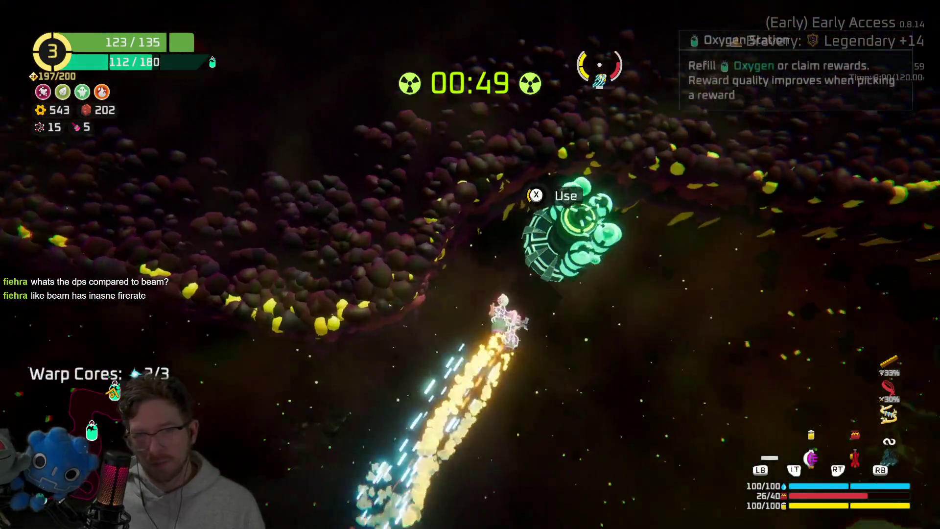
left_click(470, 427)
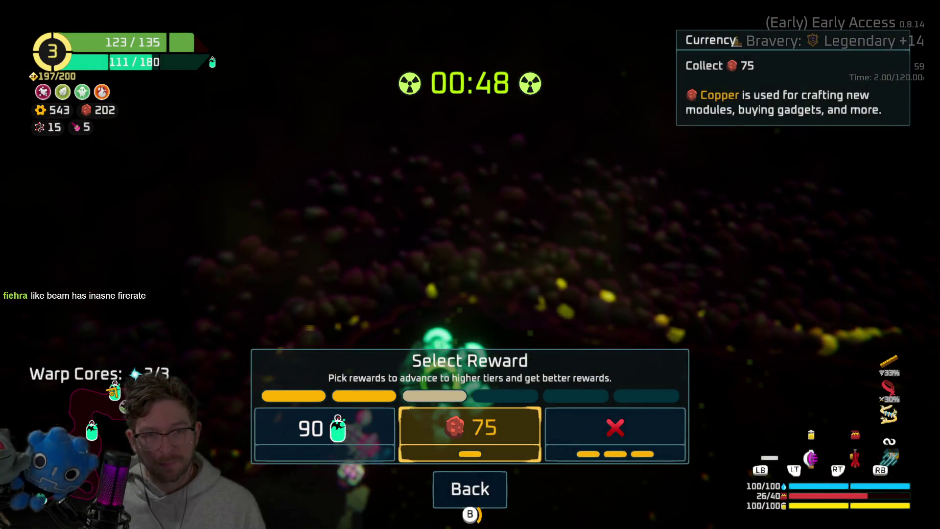
key("Return")
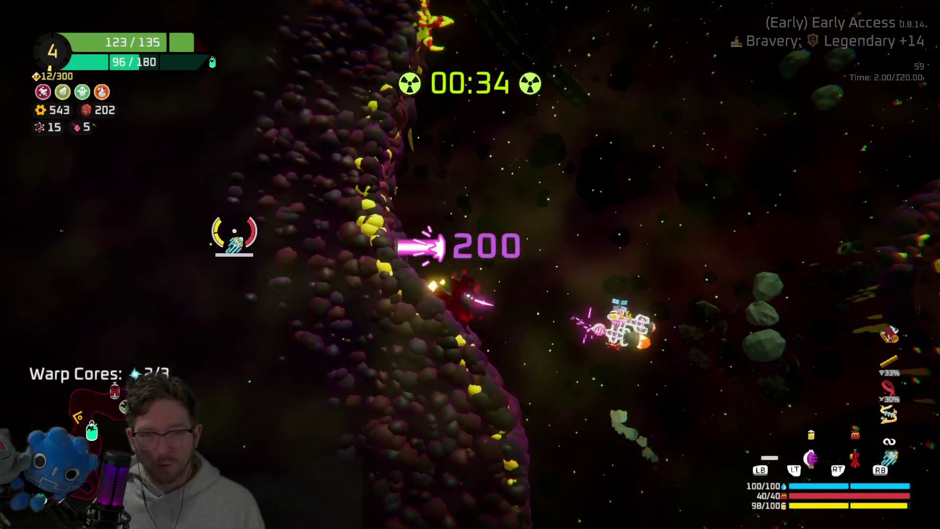
Claim 60 Copper at the oxygen station and fit a Fusion Reactor.
key("x")
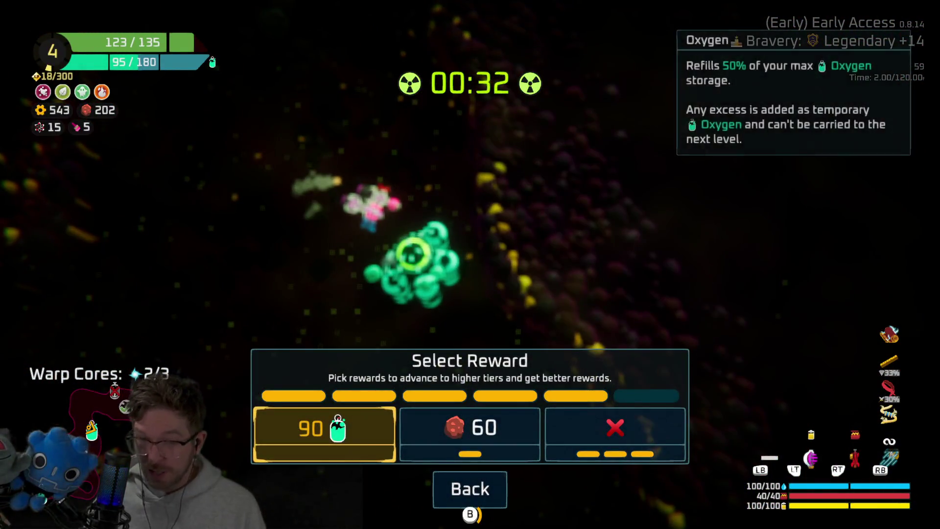
key("Right")
key("Return")
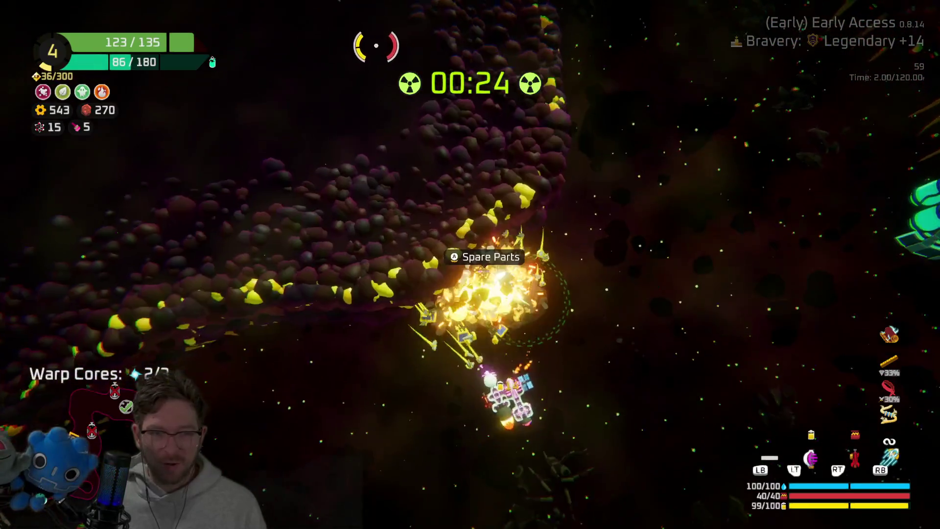
key("Right")
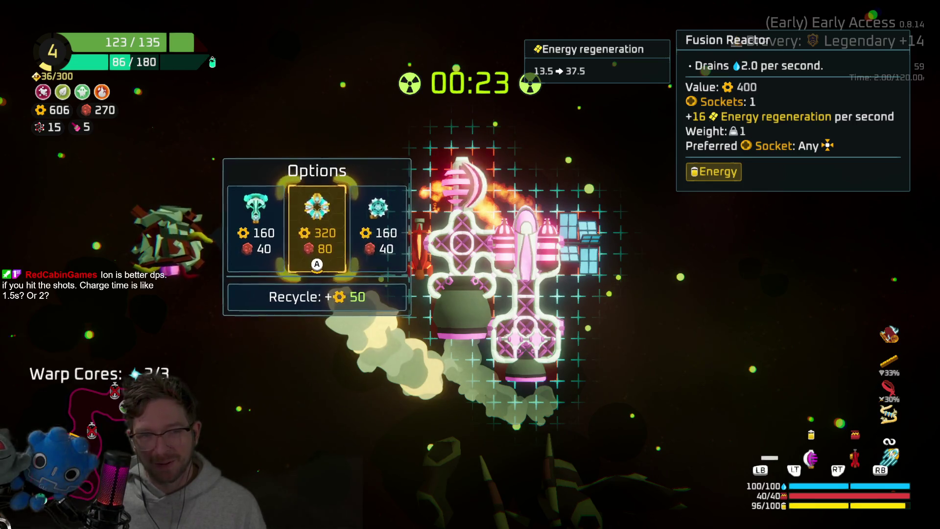
key("Escape")
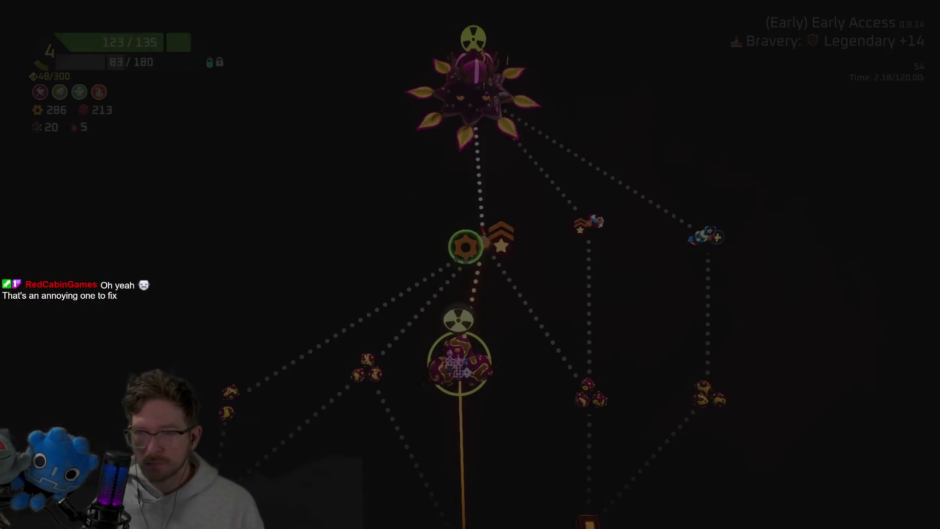
Travel to the Hideout node and open the part upgrade screen from the ship inventory.
key("Return")
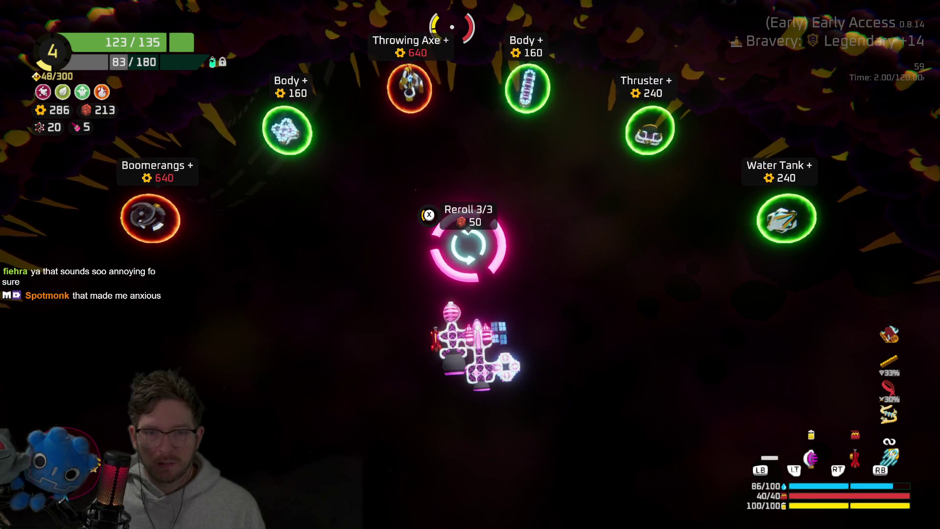
key("Tab")
key("Tab")
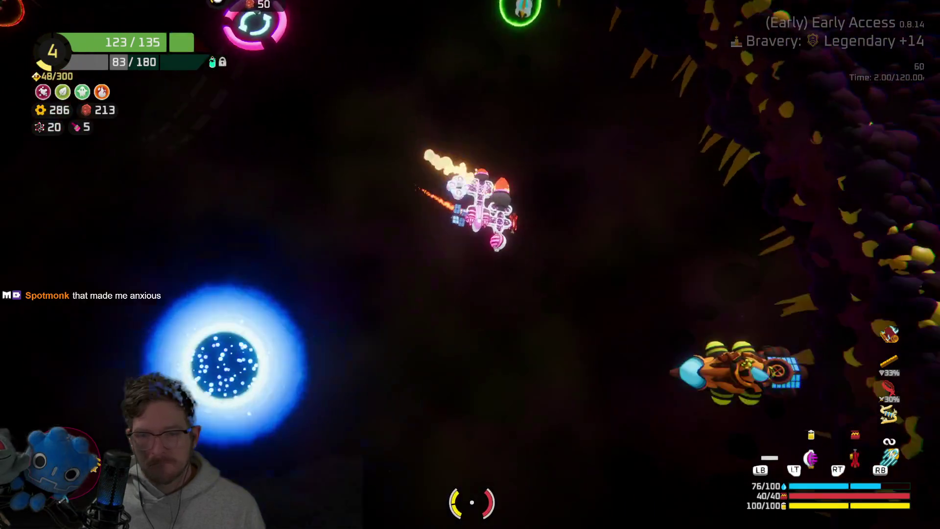
key("x")
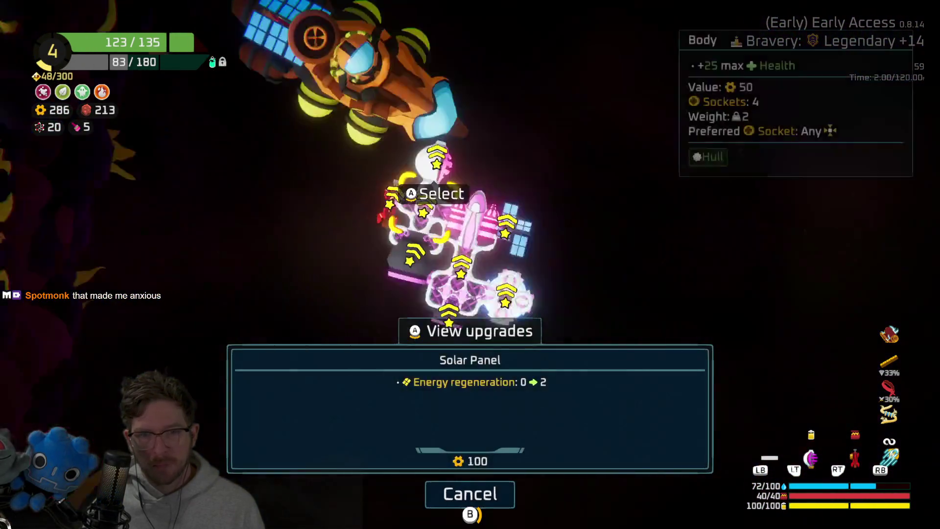
Browse the Solar Panel and Rifle upgrades, leave without upgrading, then buy the Body+ part.
key("Down")
key("Right")
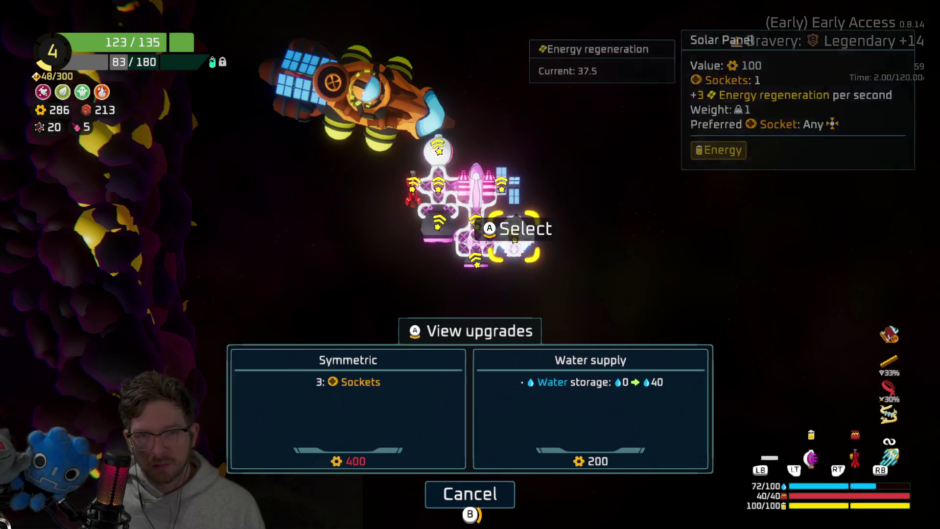
key("Left")
key("Up")
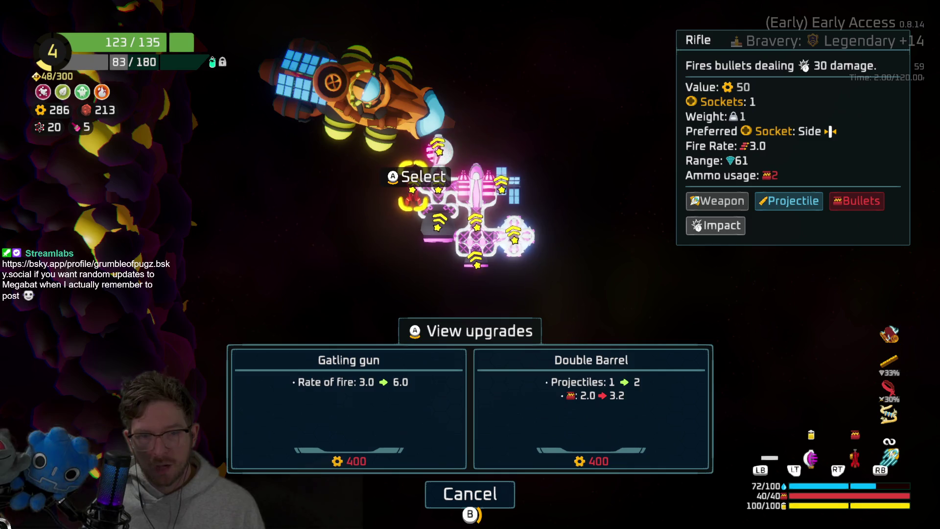
key("Right")
key("Right")
key("Up")
key("Down")
key("Down")
key("Escape")
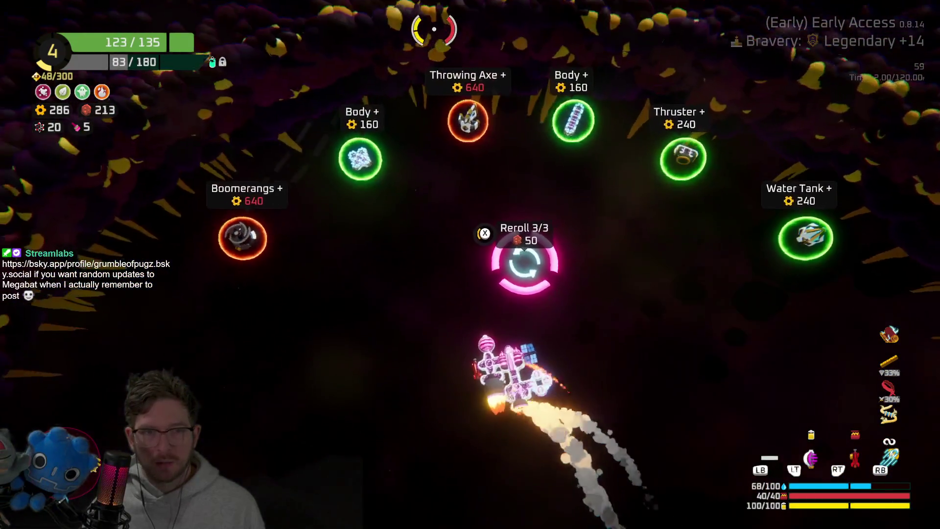
key("x")
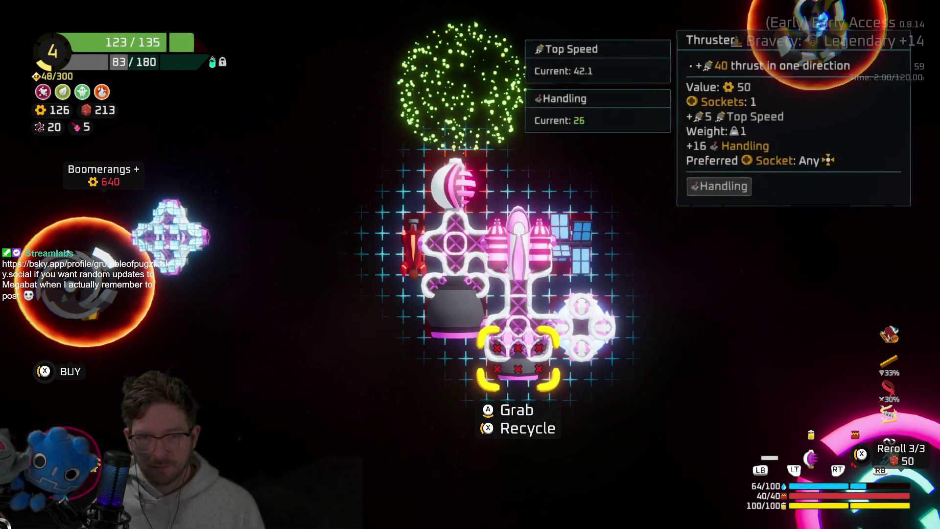
Reposition a part, attach the Large Thruster to the ship, and close the ship builder.
key("space")
key("space")
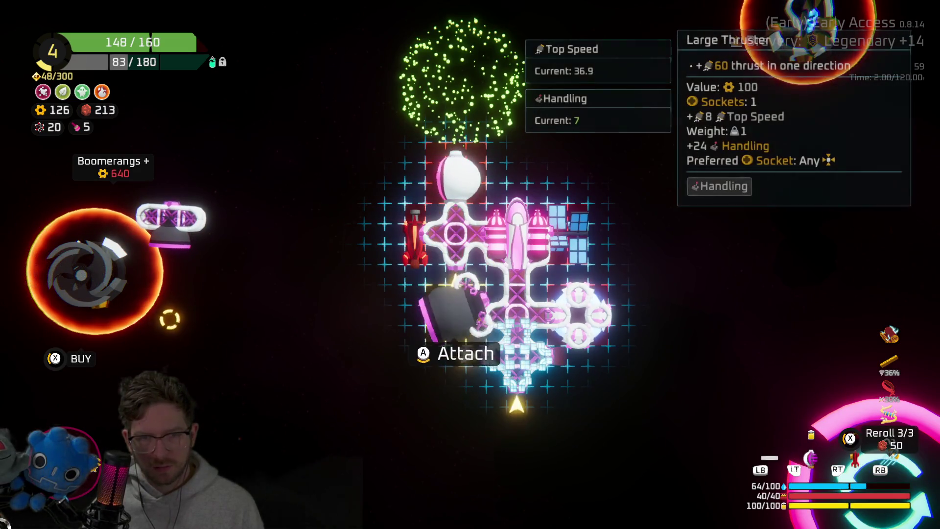
key("space")
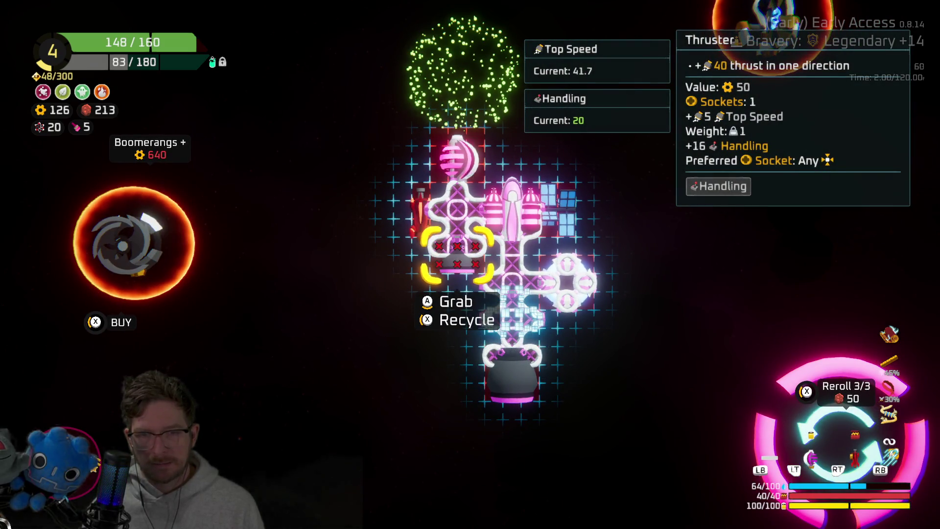
key("Escape")
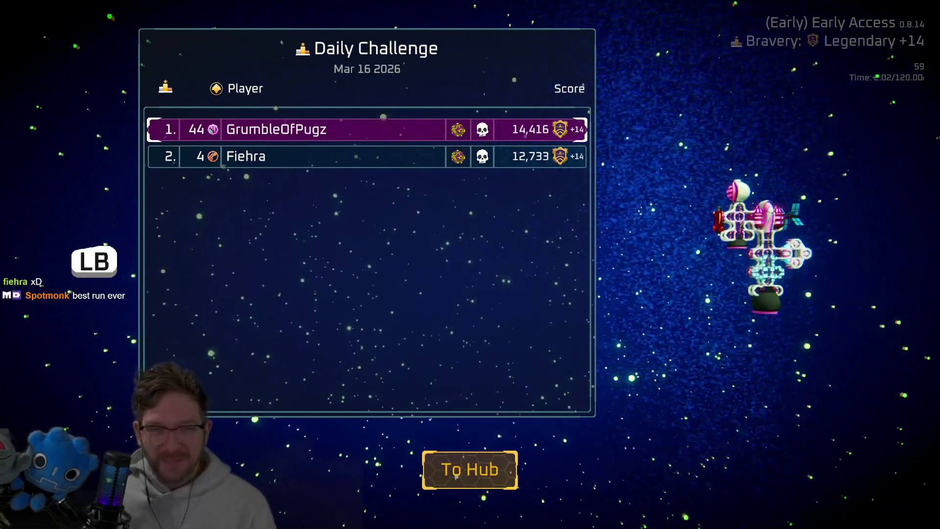
Leave the leaderboard for the hub, then quit the game to desktop from the pause menu.
key("Return")
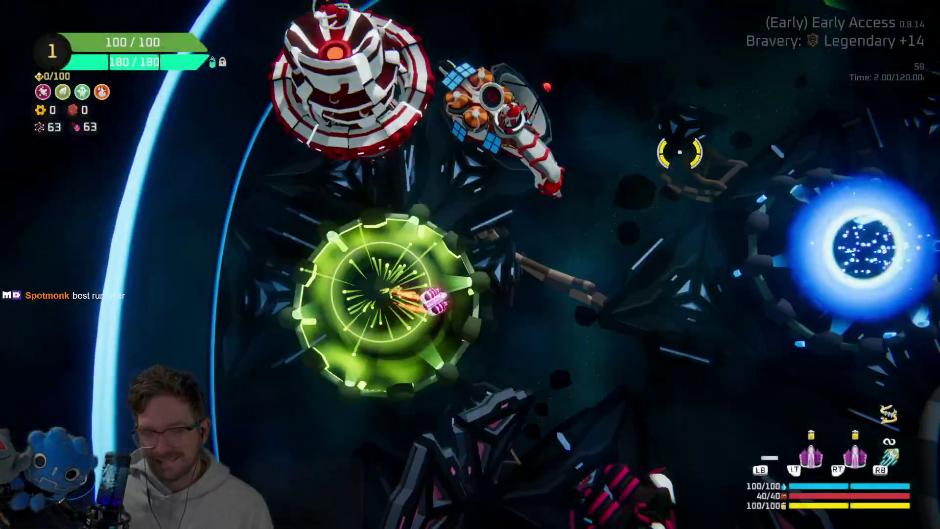
key("Escape")
key("Down")
key("Down")
key("Return")
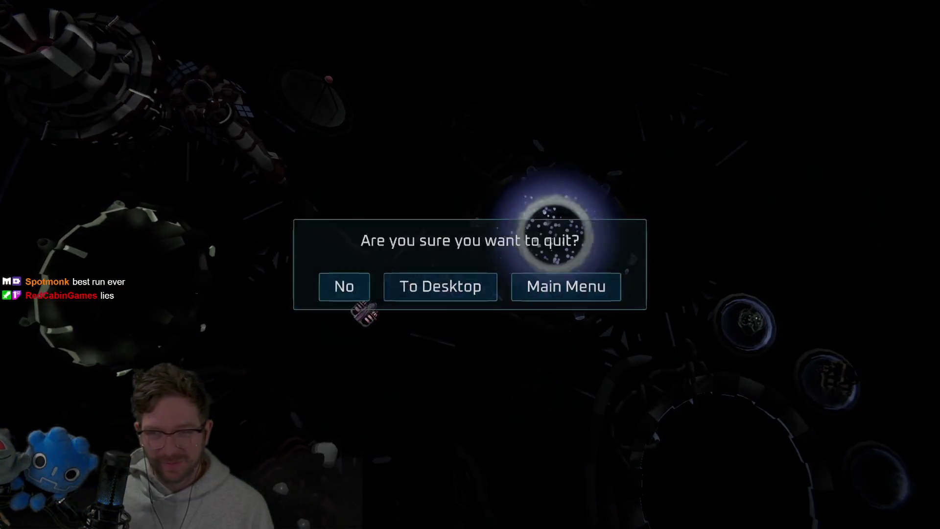
key("Right")
key("Return")
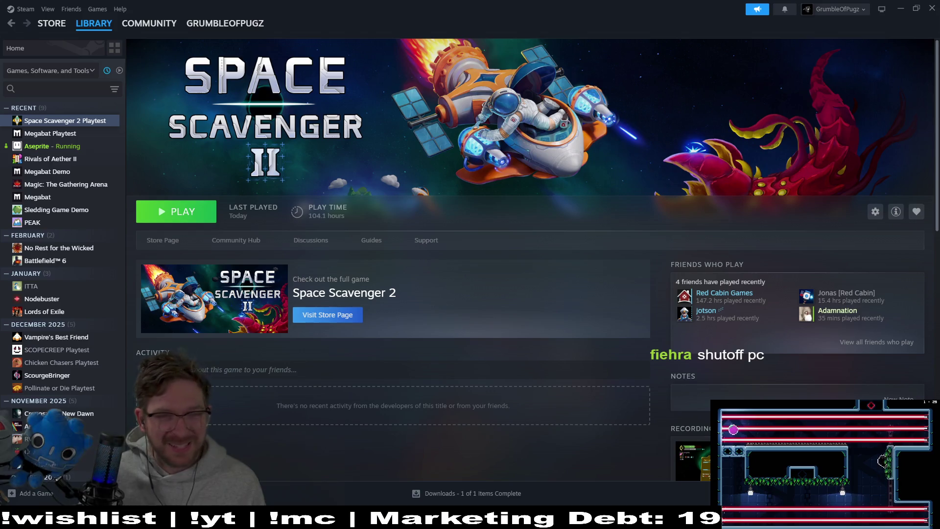
Alt+Tab from Steam back to the Godot editor.
key("alt+Tab")
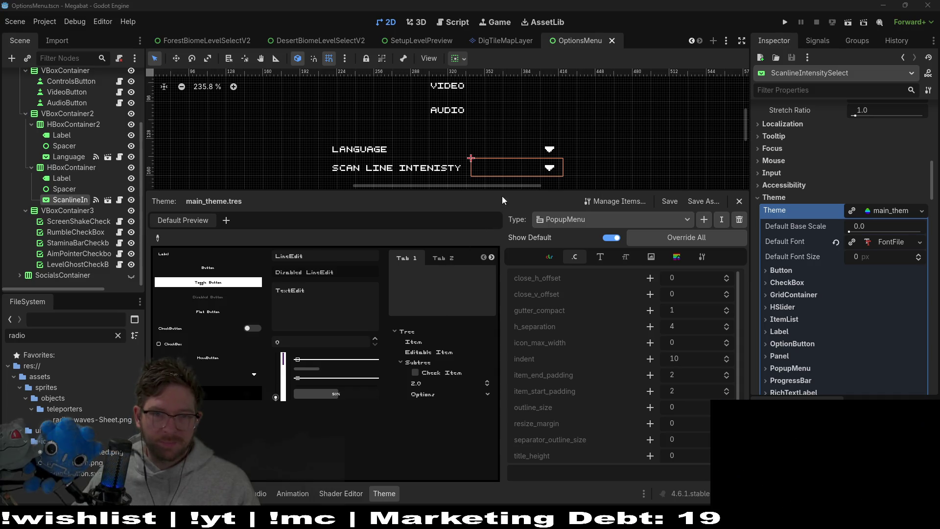
Shrink the theme panel, return to the 2D view, select the radio icon file, and list theme types.
left_click_drag(503, 189, 496, 278)
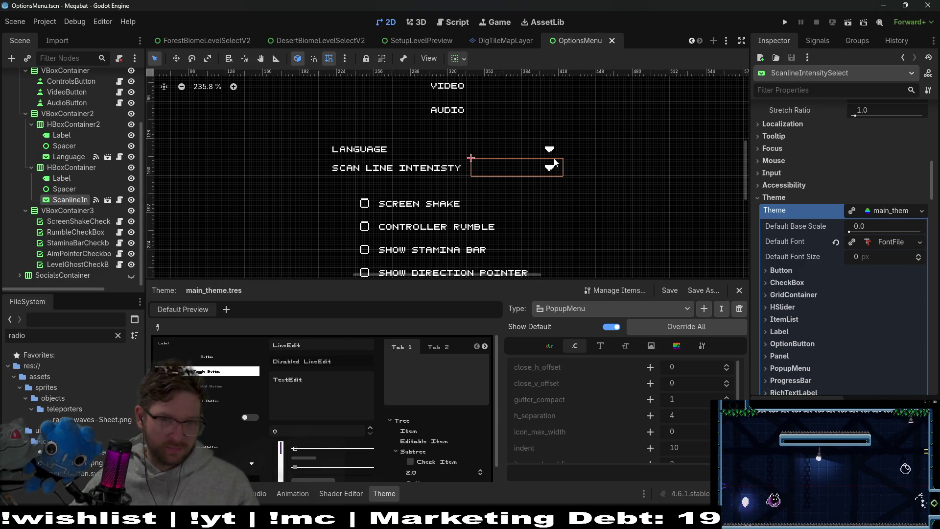
left_click(440, 23)
left_click(387, 22)
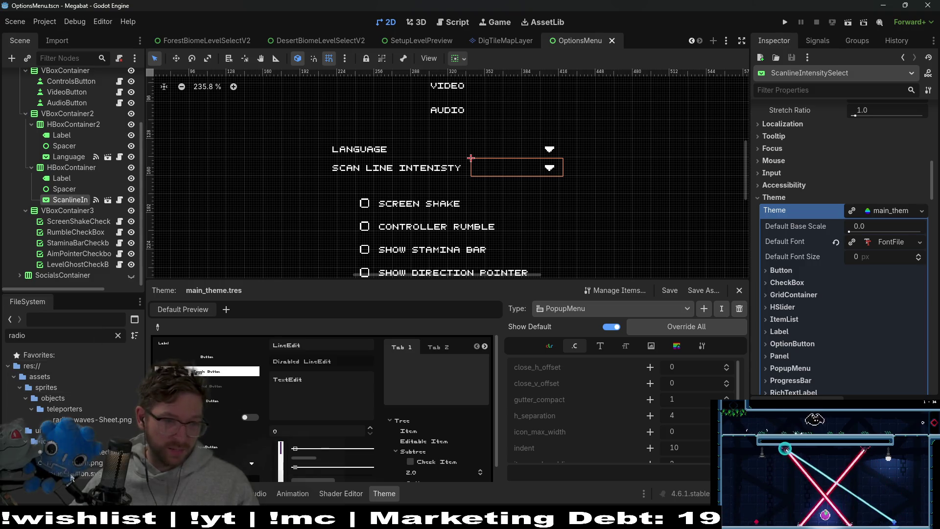
left_click(89, 470)
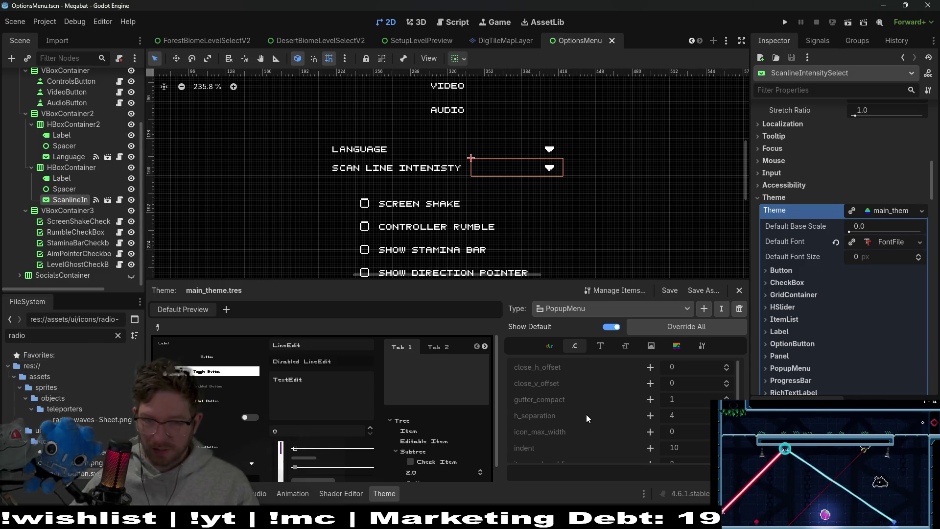
left_click(647, 312)
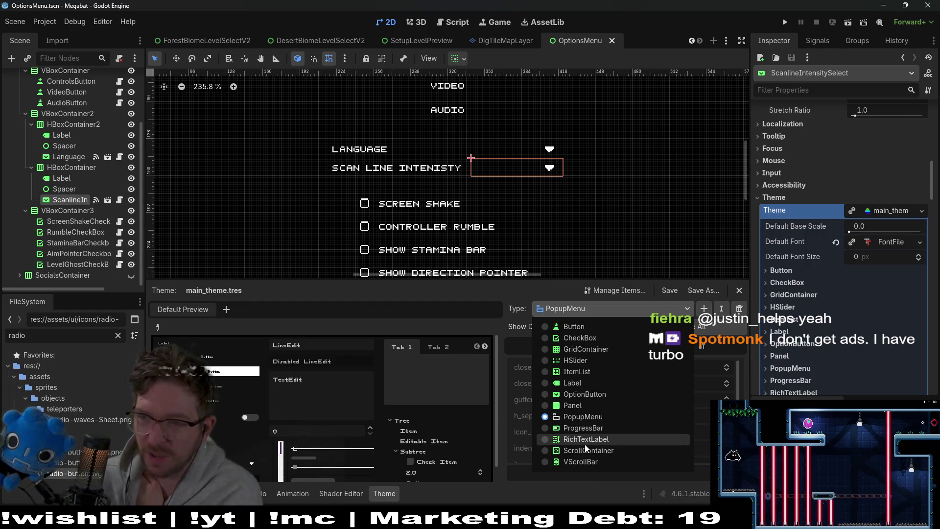
Choose PopupMenu in the Type list so its constants remain shown.
left_click(599, 416)
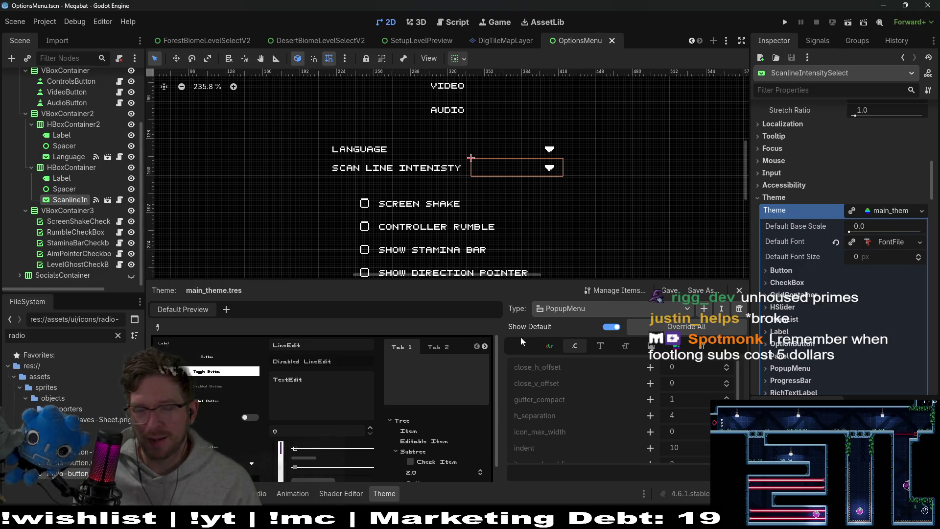
Enlarge the theme editor and inspect the preview's OptionButton and MenuButton popup styling.
left_click_drag(537, 279, 549, 252)
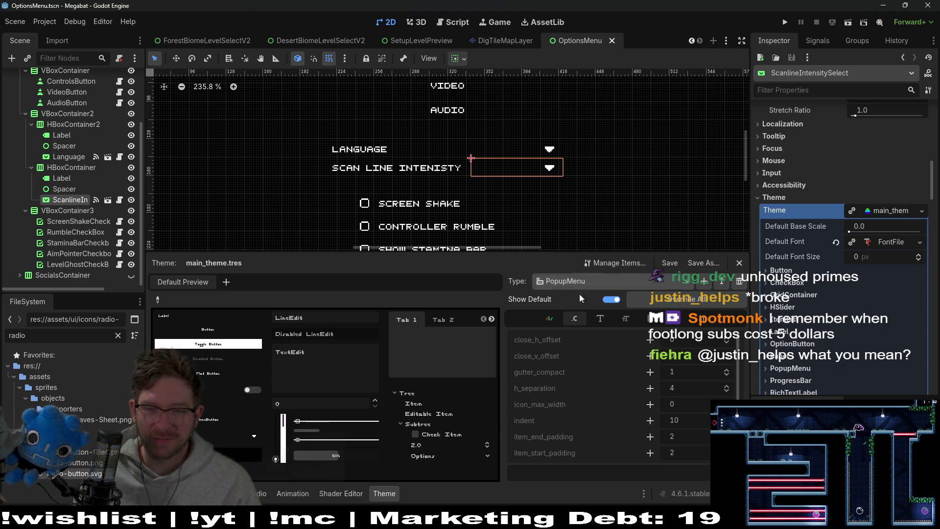
left_click_drag(582, 252, 583, 207)
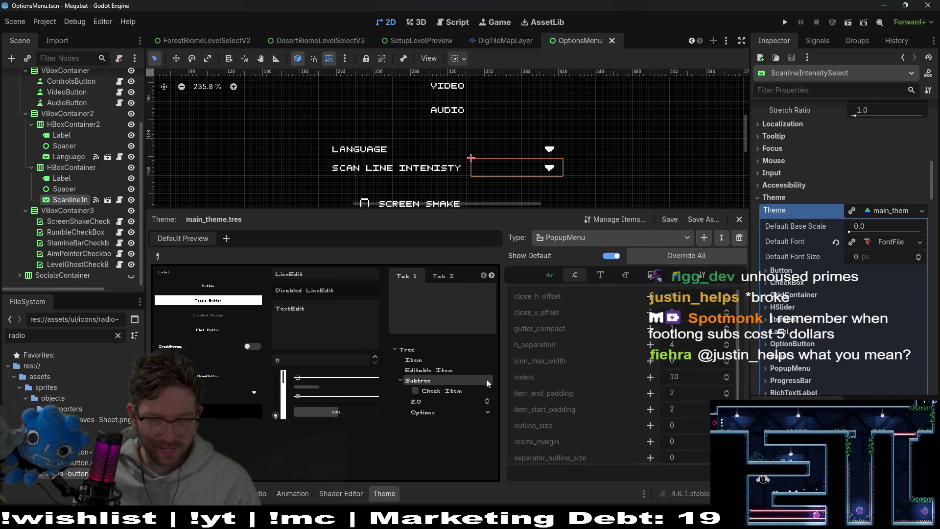
left_click(430, 415)
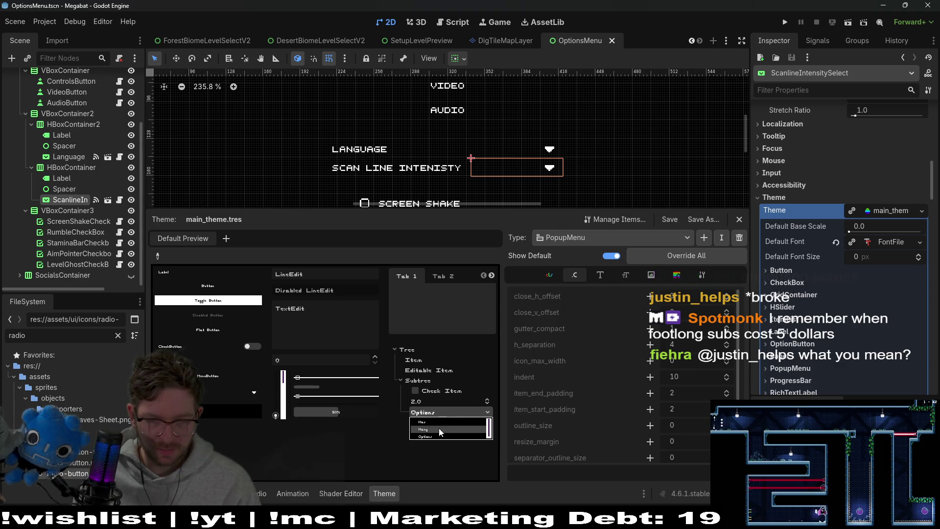
left_click(225, 397)
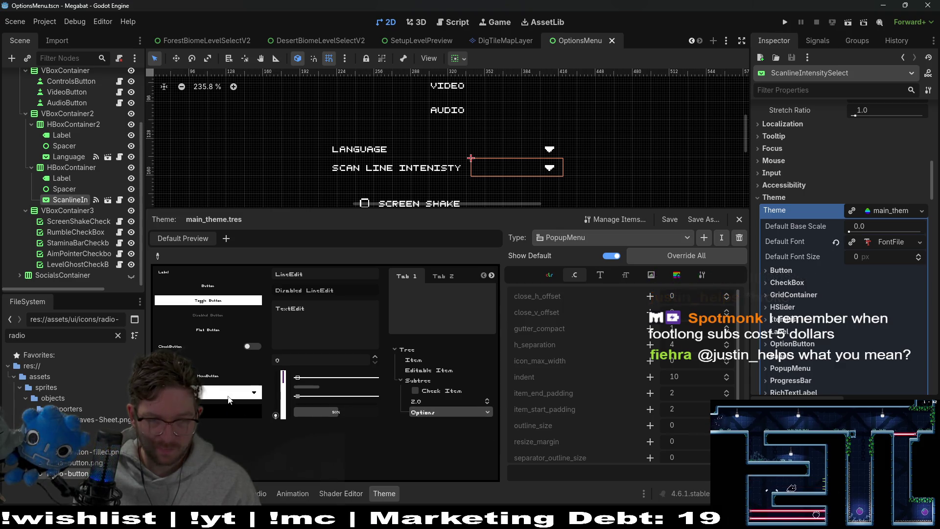
left_click(228, 398)
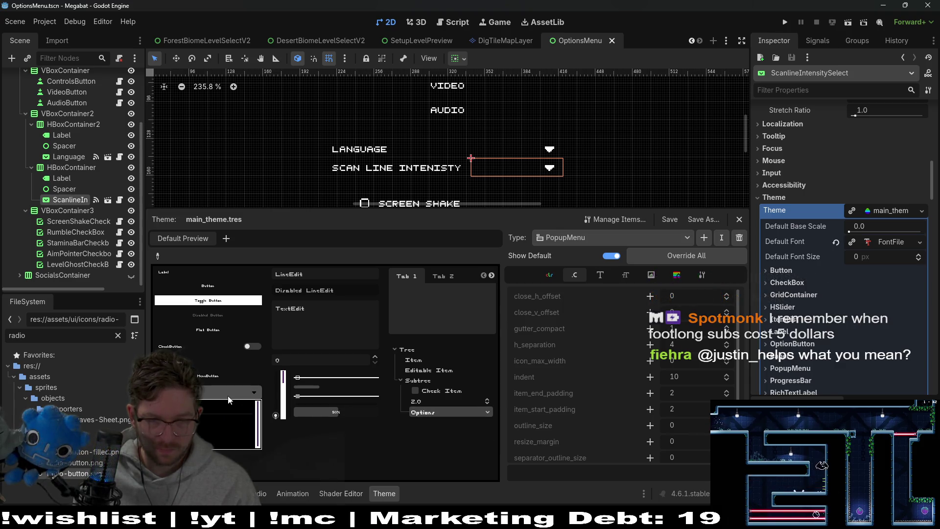
left_click(217, 428)
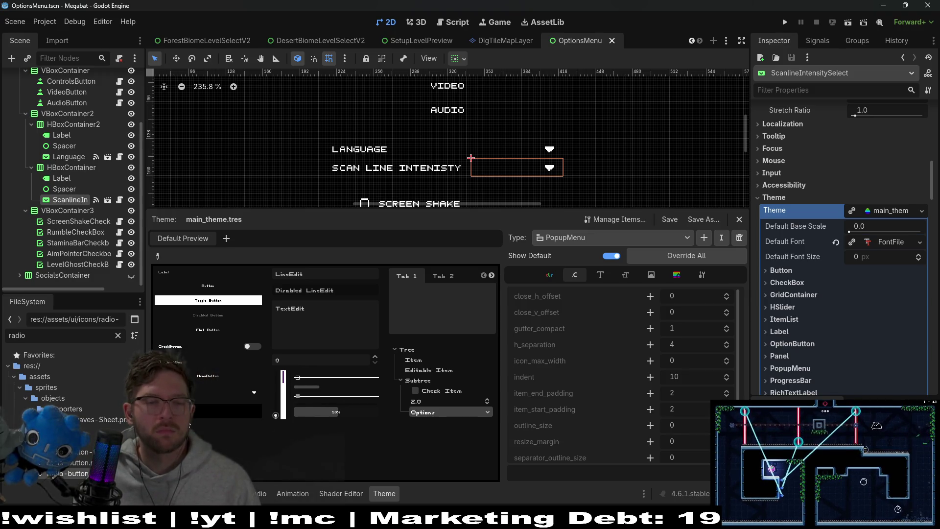
left_click(194, 392)
left_click(242, 410)
left_click(241, 411)
left_click(240, 417)
left_click(454, 413)
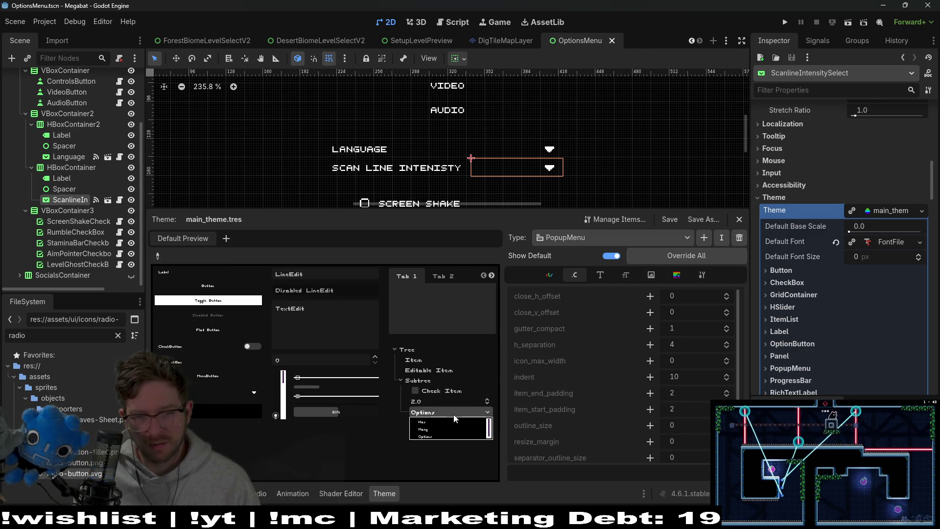
left_click(348, 424)
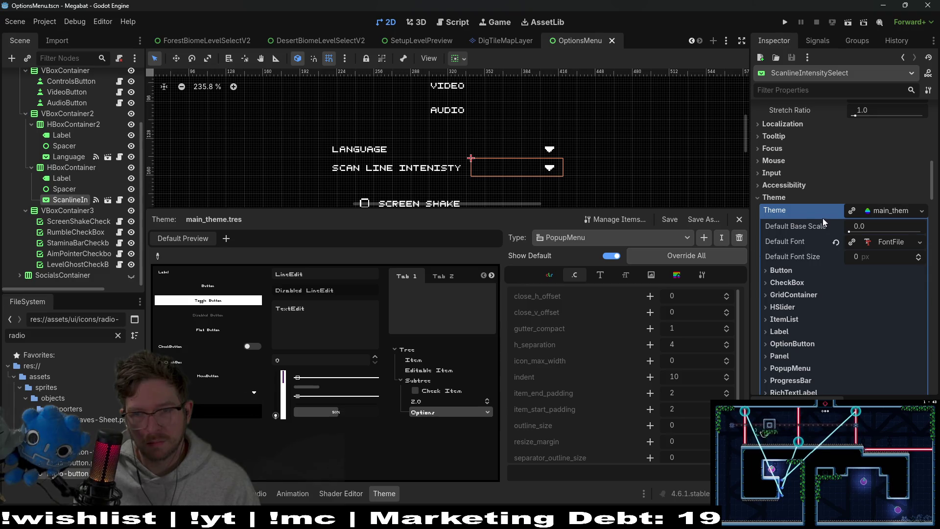
Collapse and re-expand the main_theme properties and Theme Overrides, then run the project.
left_click(890, 216)
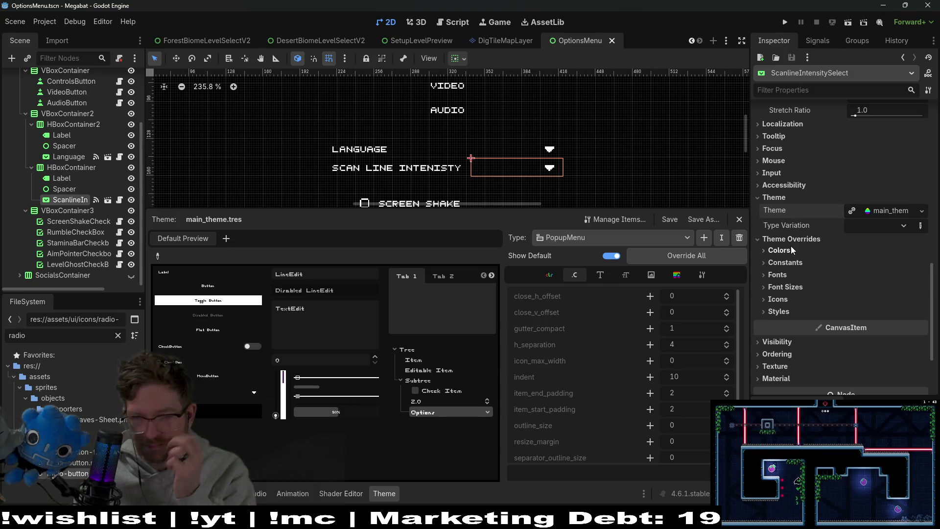
left_click(796, 240)
left_click(887, 212)
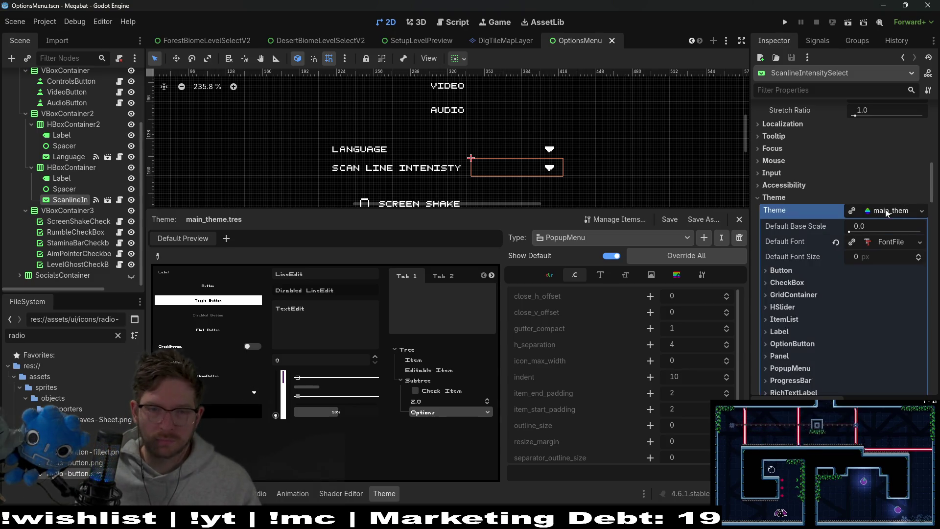
scroll(644, 412, "down", 3)
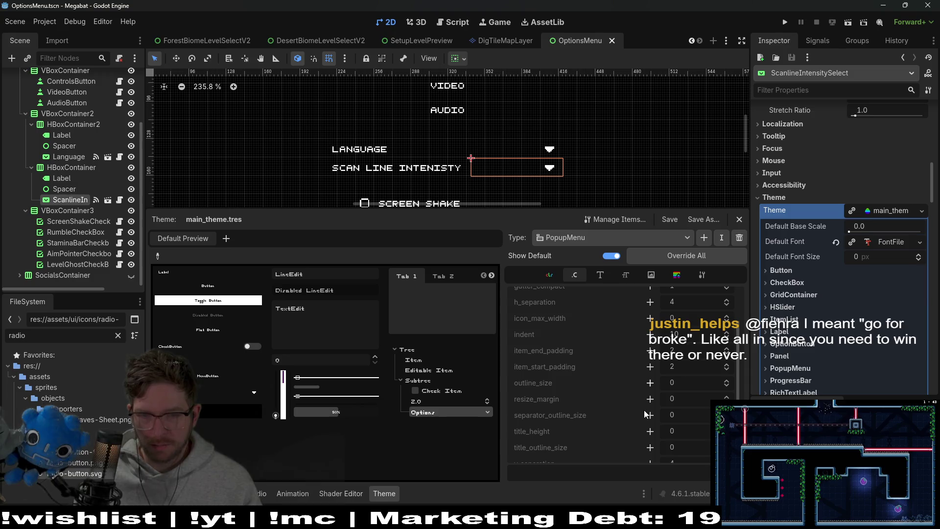
scroll(645, 410, "up", 1)
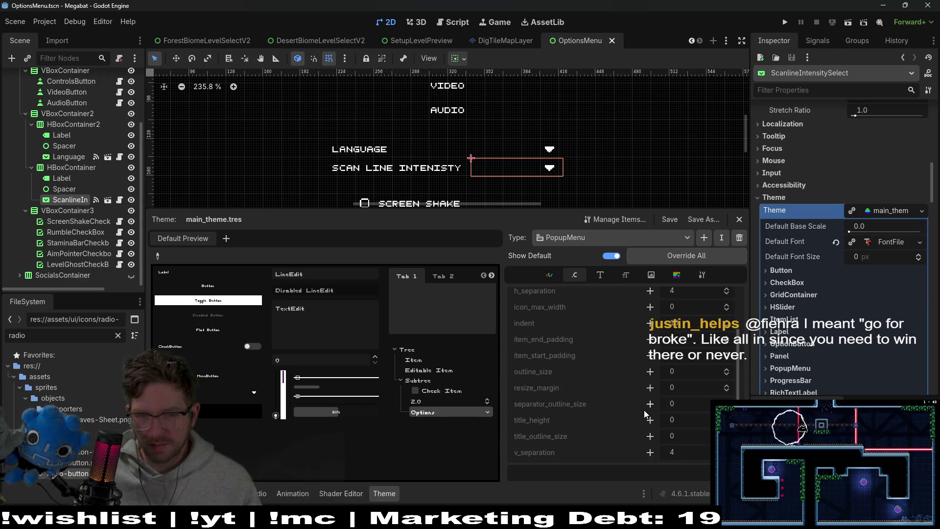
scroll(645, 410, "up", 2)
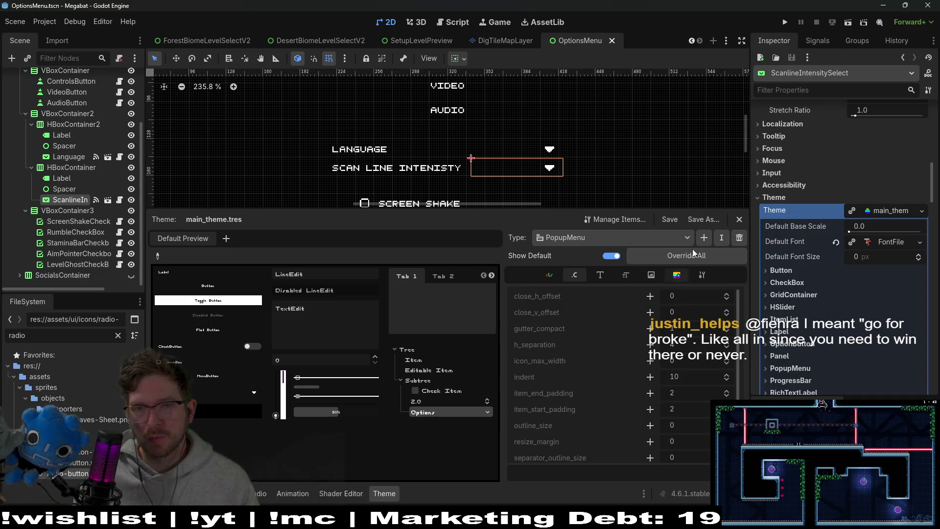
left_click(864, 22)
double_click(609, 230)
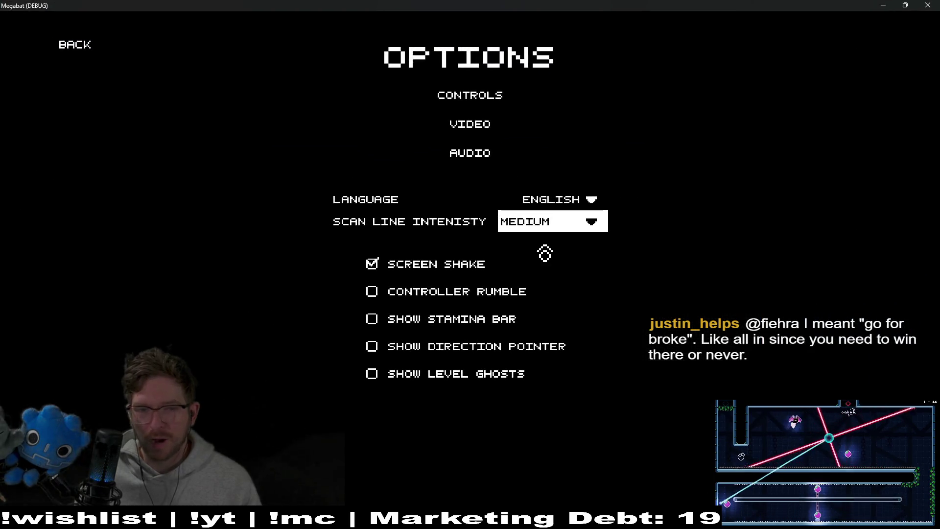
In the running game, set Scan Line Intensity to High and close the game window.
left_click(562, 227)
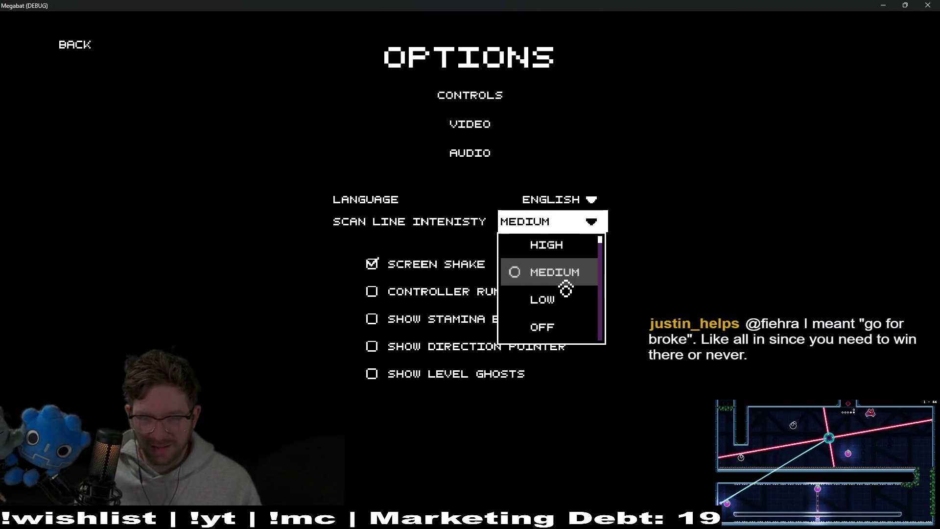
left_click(541, 251)
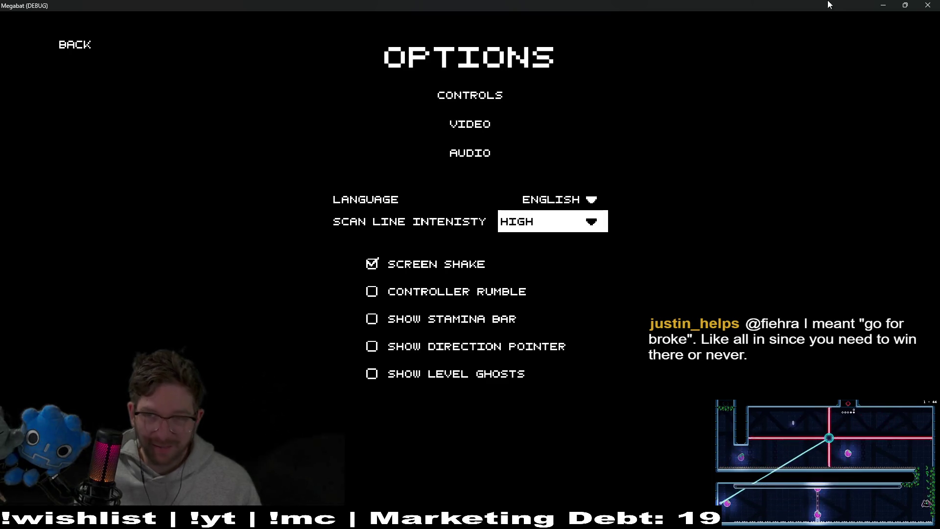
left_click(928, 5)
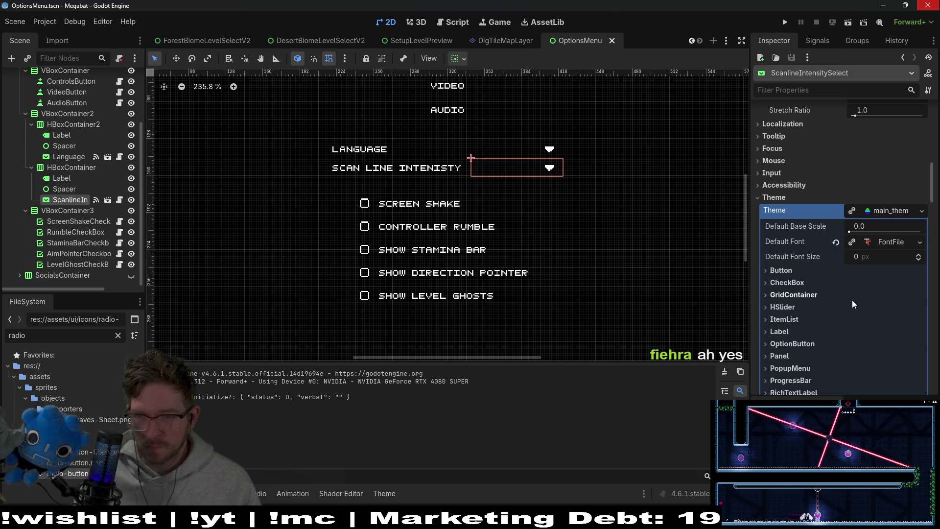
Open main_theme.tres's PopupMenu icons and drag the filled radio PNG onto radio_checked.
left_click(889, 211)
left_click(889, 211)
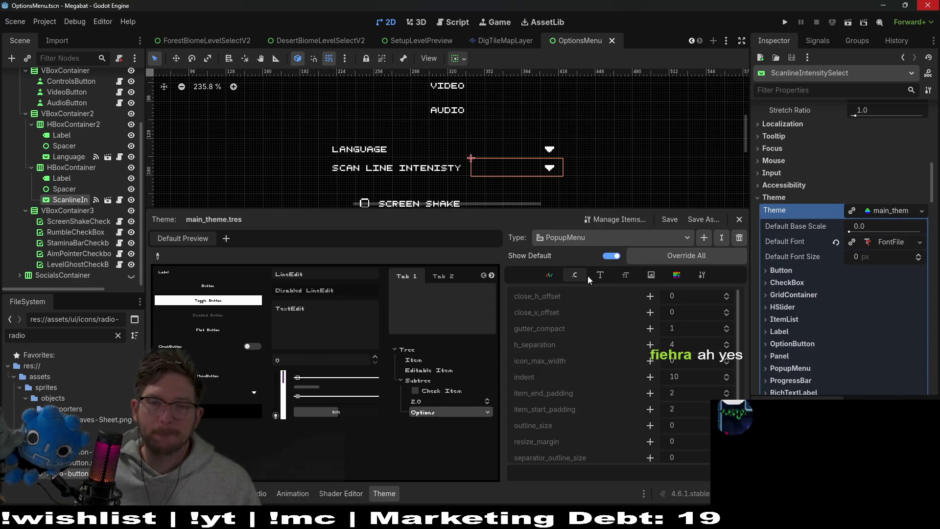
left_click(653, 274)
scroll(707, 405, "down", 2)
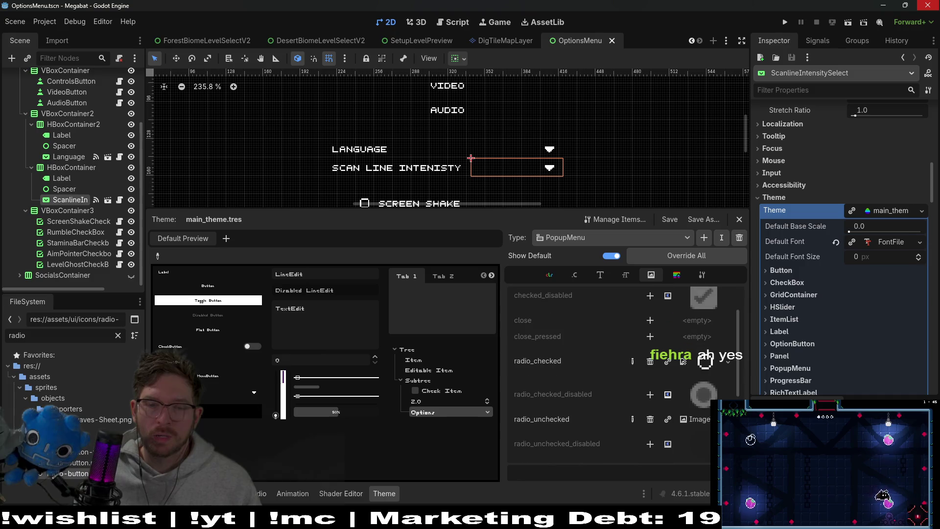
left_click(707, 421)
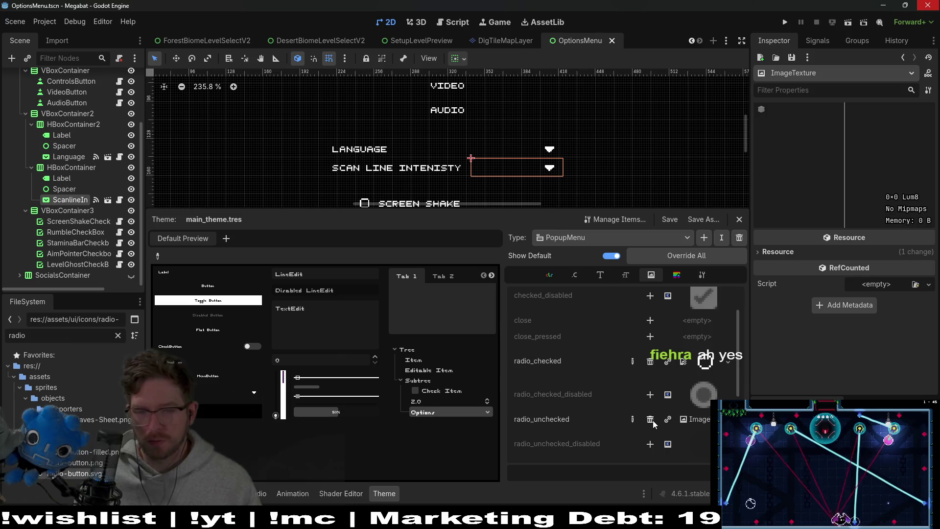
left_click(706, 363)
left_click_drag(86, 454, 706, 361)
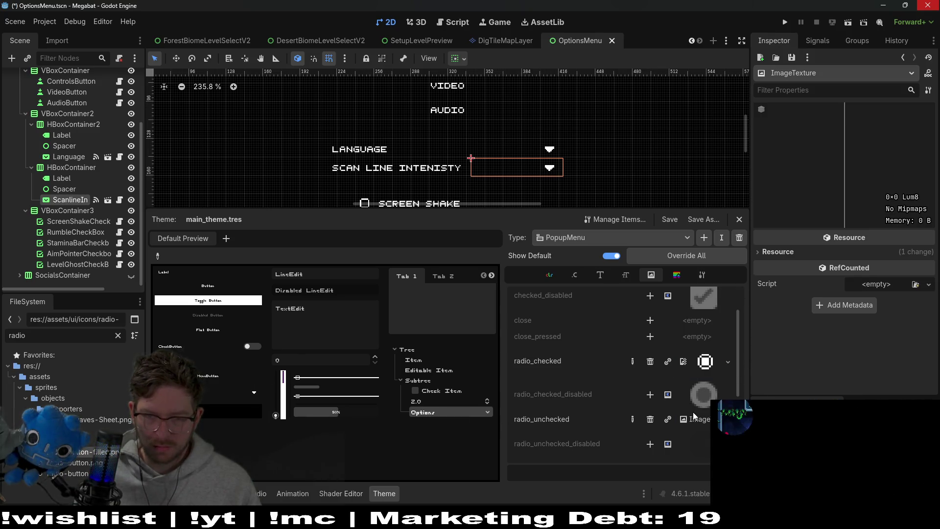
Re-add the radio_unchecked override with the hollow radio PNG, then save and run the game.
left_click(651, 422)
scroll(637, 416, "down", 1)
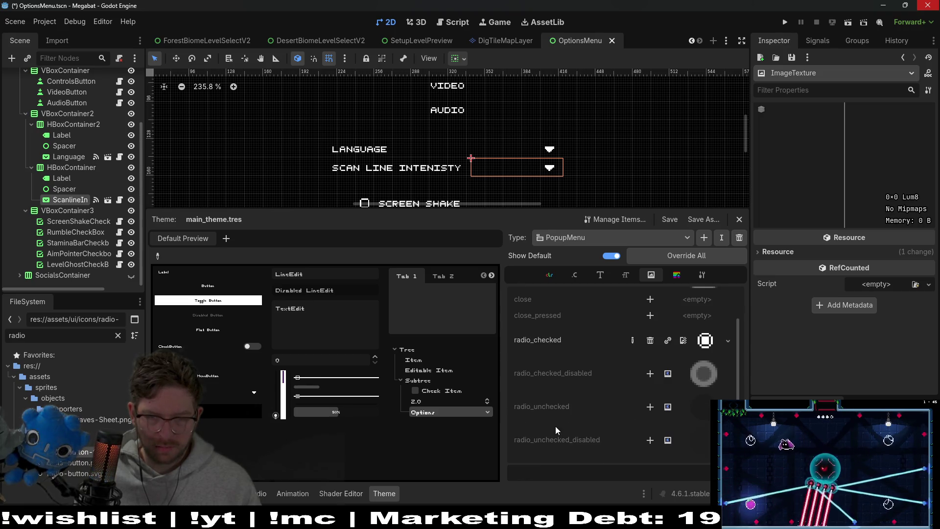
left_click(648, 408)
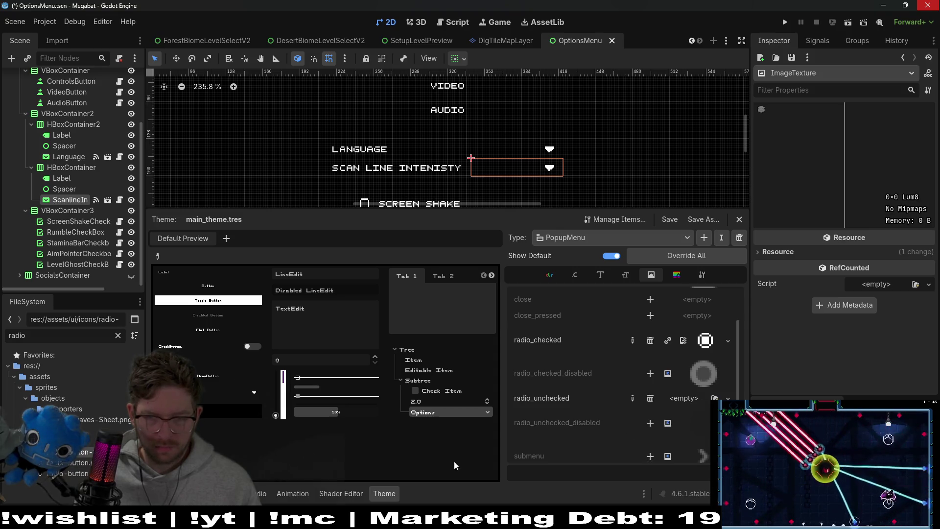
mouse_move(72, 470)
left_mouse_down()
mouse_move(708, 412)
mouse_move(688, 398)
left_mouse_up()
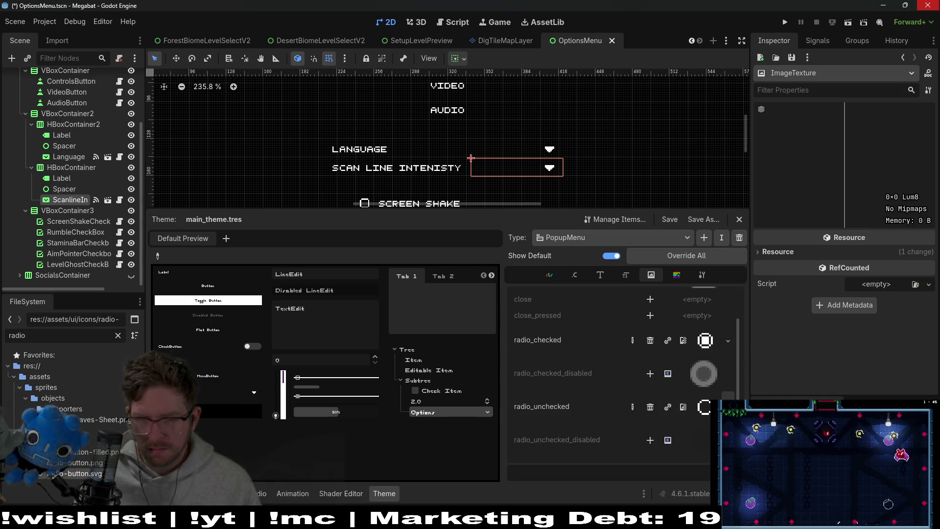
left_click(848, 22)
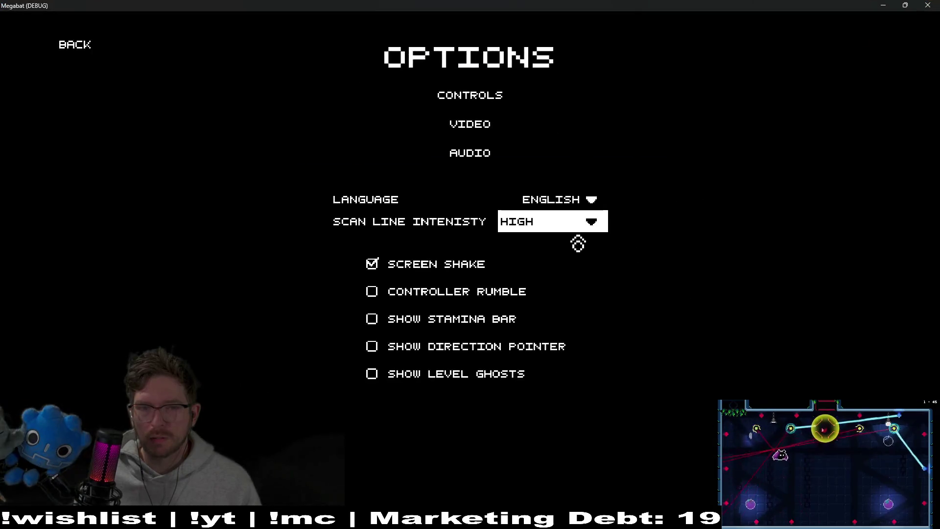
Open the in-game Scan Line Intensity dropdown to check the radio icons, then close the game.
left_click(582, 234)
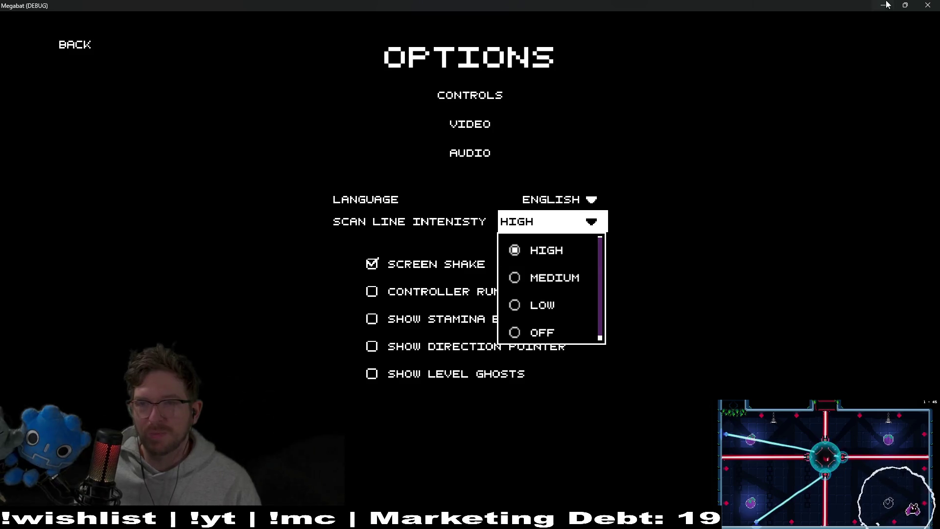
left_click(920, 4)
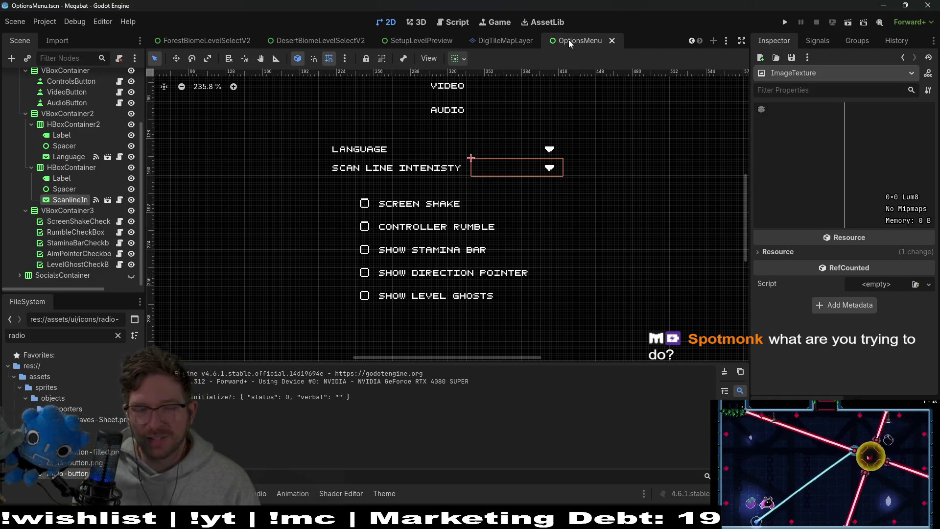
Cancel the accidental file deletion and reveal the radio-button icon files in the FileSystem dock.
left_click(97, 474)
key("Delete")
key("Escape")
left_click(83, 463)
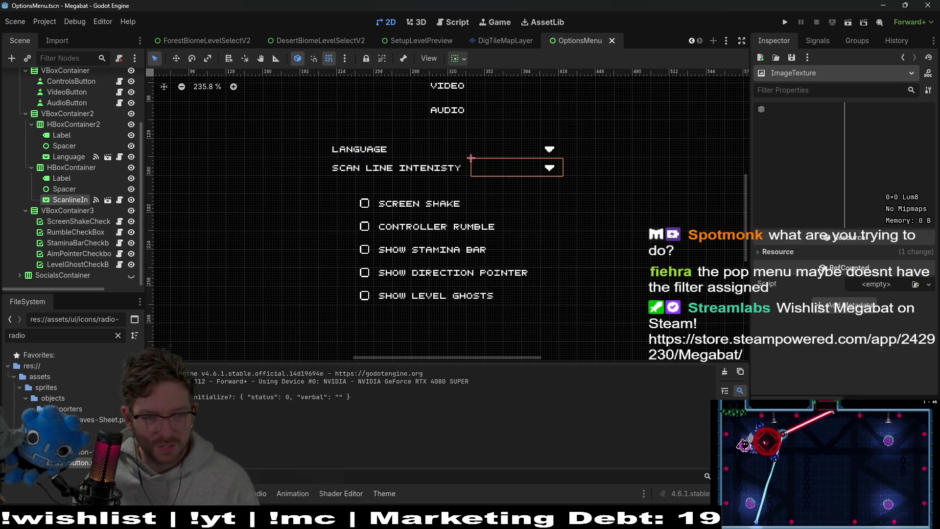
Select ScanlineIntensitySelect, bring its Theme properties into view, and save the scene.
left_click(76, 202)
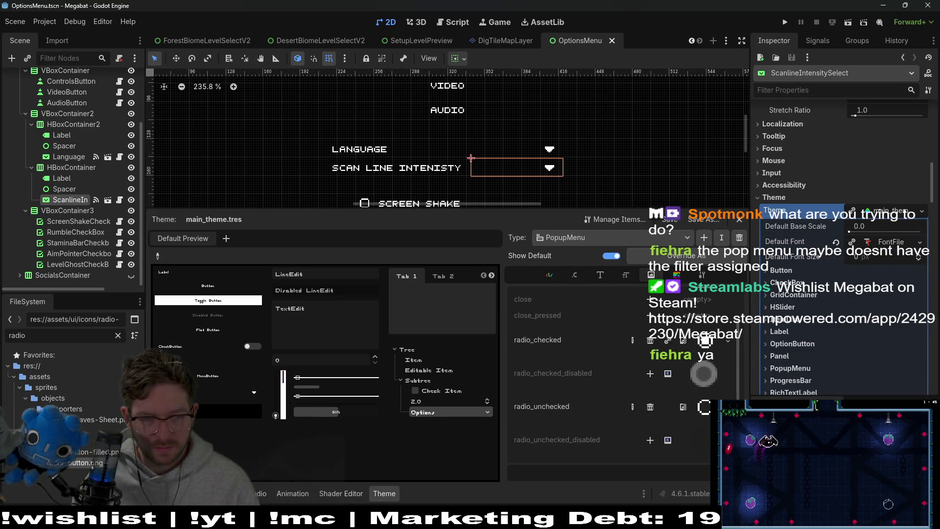
scroll(842, 245, "down", 3)
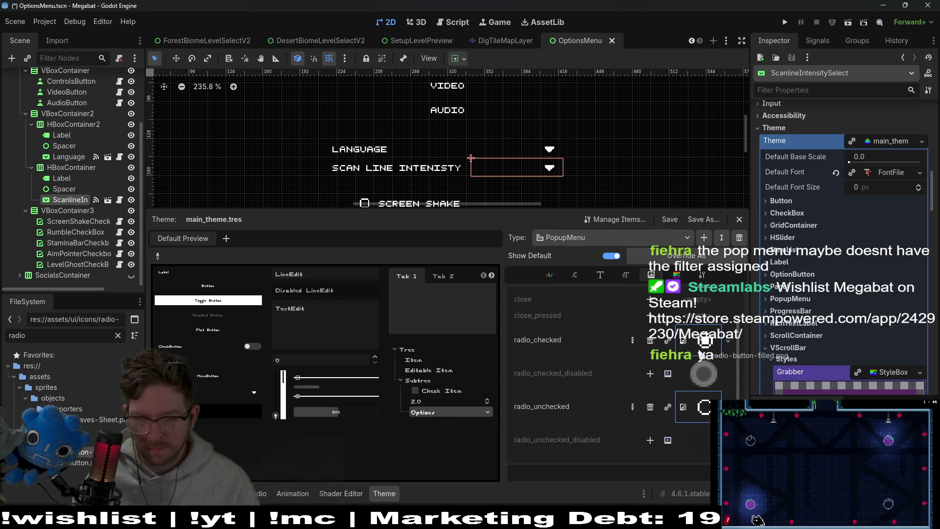
key("ctrl+s")
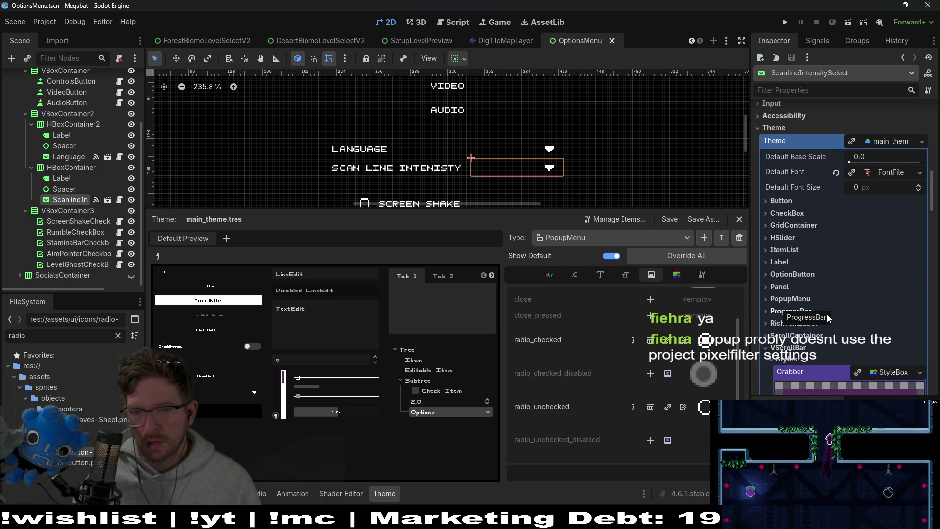
scroll(839, 298, "down", 4)
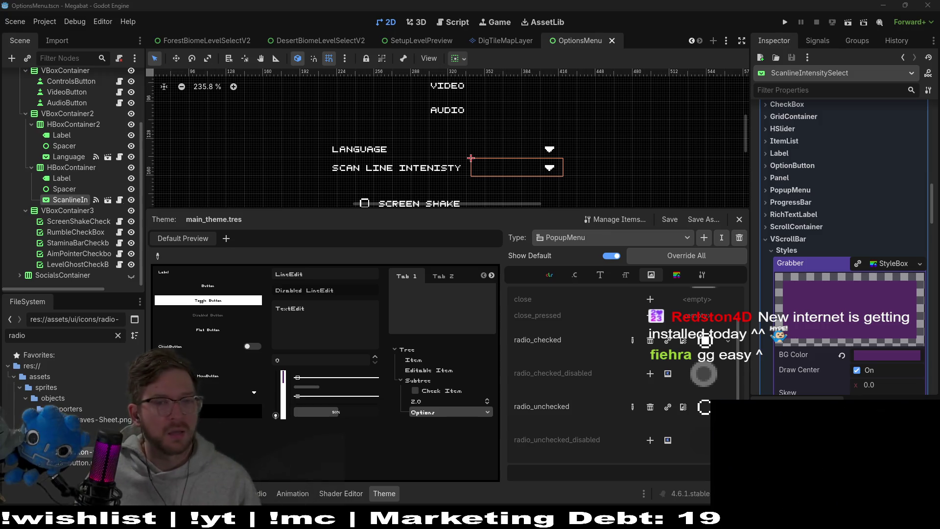
Switch to the Script workspace to edit OptionsMenu.gd.
left_click(440, 23)
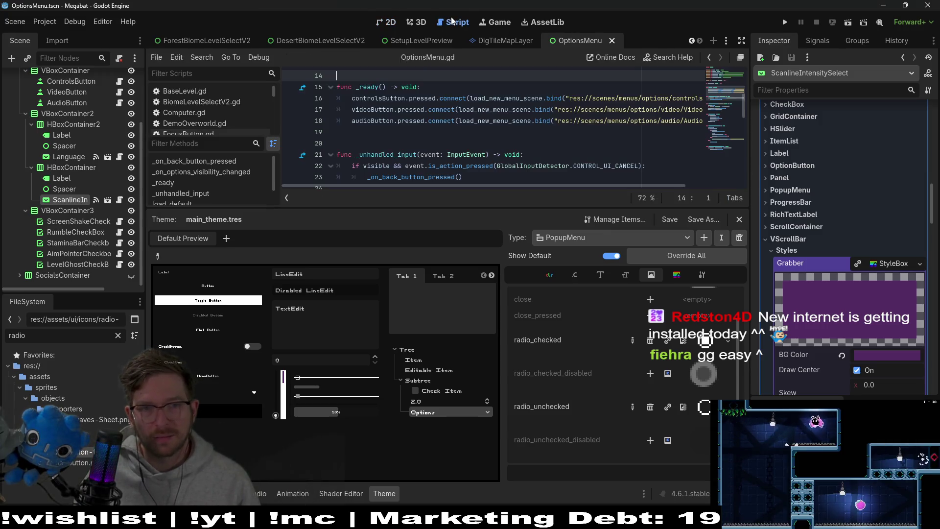
Enlarge the code editor and paste the get_popup texture-filter line into OptionsMenu.gd's _ready.
left_click_drag(548, 211, 549, 326)
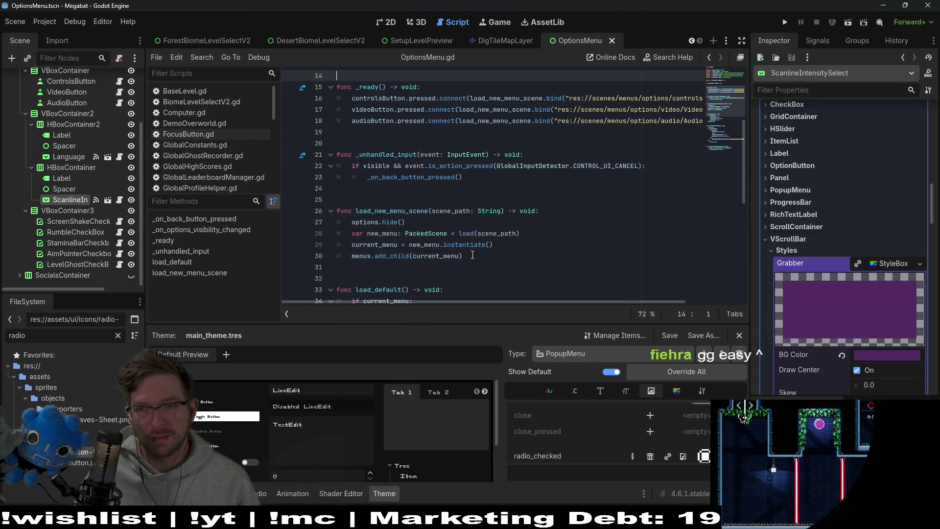
scroll(473, 255, "up", 1)
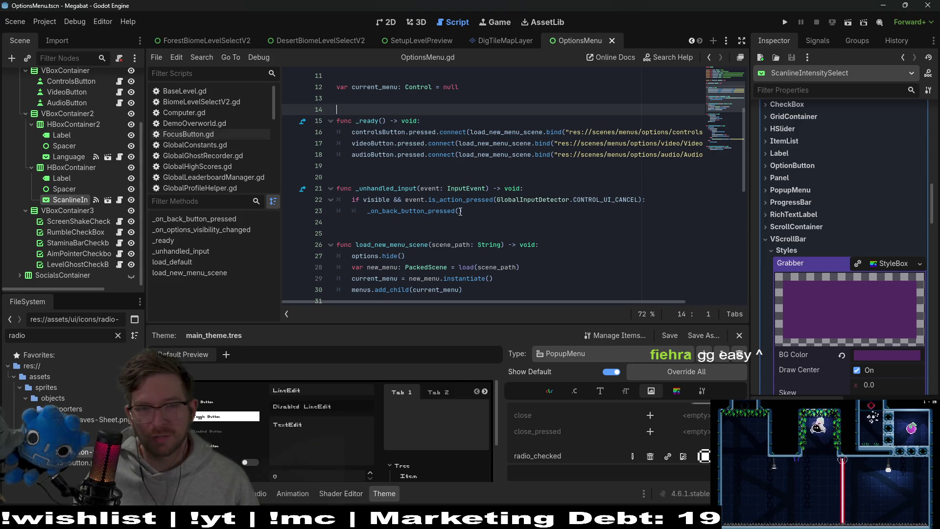
scroll(465, 167, "up", 4)
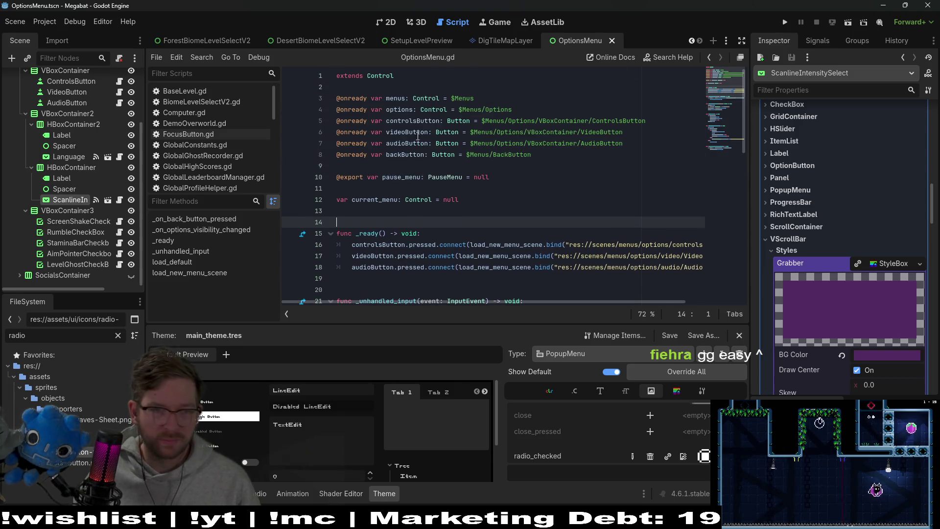
left_click(445, 234)
key("ctrl+v")
Delete the duplicated header lines and indent the get_popup line.
mouse_move(333, 222)
left_mouse_down()
mouse_move(392, 243)
mouse_move(417, 222)
left_mouse_up()
key("BackSpace")
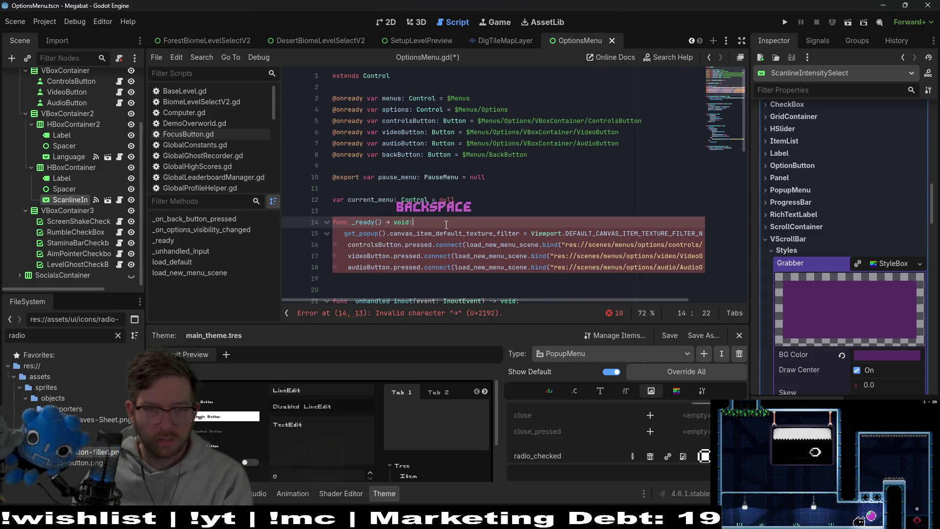
left_click(355, 233)
key("BackSpace")
key("Tab")
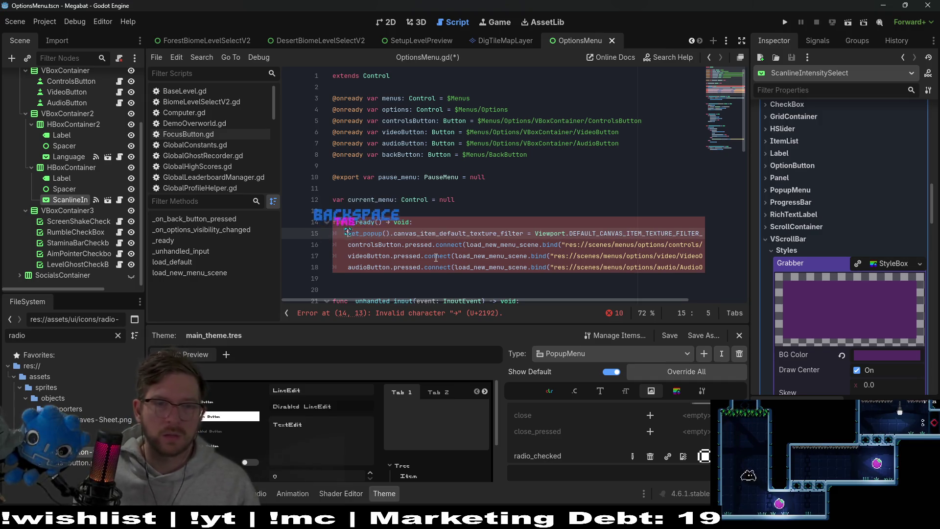
Add a '->' return arrow to the _ready declaration.
left_click(442, 223)
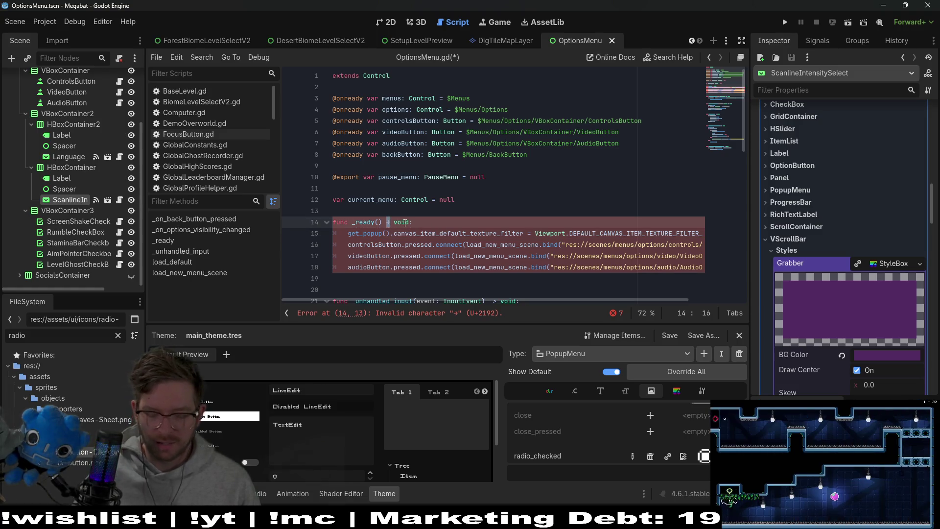
type("=")
key("BackSpace")
type("->")
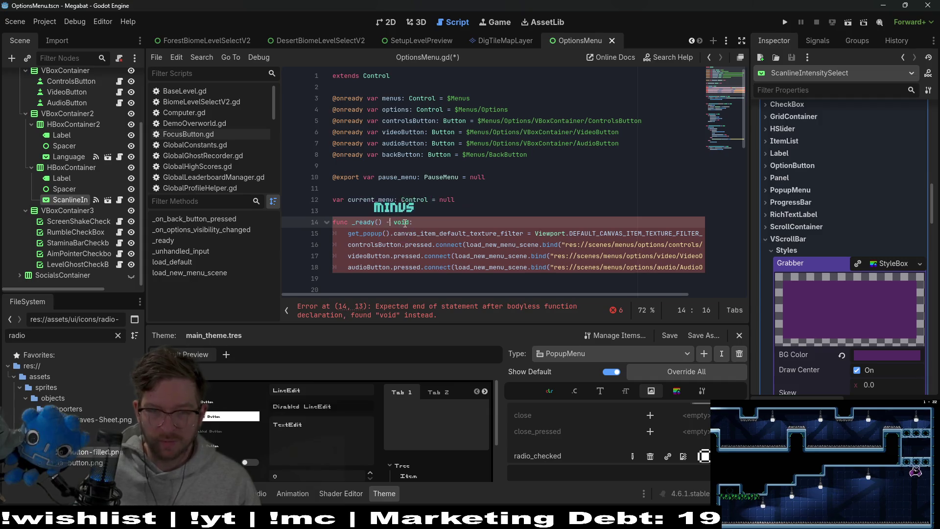
key("End")
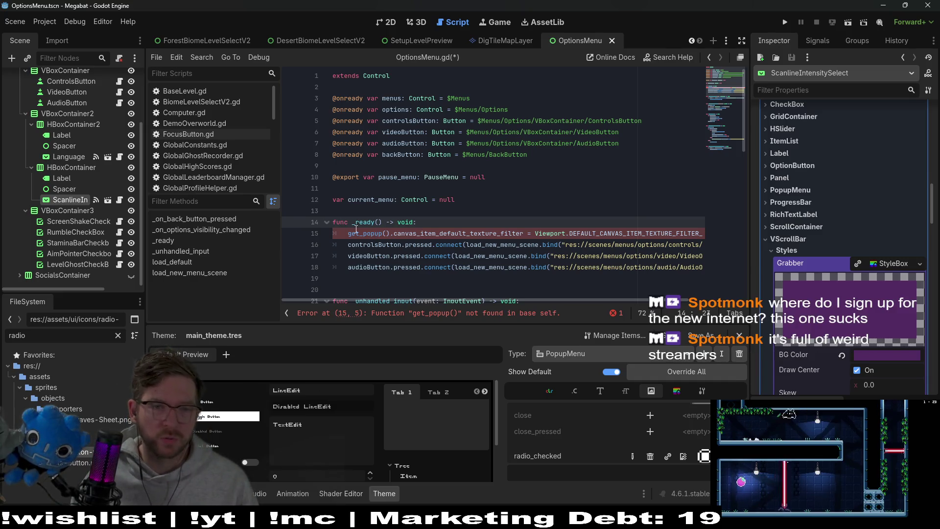
Undo the get_popup edits to restore OptionsMenu.gd, save, and open LanguageSelect.gd.
left_click(408, 122)
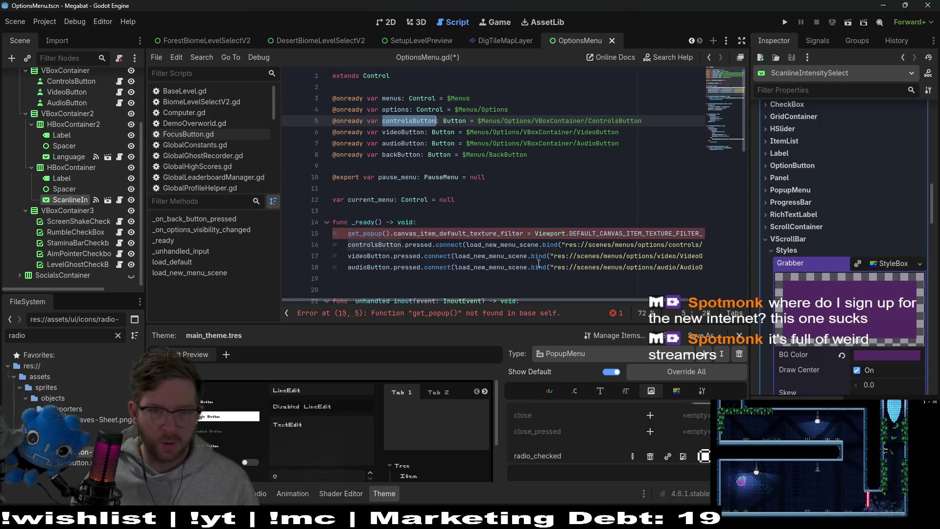
left_click_drag(660, 233, 700, 233)
key("ctrl+z")
key("ctrl+z")
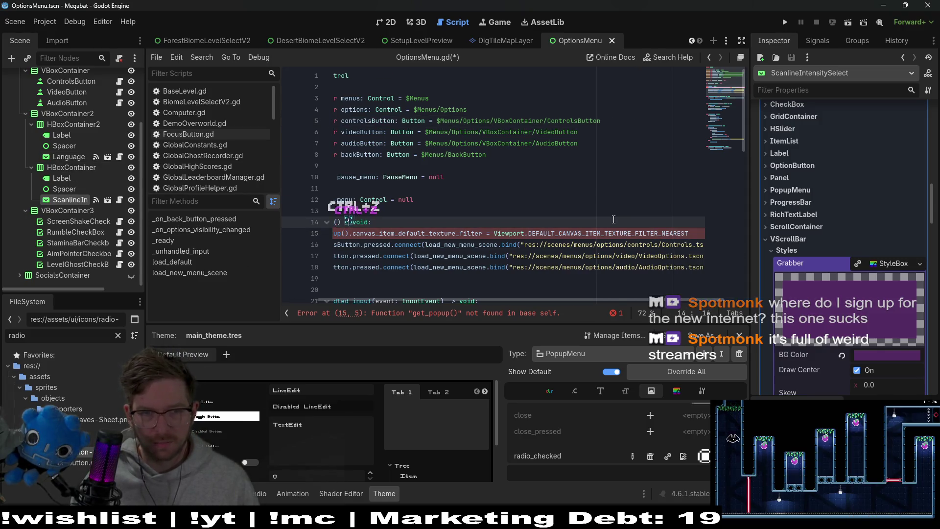
key("ctrl+z")
key("ctrl+z")
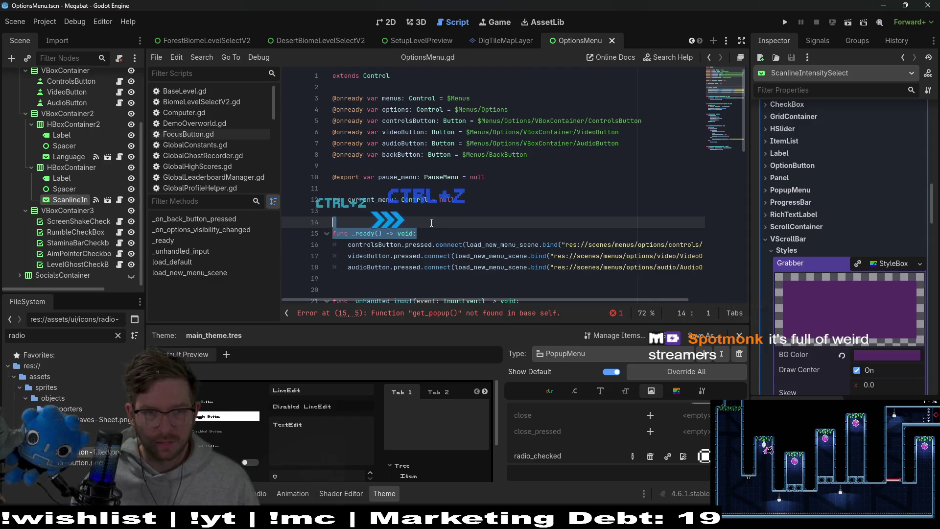
key("ctrl+s")
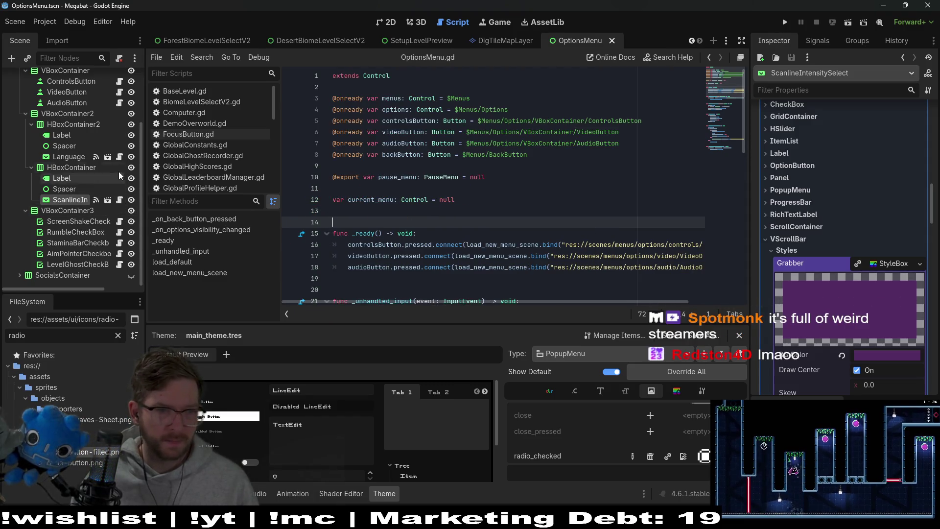
left_click(120, 157)
Try the texture-filter line in LanguageSelect.gd's _ready, undo it, and go to MenuDropDown.gd.
scroll(407, 228, "down", 2)
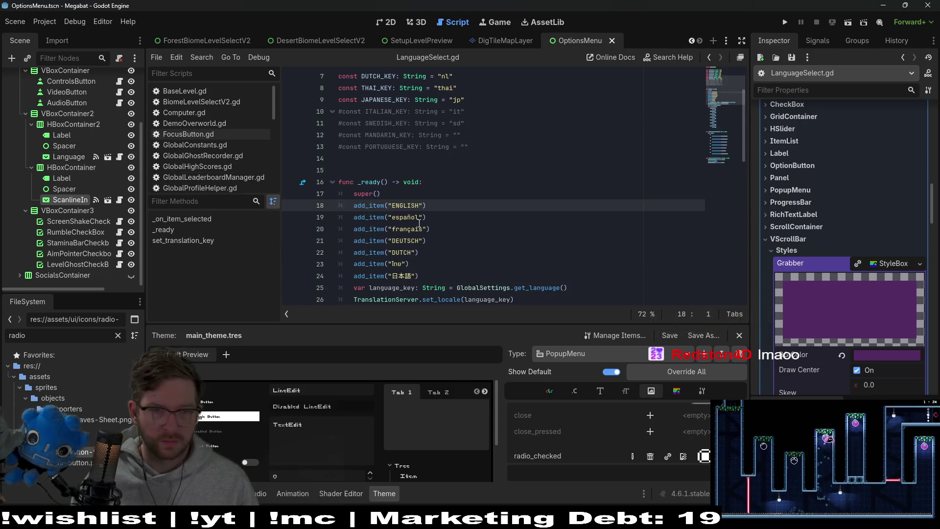
left_click(436, 184)
key("ctrl+v")
key("ctrl+z")
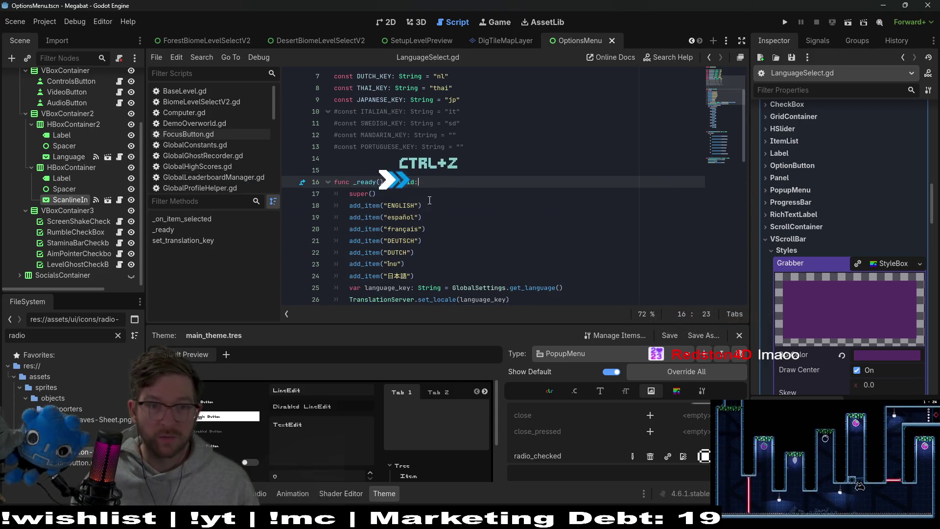
left_click(429, 195, "ctrl")
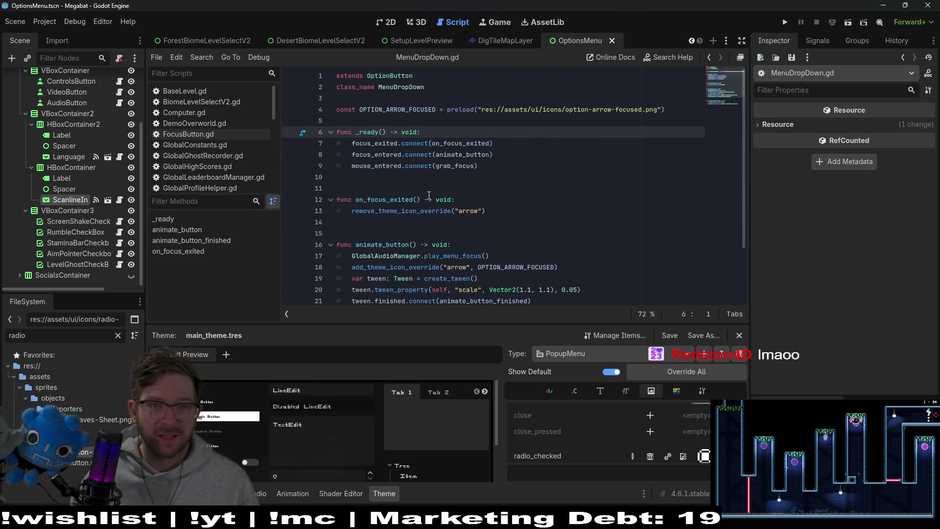
Paste the get_popup texture-filter code into MenuDropDown.gd's _ready and remove the duplicated header.
left_click(422, 133)
key("ctrl+v")
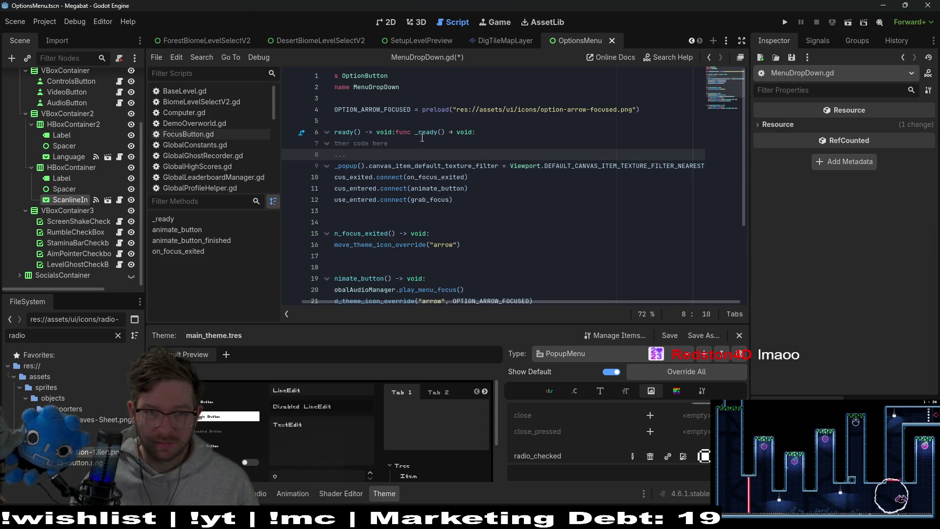
mouse_move(475, 132)
left_mouse_down()
mouse_move(397, 132)
mouse_move(416, 133)
left_mouse_up()
key("BackSpace")
Fix the get_popup line's tab indentation, save MenuDropDown.gd, and run the scene.
key("BackSpace")
key("shift+Home")
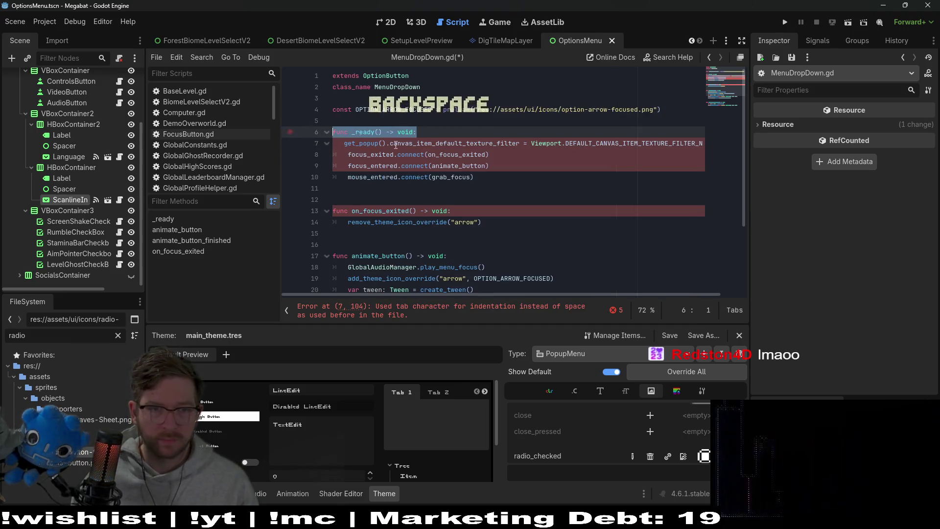
key("Down")
key("Home")
key("BackSpace")
key("BackSpace")
key("BackSpace")
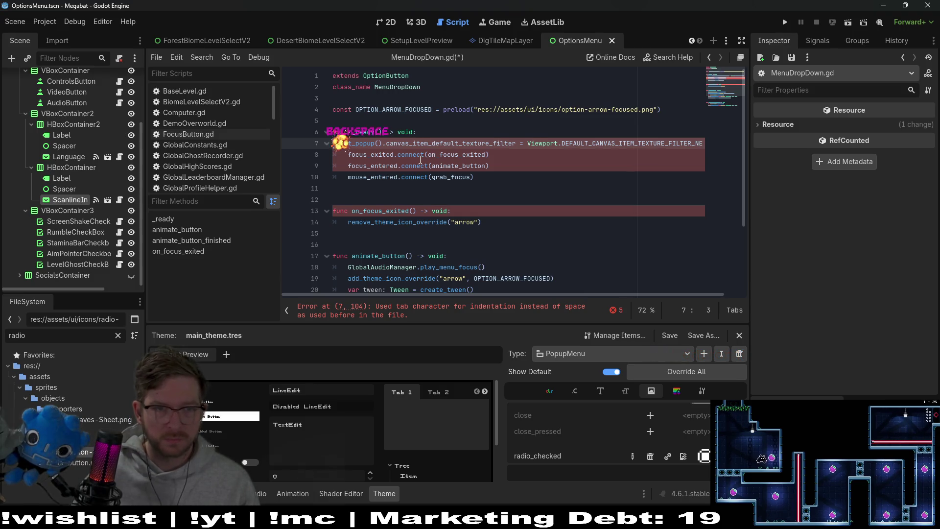
key("Tab")
key("BackSpace")
key("BackSpace")
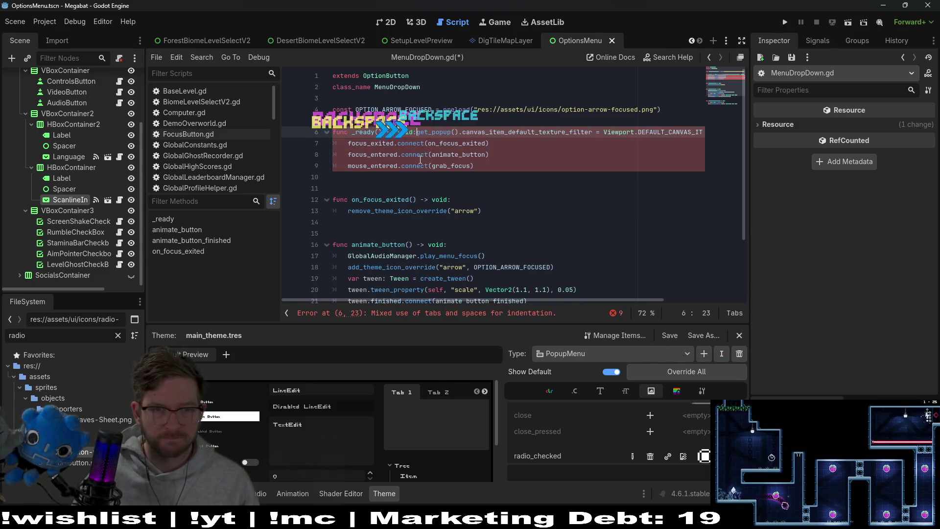
key("Return")
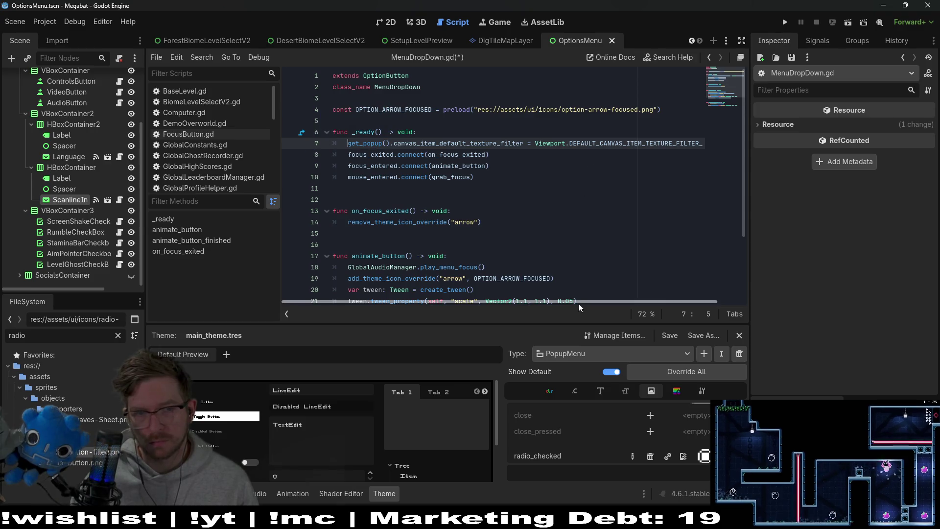
key("ctrl+s")
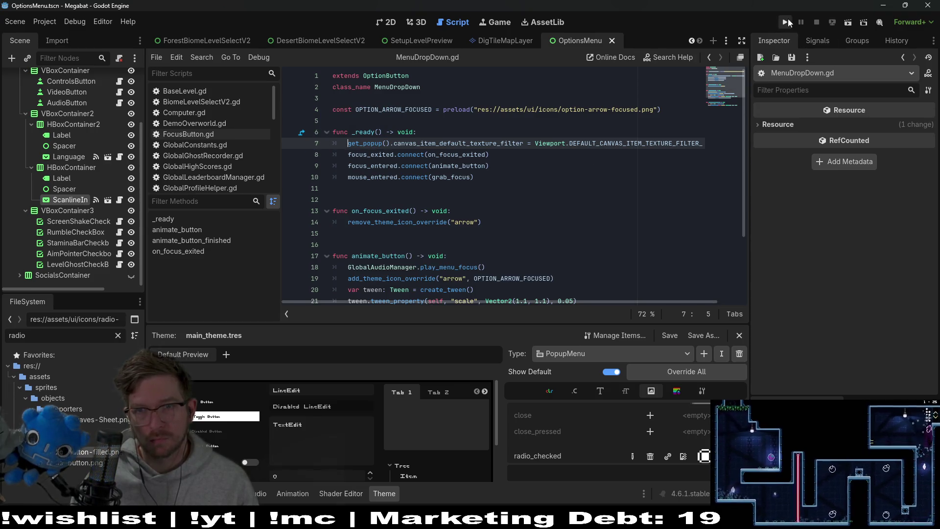
left_click(847, 23)
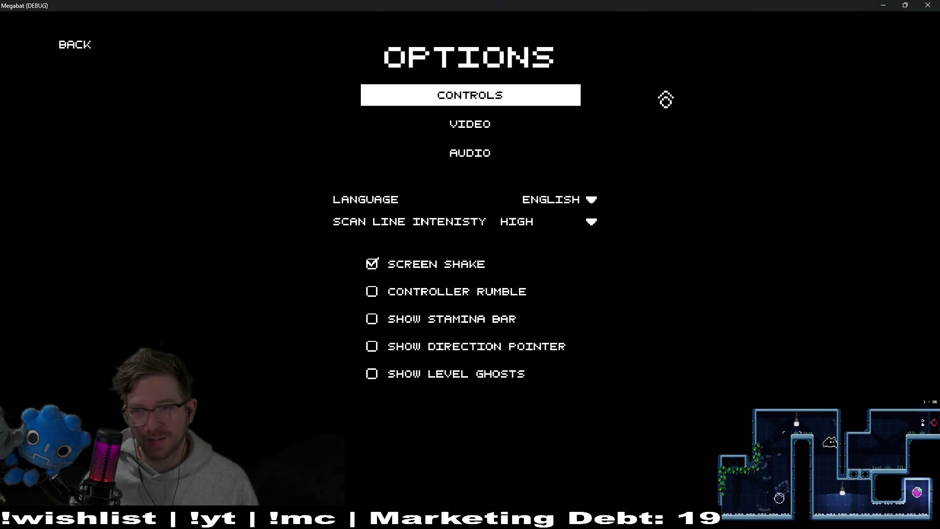
left_click(562, 233)
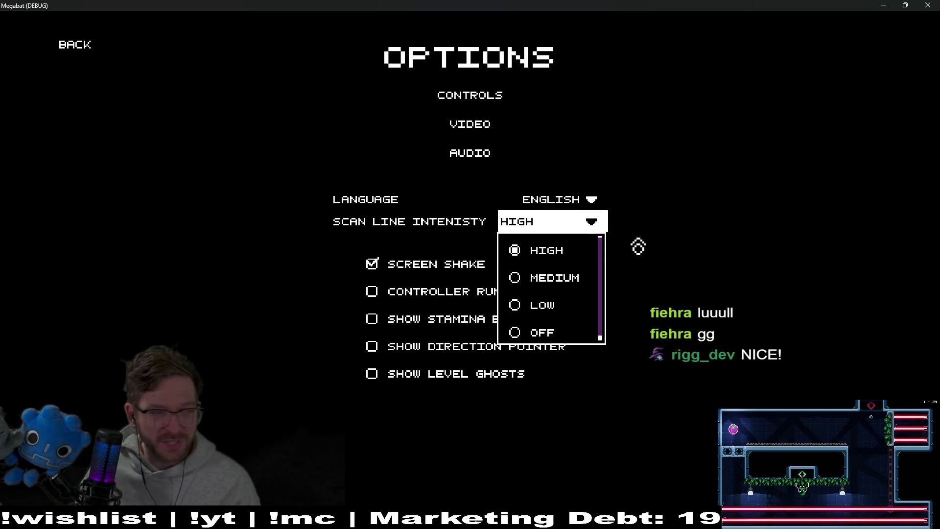
left_click(663, 265)
left_click(605, 226)
left_click(688, 237)
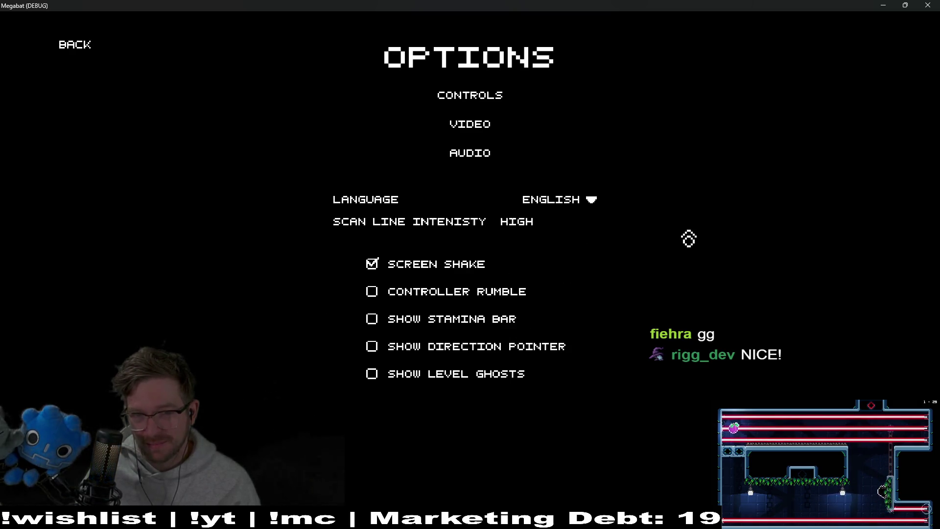
left_click(592, 199)
left_click(769, 259)
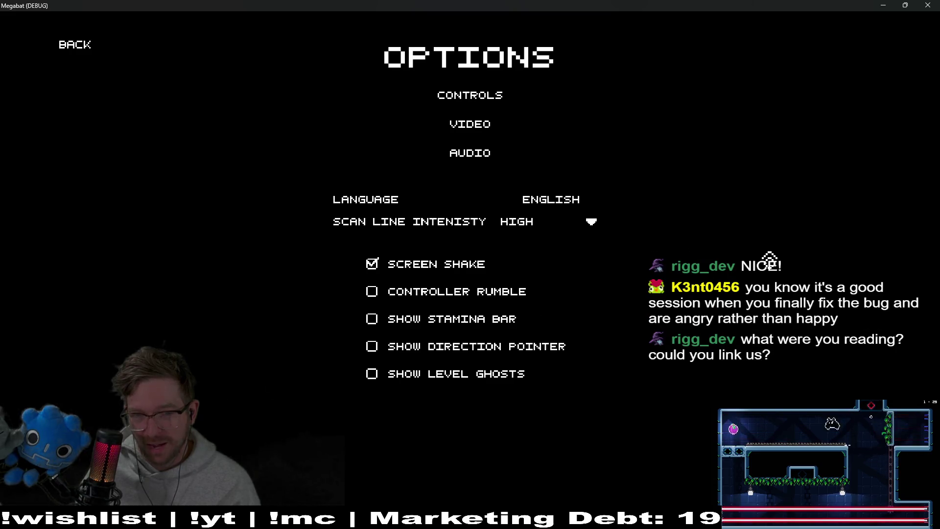
left_click(576, 198)
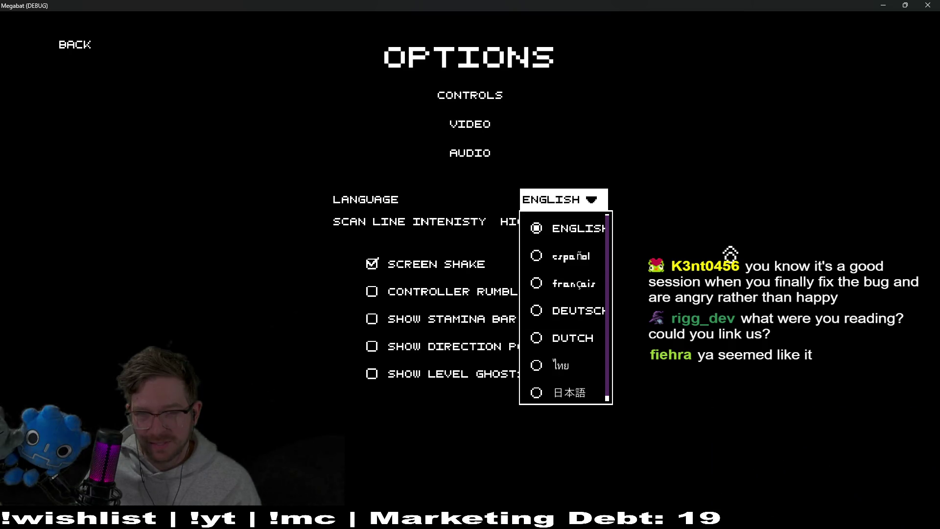
left_click(721, 220)
key("alt+F4")
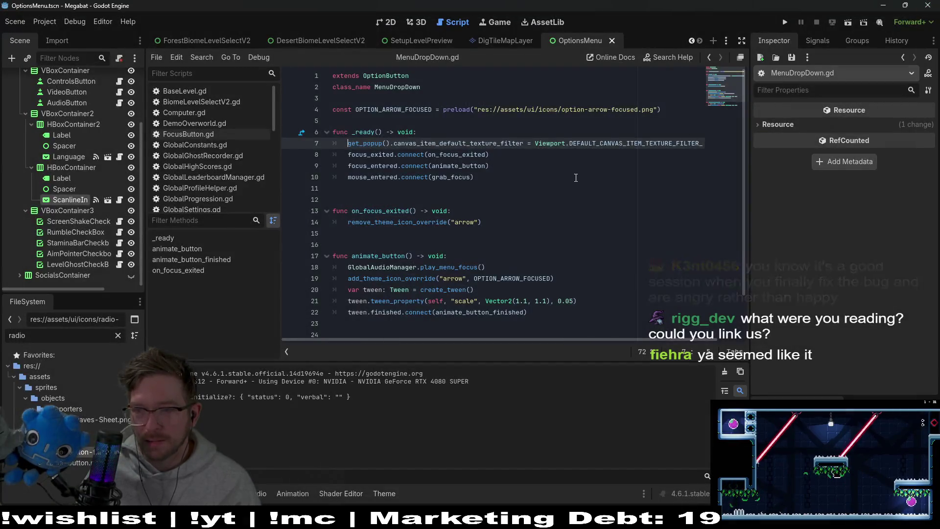
In the 2D view, select the Language dropdown and filter the Inspector to Custom Minimum Size.
key("ctrl+F1")
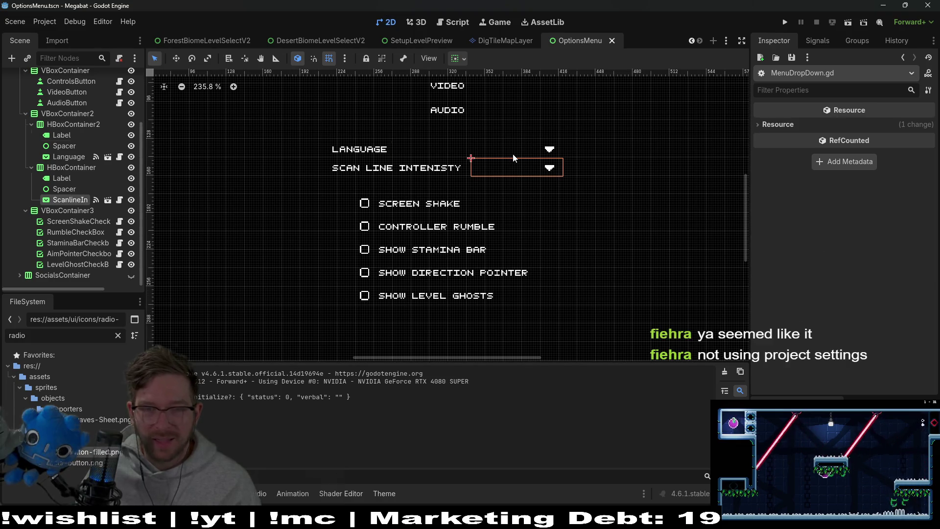
left_click(513, 154)
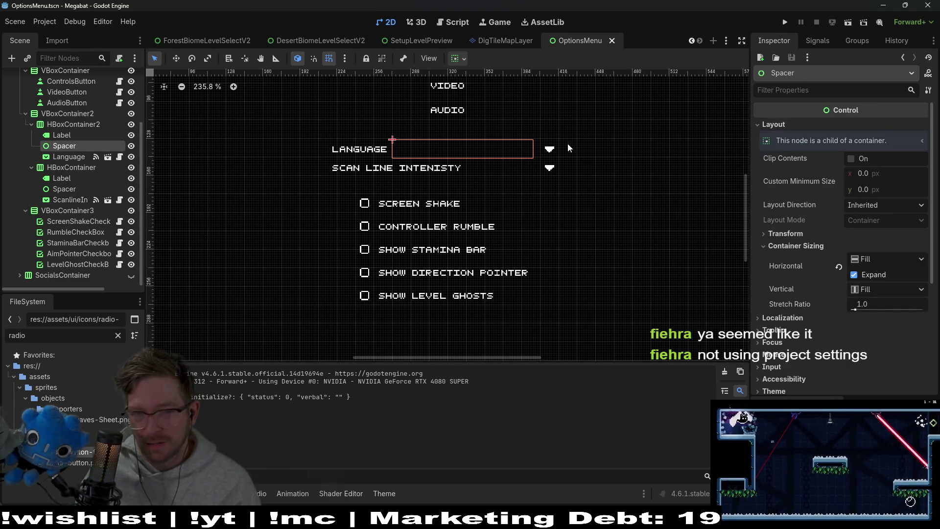
left_click(554, 152)
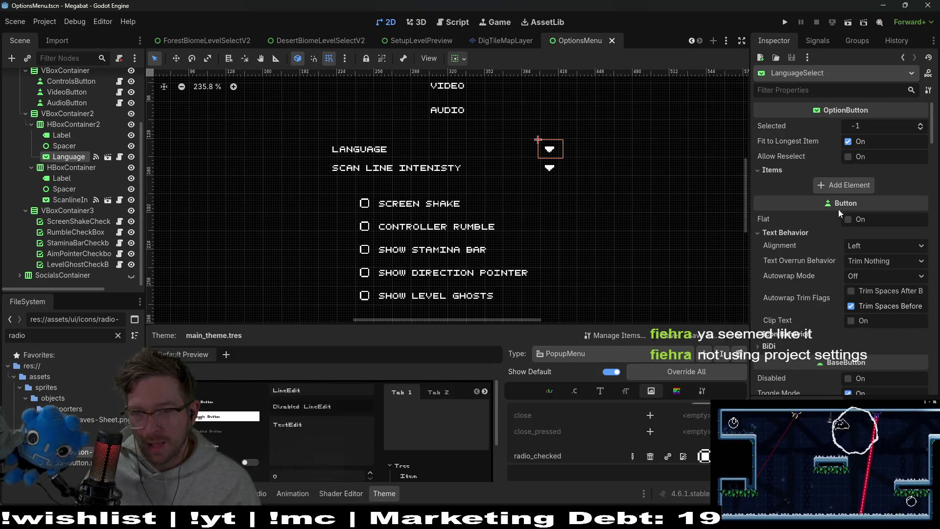
left_click(813, 92)
type("min")
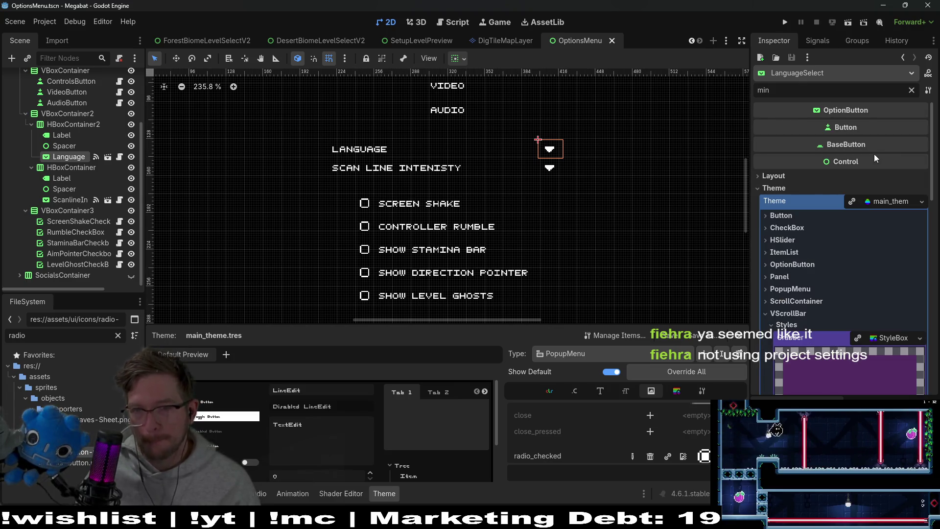
left_click(813, 188)
left_click(779, 176)
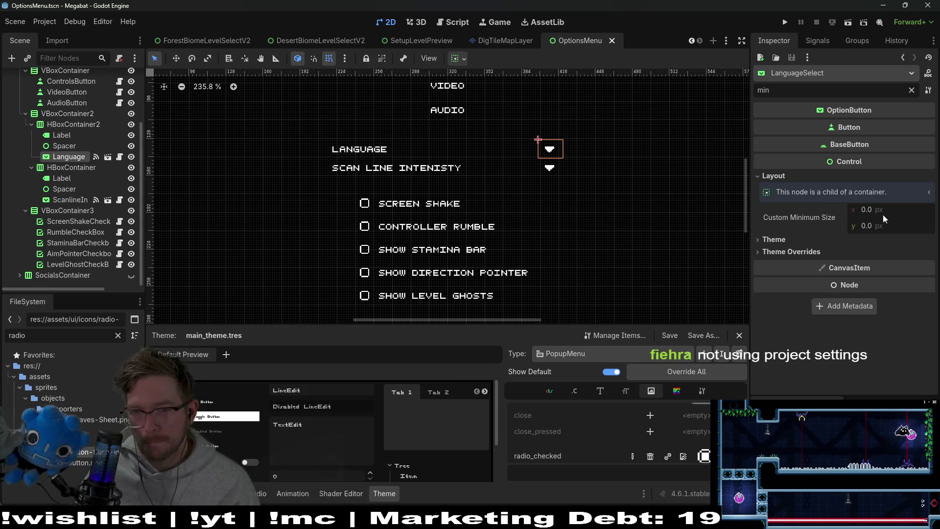
Set the Language dropdown's minimum width to 80 px, matching the scan line dropdown, and save.
left_click(904, 209)
type("64")
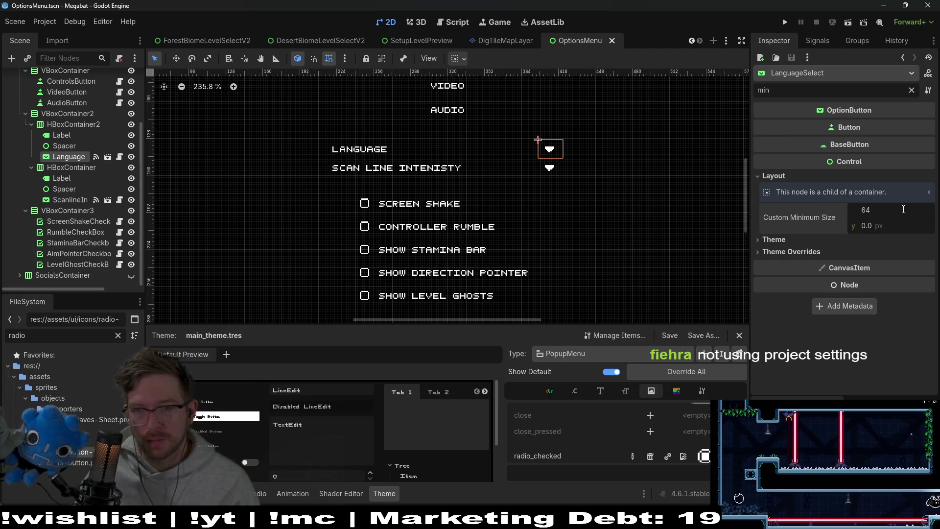
key("Return")
left_click(907, 209)
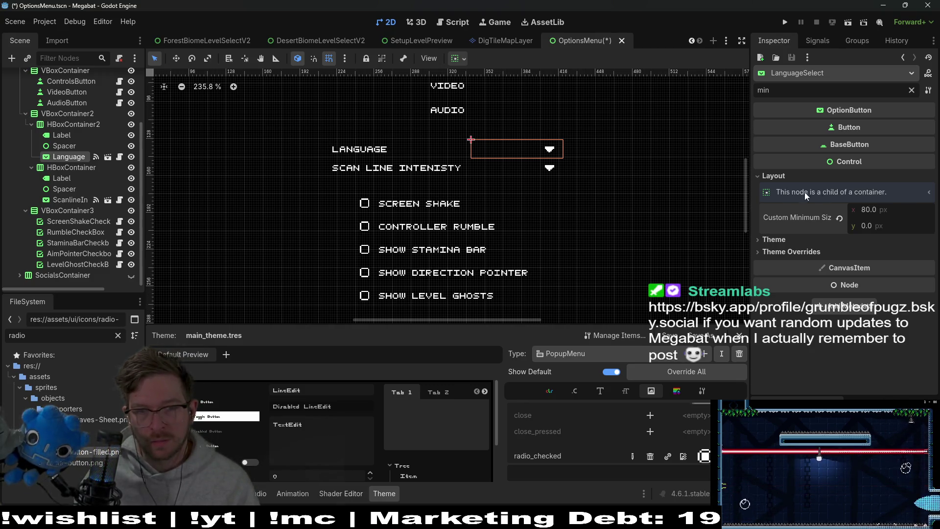
left_click(551, 168)
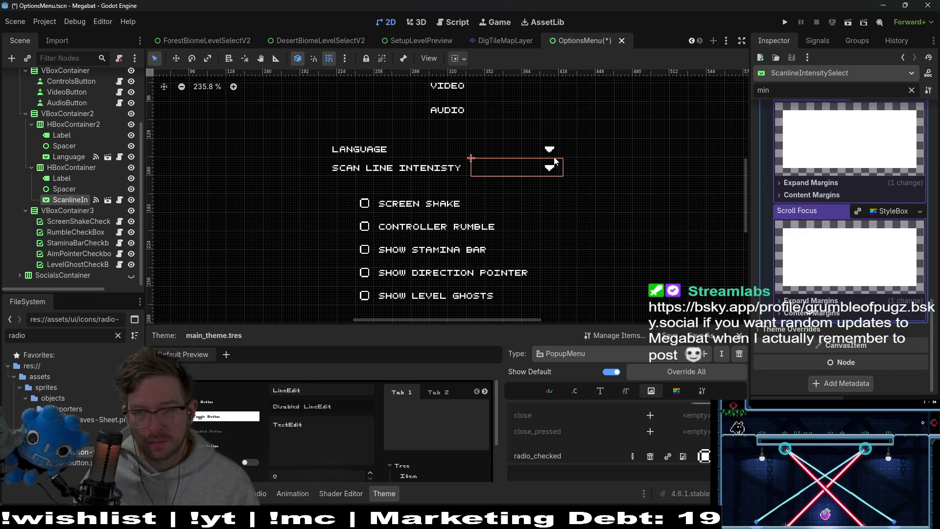
left_click(549, 149)
left_click(551, 165)
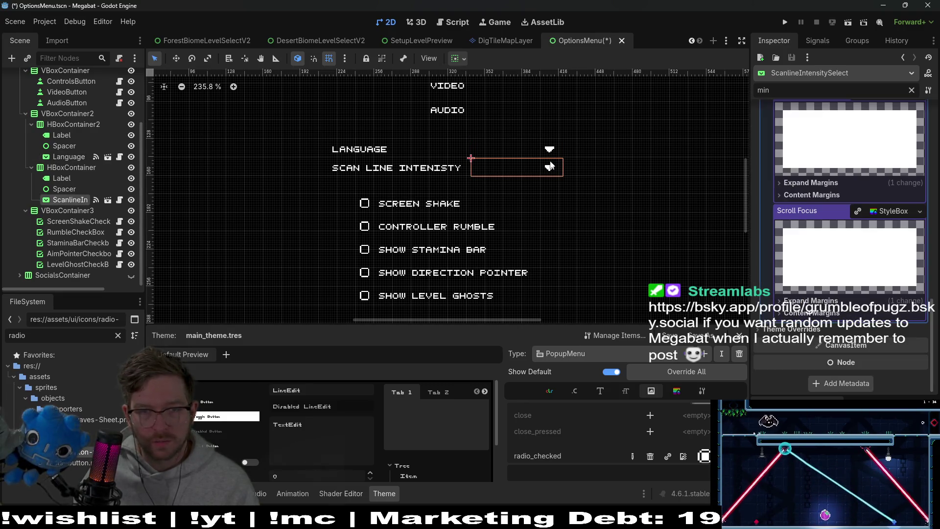
key("ctrl+s")
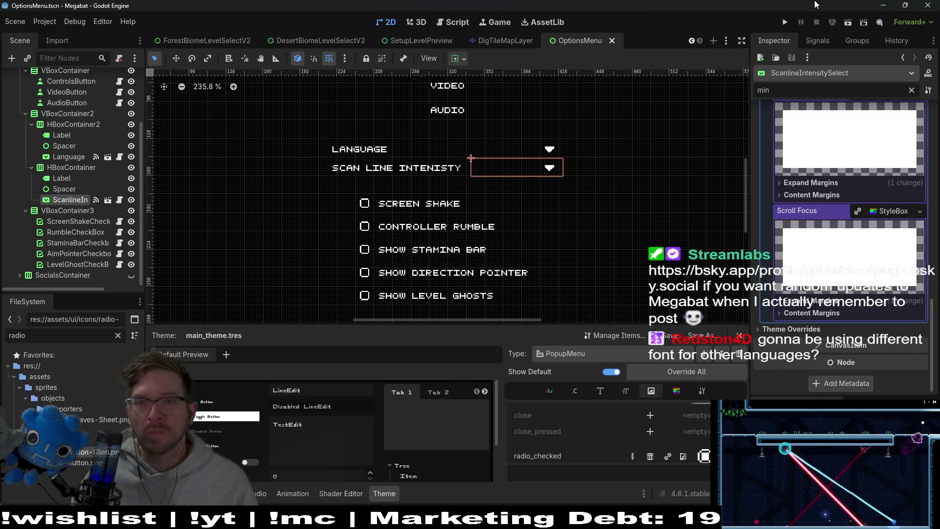
left_click(852, 22)
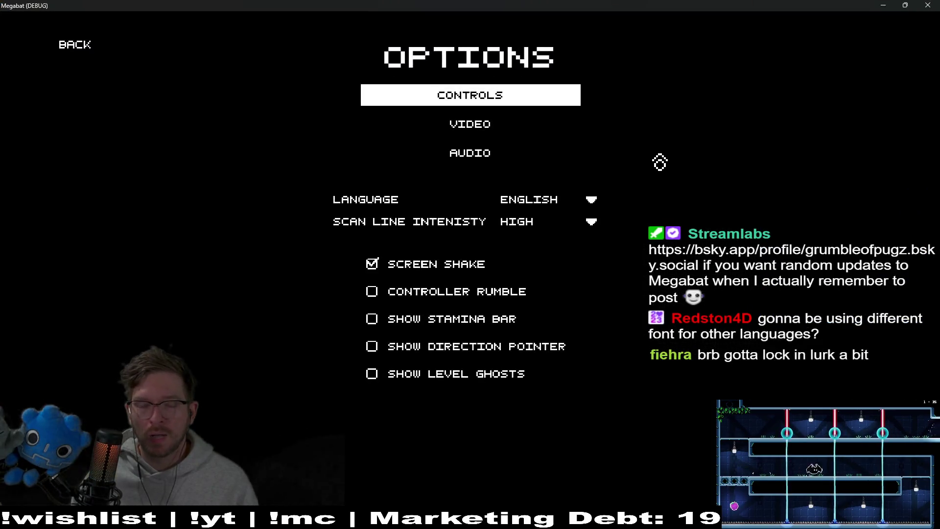
left_click(592, 199)
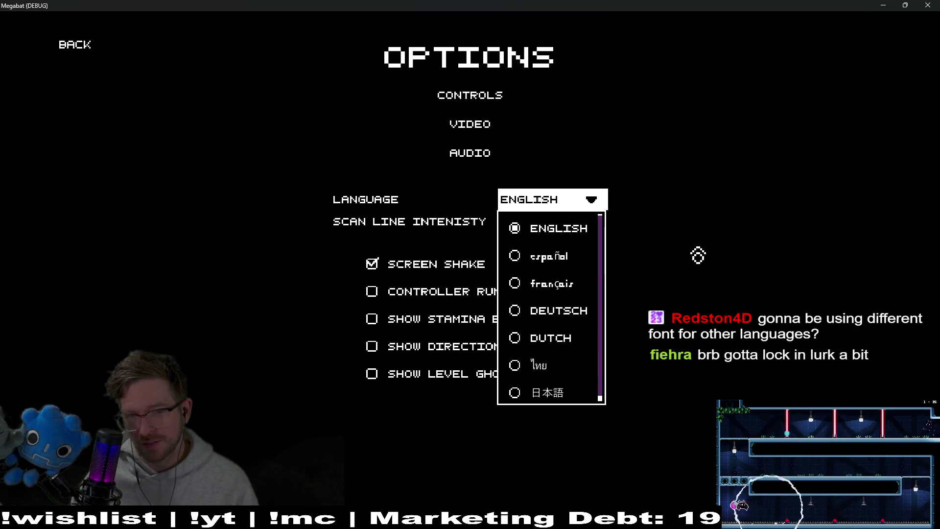
left_click(593, 222)
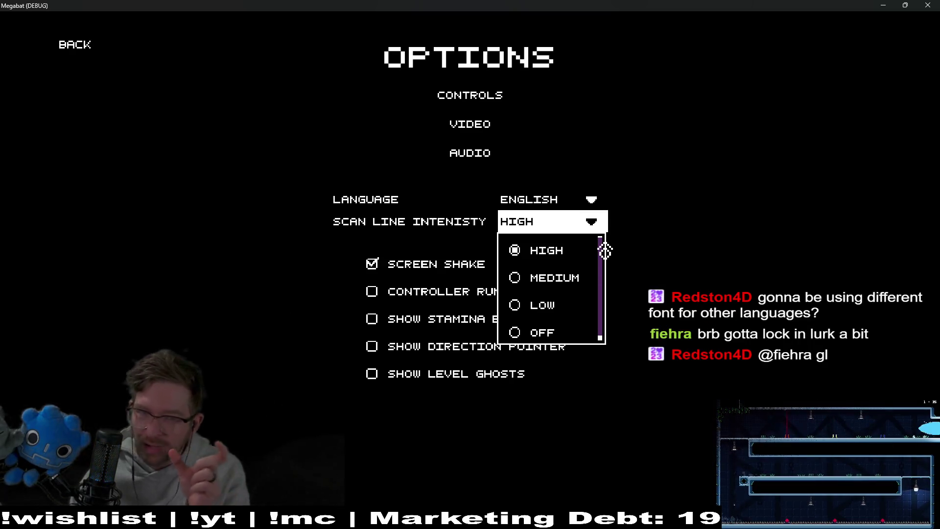
left_click(930, 5)
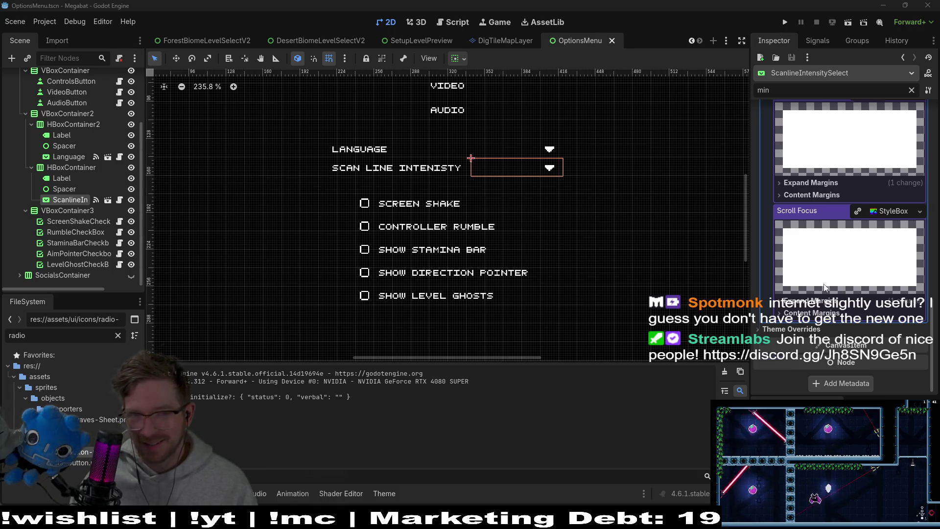
Scroll the Inspector to the top and collapse main_theme's type list.
scroll(826, 288, "up", 3)
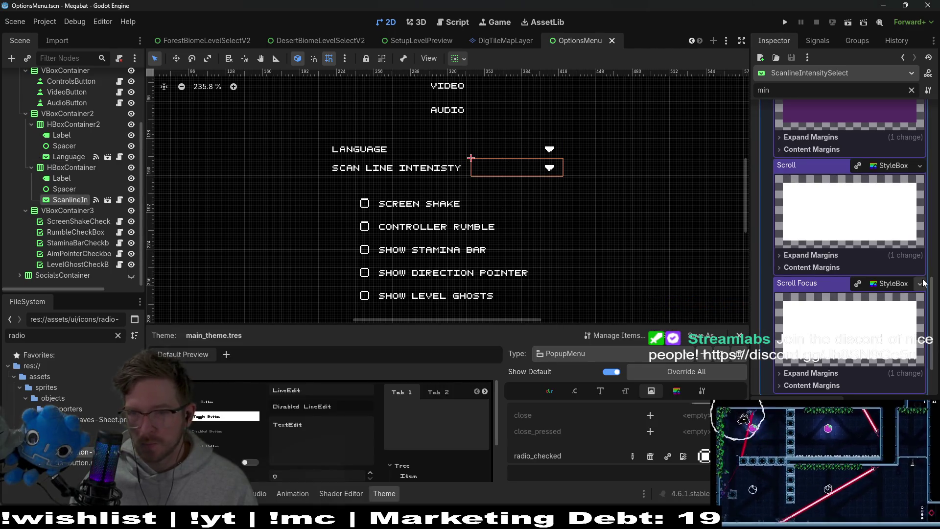
scroll(889, 284, "up", 15)
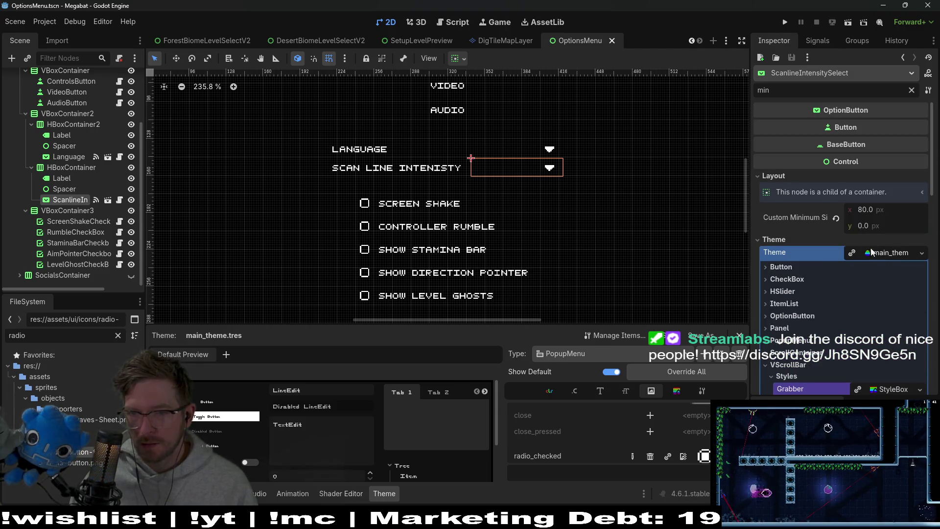
left_click(883, 255)
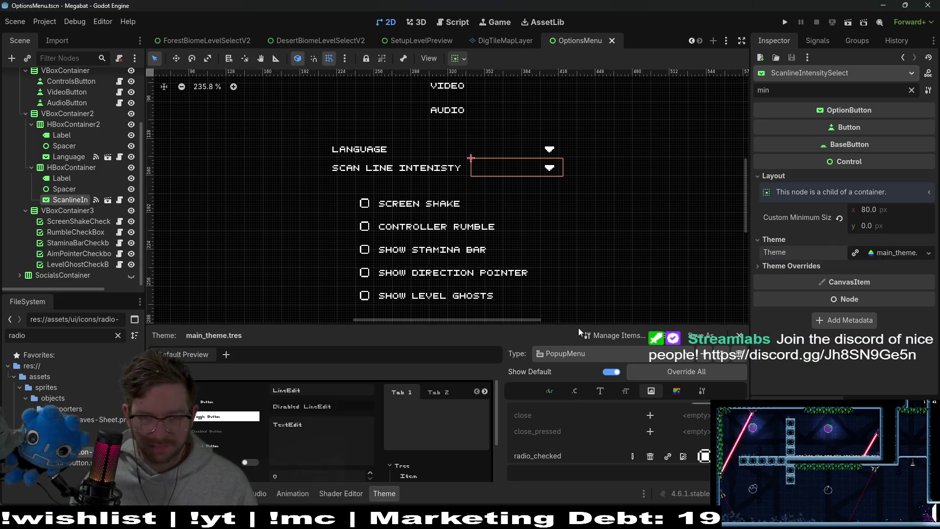
left_click_drag(579, 329, 579, 231)
scroll(714, 378, "down", 3)
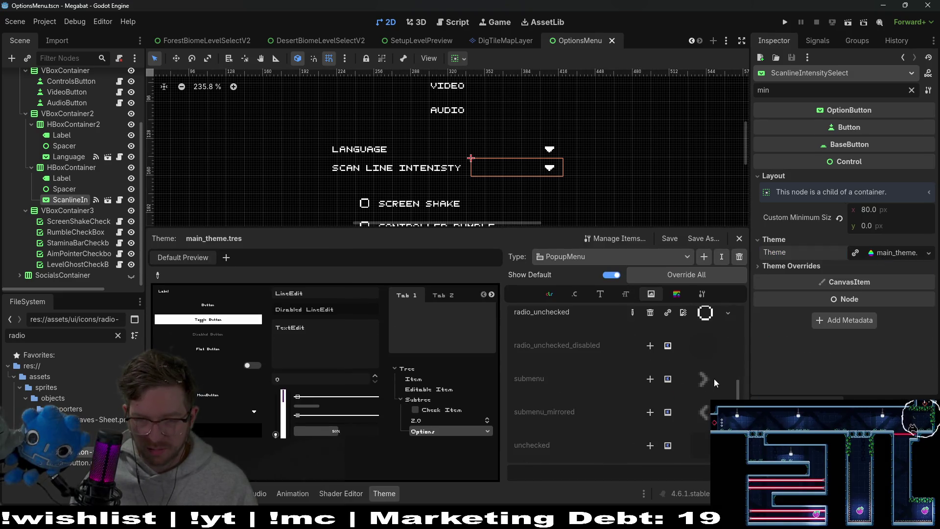
scroll(714, 378, "up", 3)
left_click(677, 294)
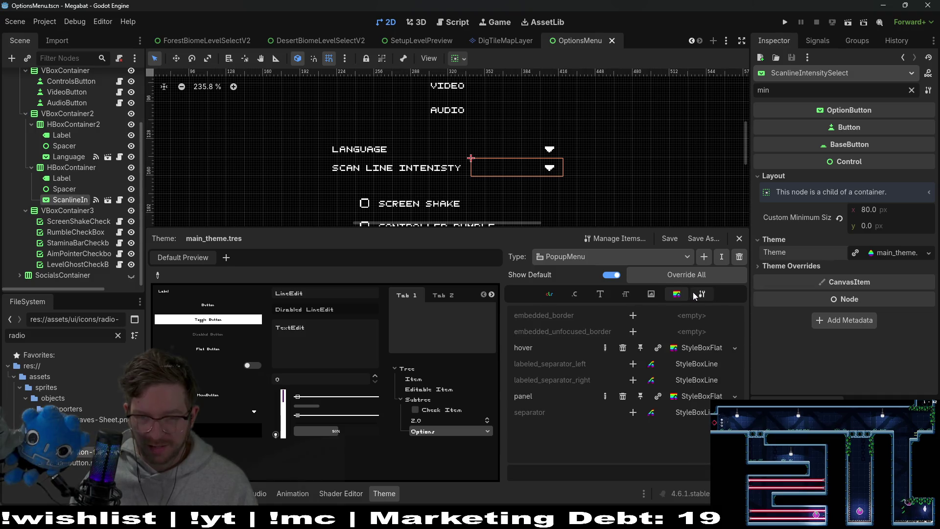
left_click(626, 293)
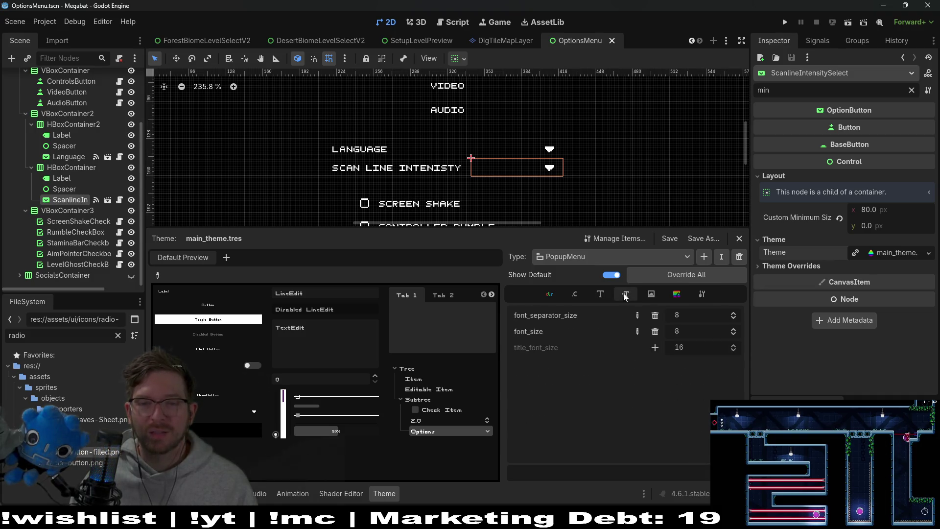
left_click(600, 294)
left_click(572, 294)
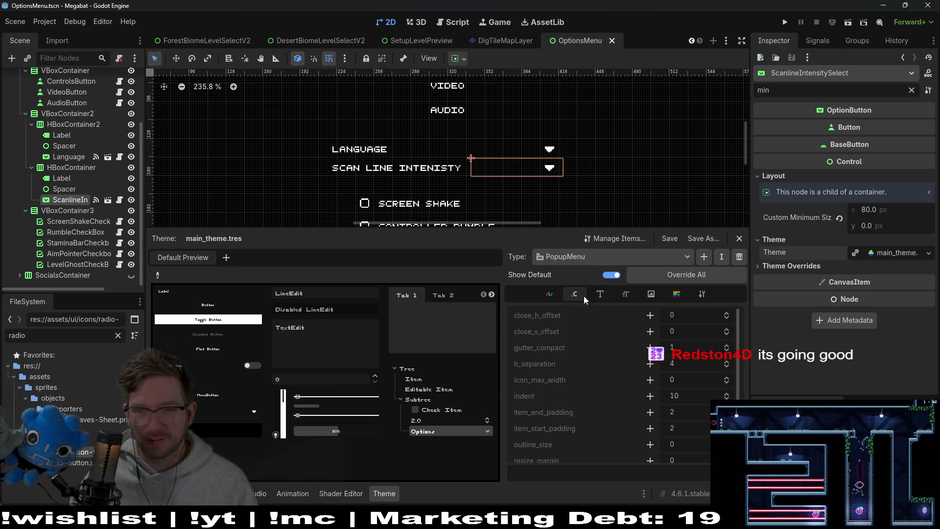
scroll(634, 374, "down", 1)
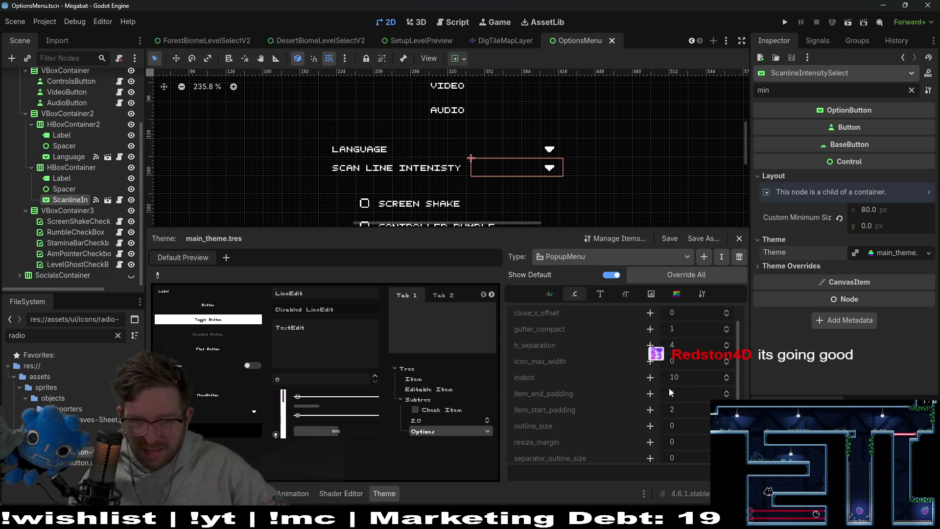
scroll(582, 369, "up", 1)
scroll(582, 369, "down", 5)
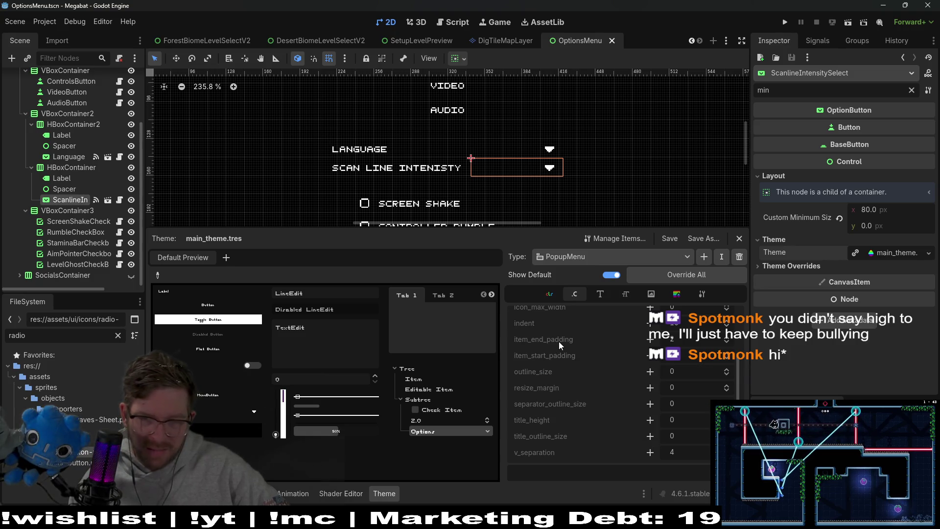
scroll(553, 362, "up", 4)
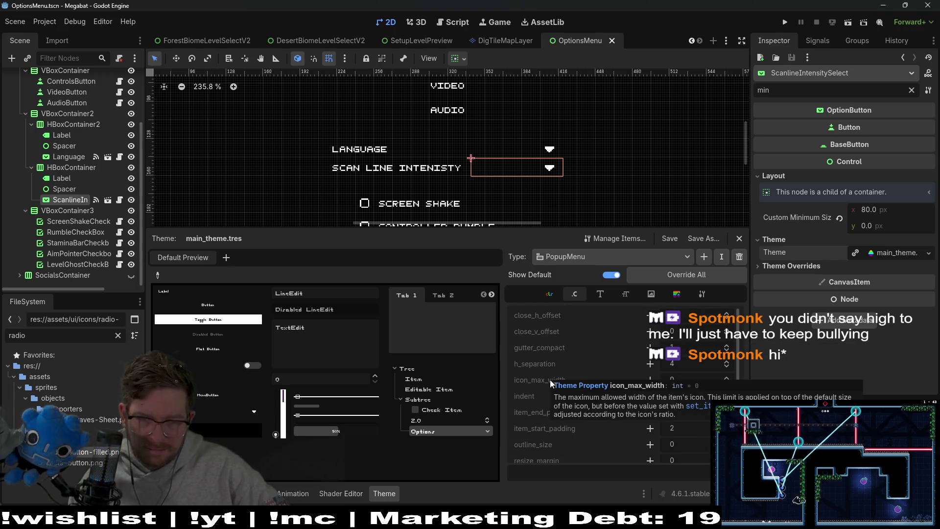
left_click(600, 294)
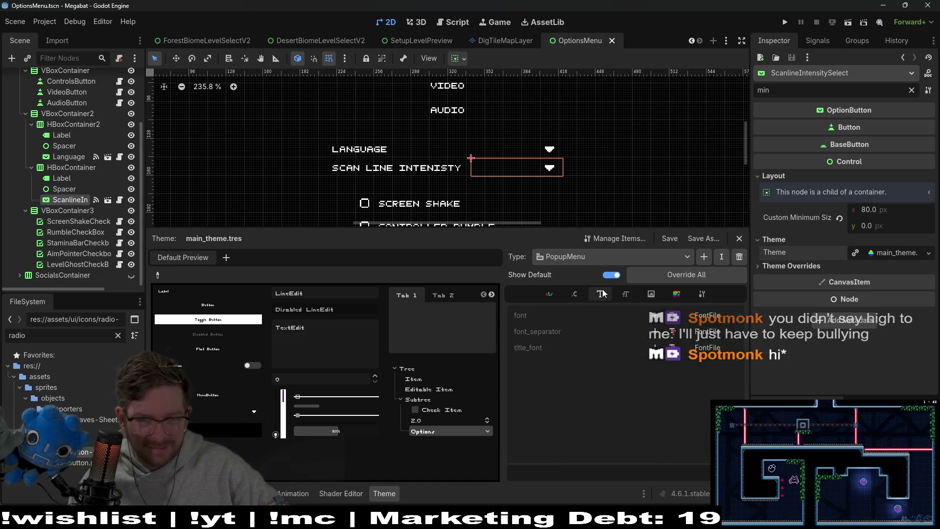
left_click(621, 298)
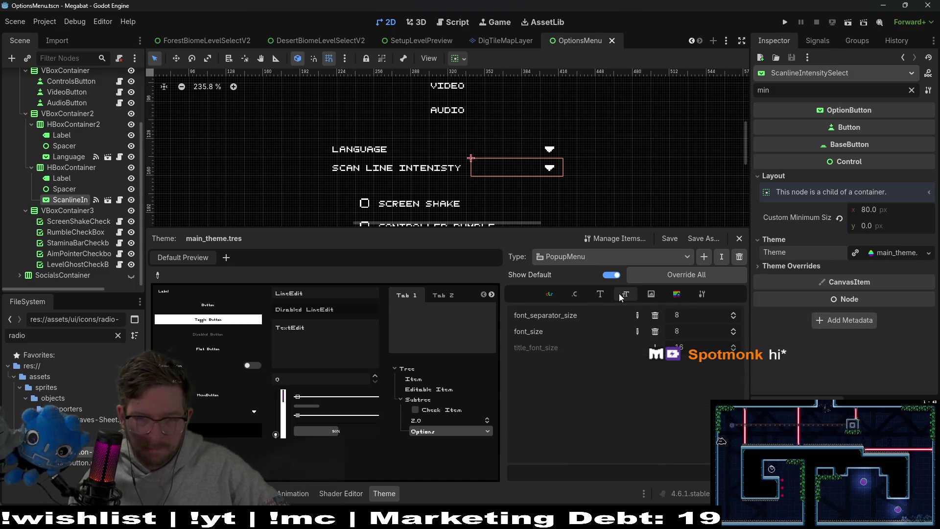
left_click(557, 297)
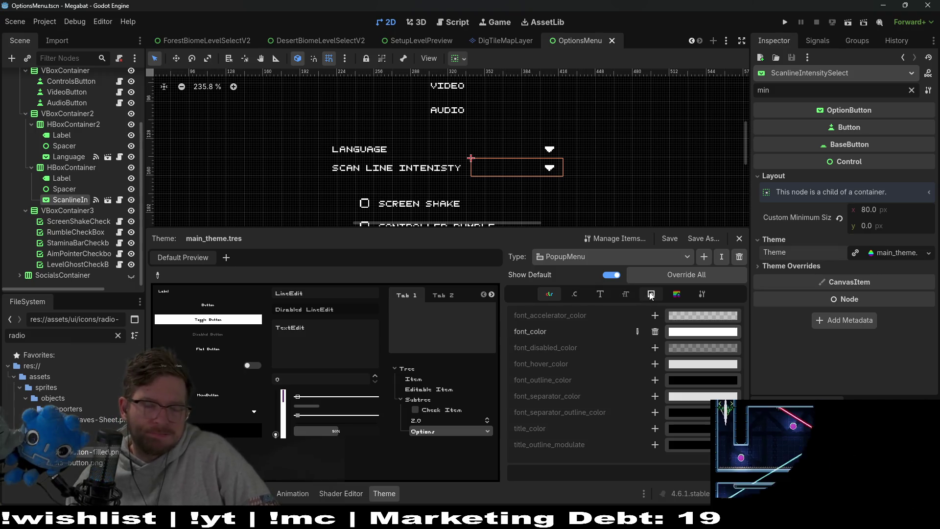
left_click(702, 294)
left_click(678, 296)
left_click(652, 294)
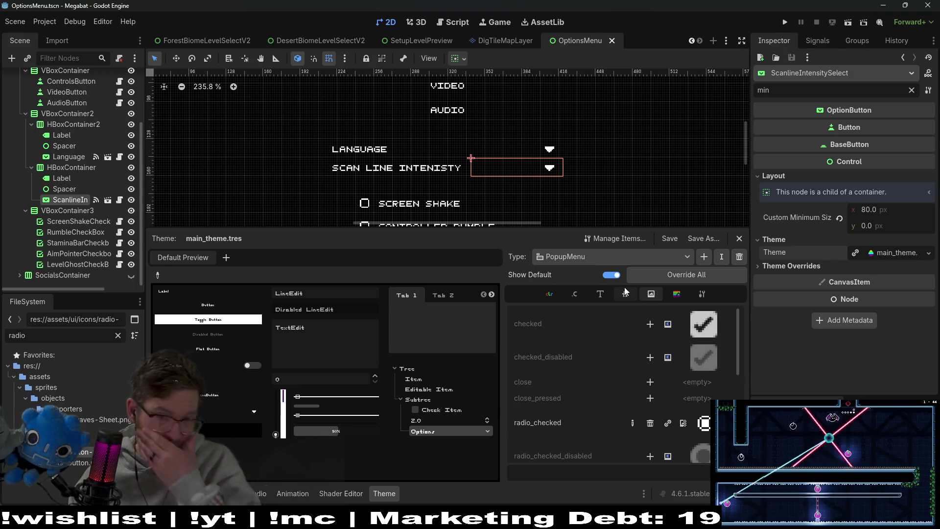
left_click(624, 263)
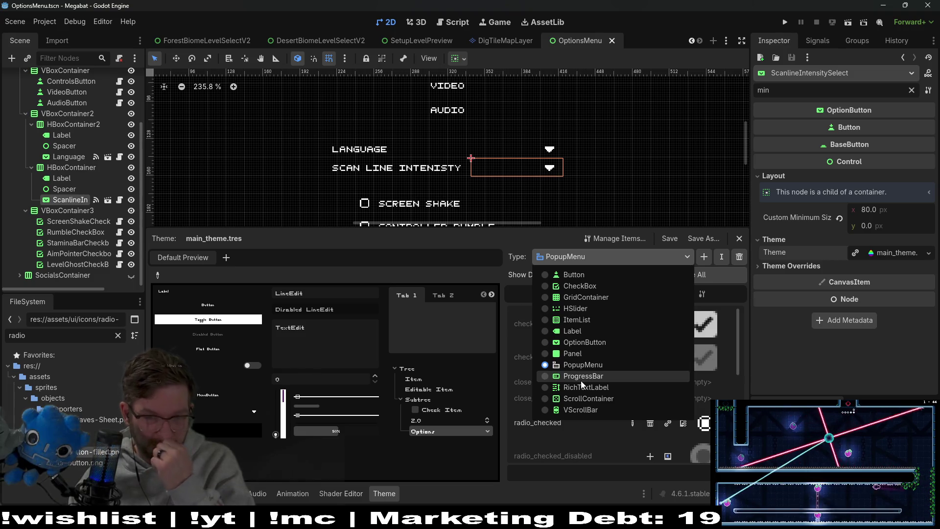
Switch the theme editor to VScrollBar and open its grabber StyleBoxFlat.
left_click(582, 410)
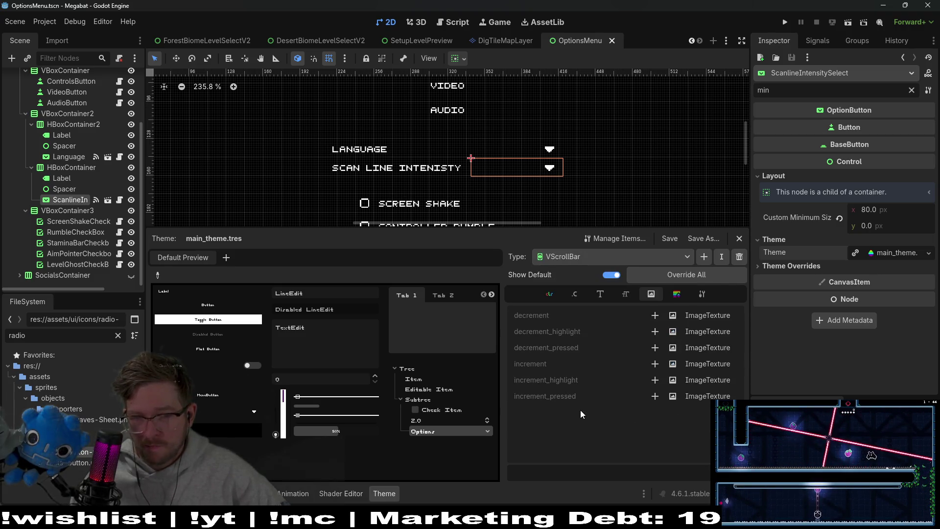
left_click(683, 294)
left_click(700, 294)
left_click(679, 295)
left_click(690, 317)
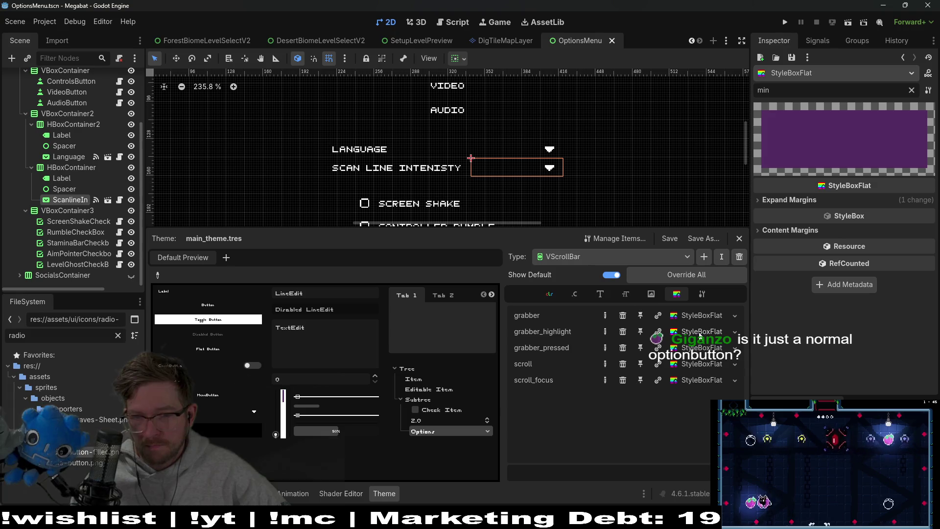
Expand the grabber's Expand Margins and clear the Inspector filter to list every property.
left_click(790, 200)
left_click(912, 90)
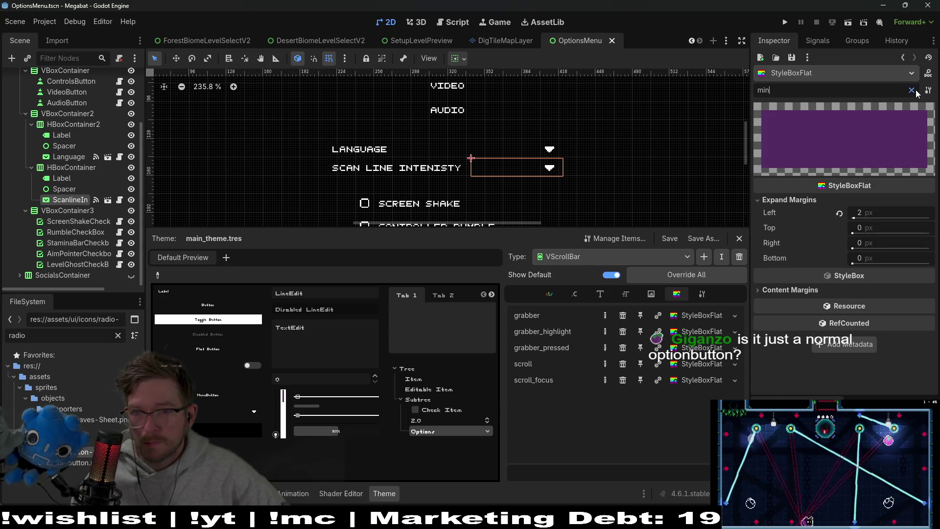
scroll(828, 278, "down", 3)
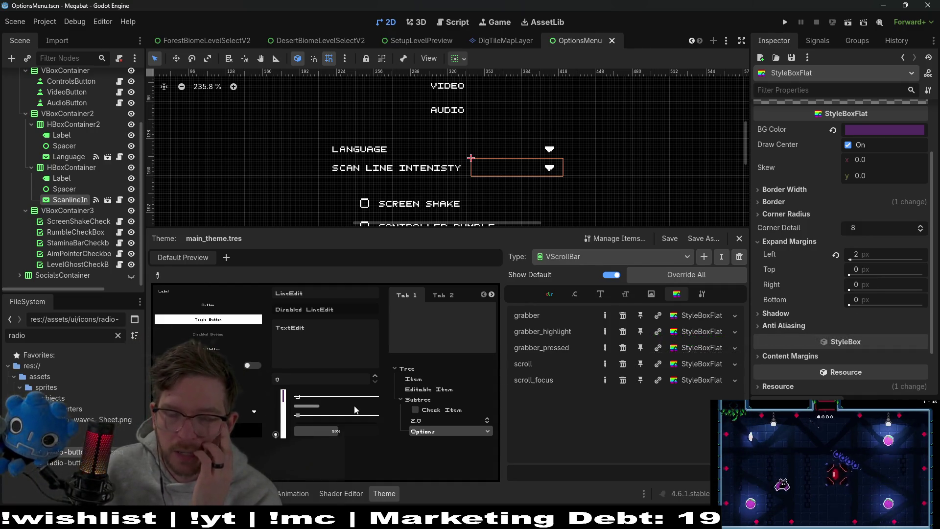
left_click(610, 258)
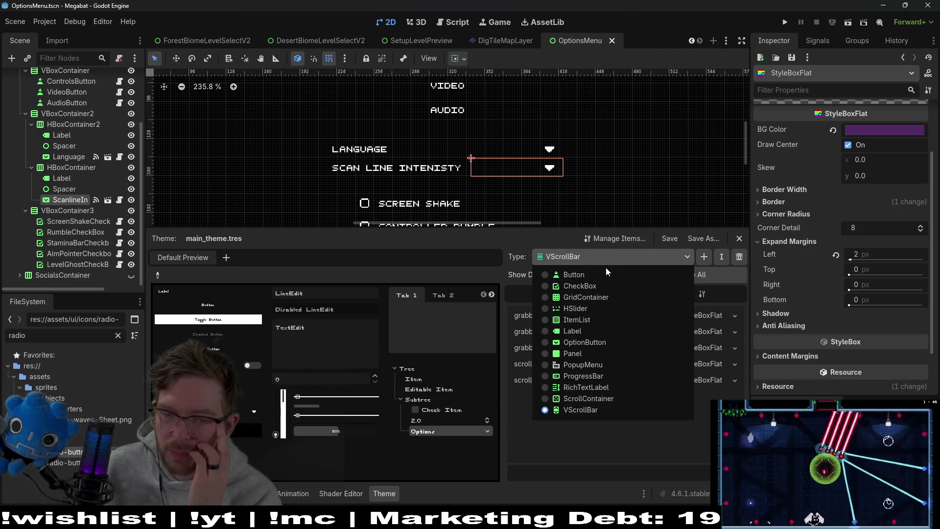
Switch the theme editor back to PopupMenu and view its style boxes.
left_click(603, 363)
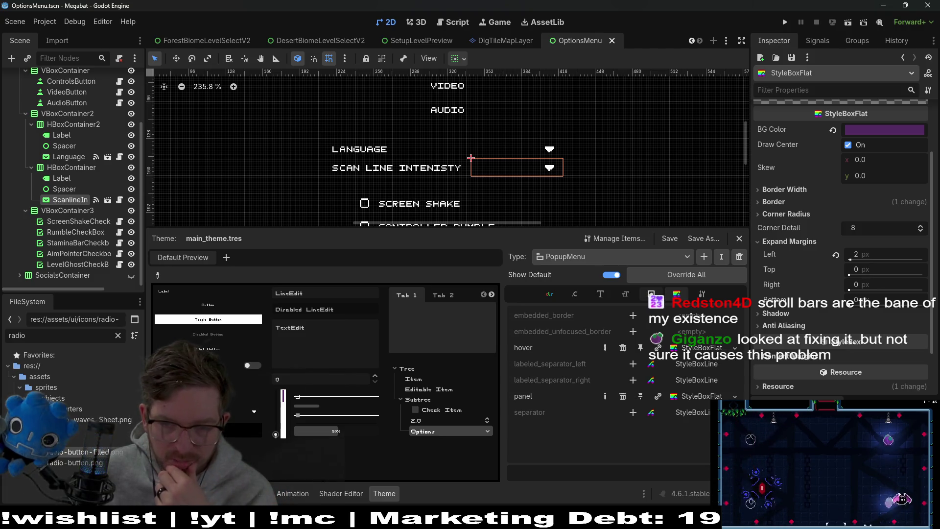
left_click(652, 294)
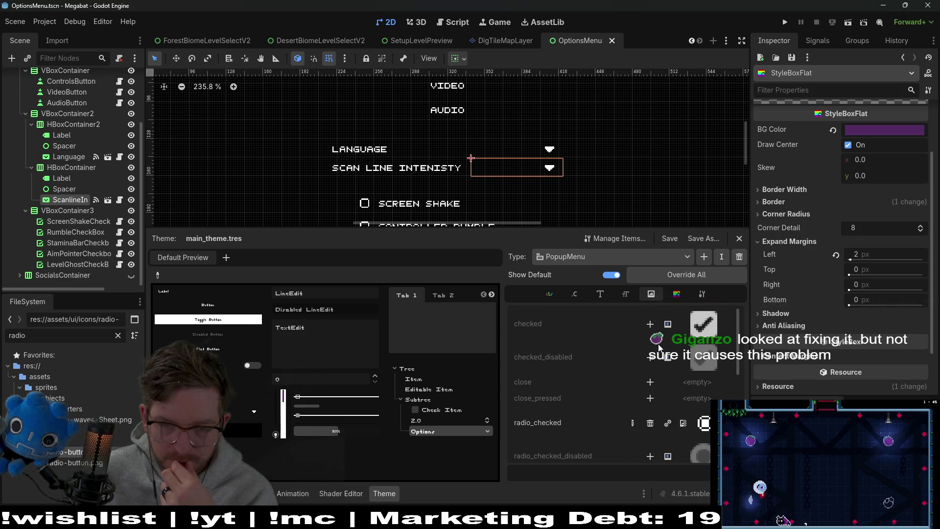
left_click(625, 294)
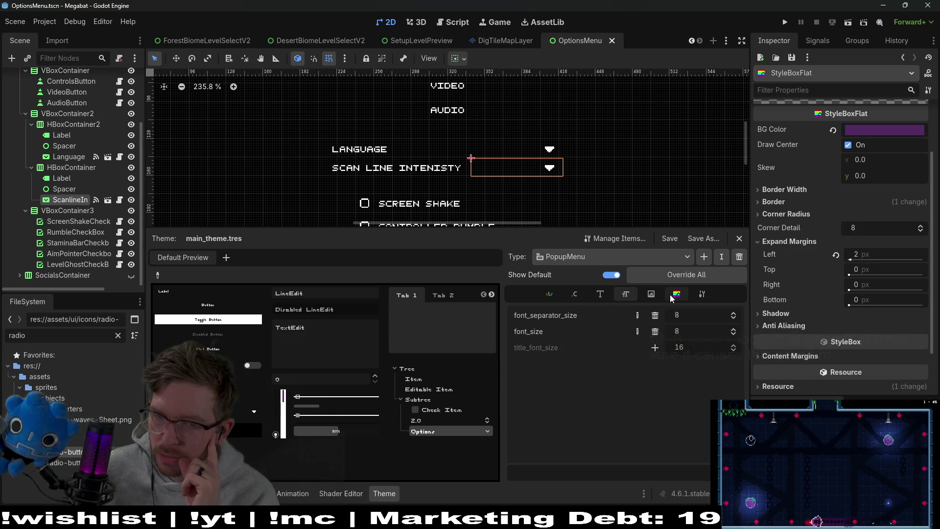
left_click(673, 295)
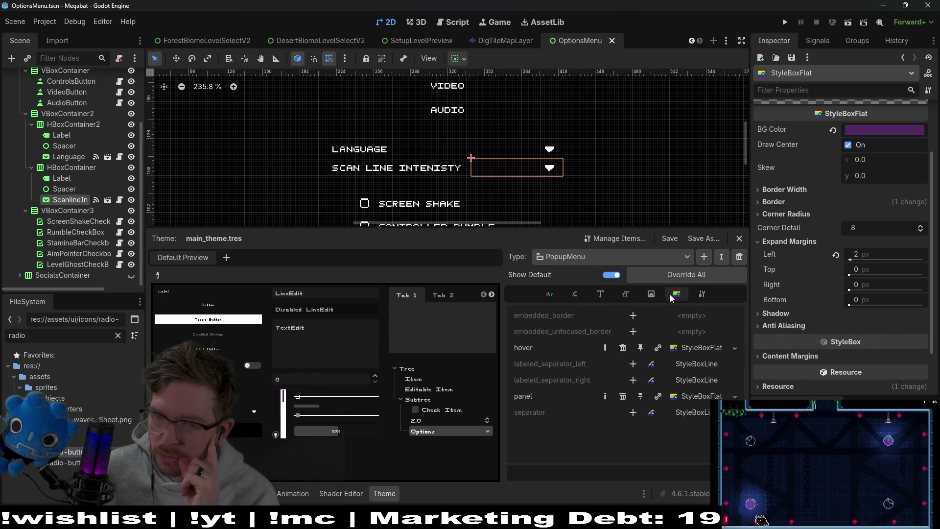
Inspect the black panel StyleBoxFlat's 1 px border widths, then run the game with F5.
left_click(703, 397)
left_click(789, 262)
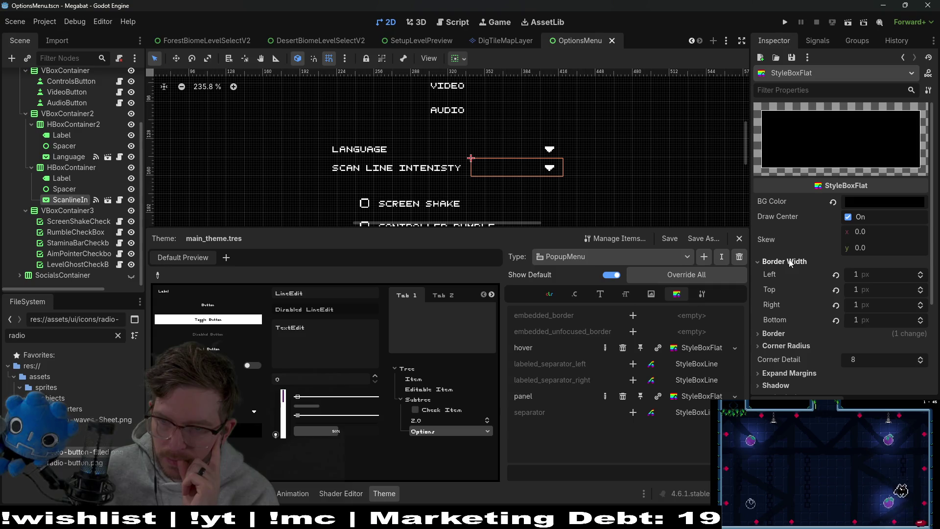
left_click(781, 265)
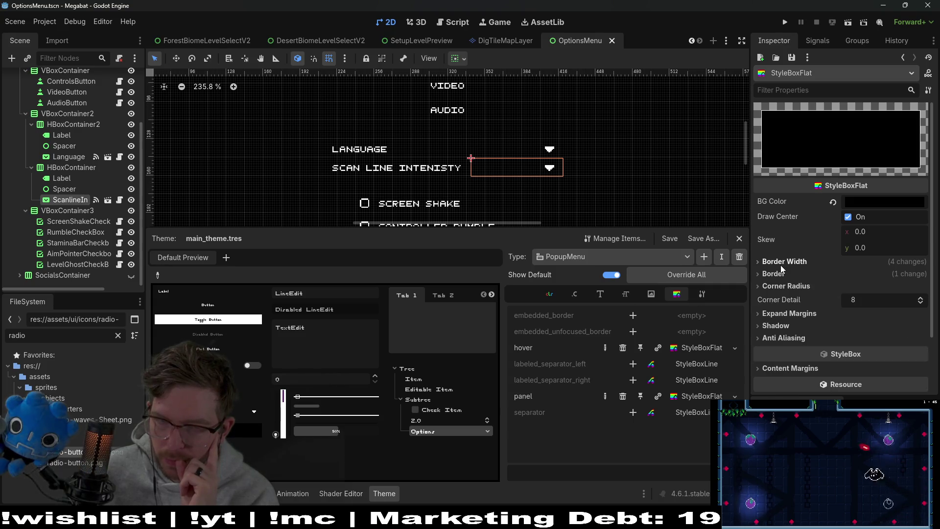
key("F5")
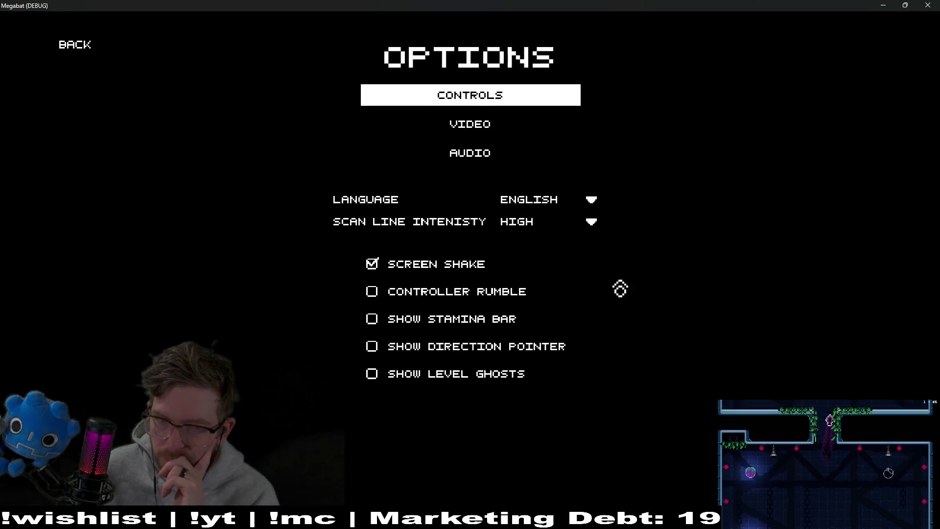
In the running game, inspect the Scan Line Intensity list, close it on HIGH, and stop the game.
left_click(584, 229)
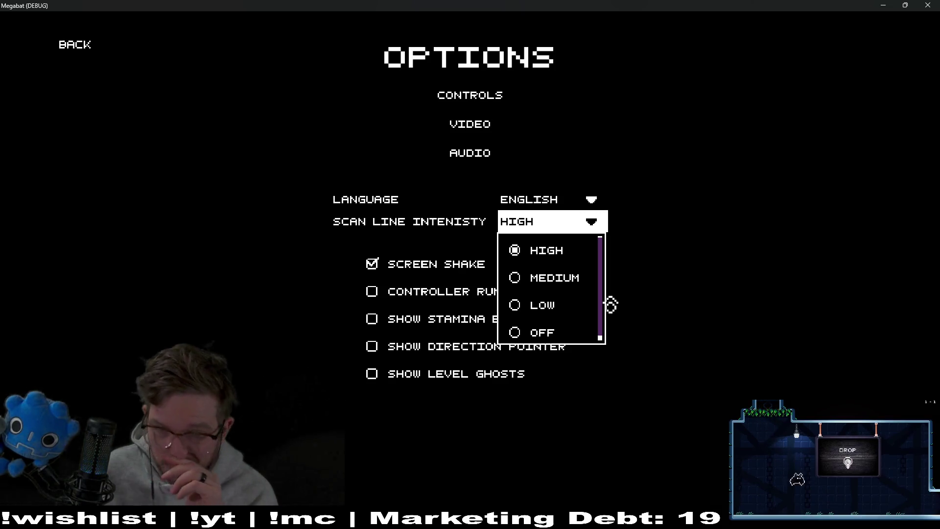
scroll(570, 320, "down", 1)
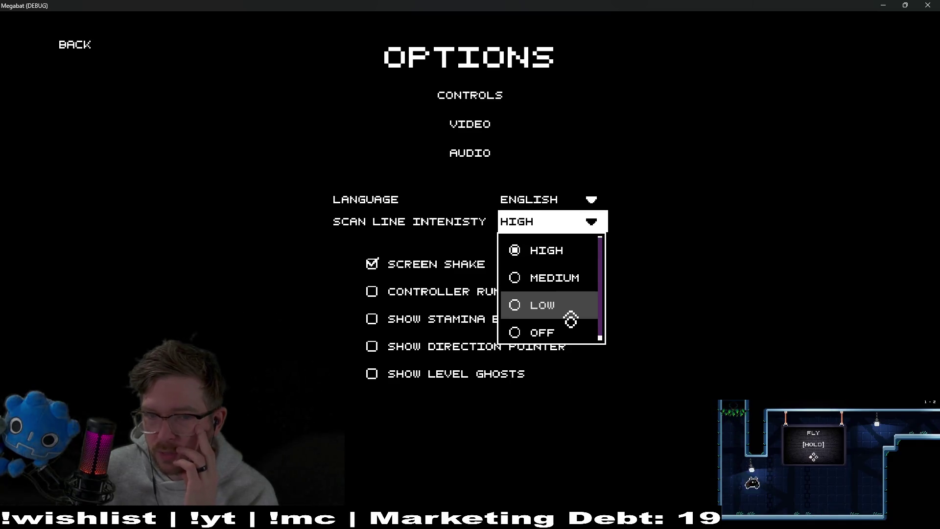
left_click(778, 237)
key("F8")
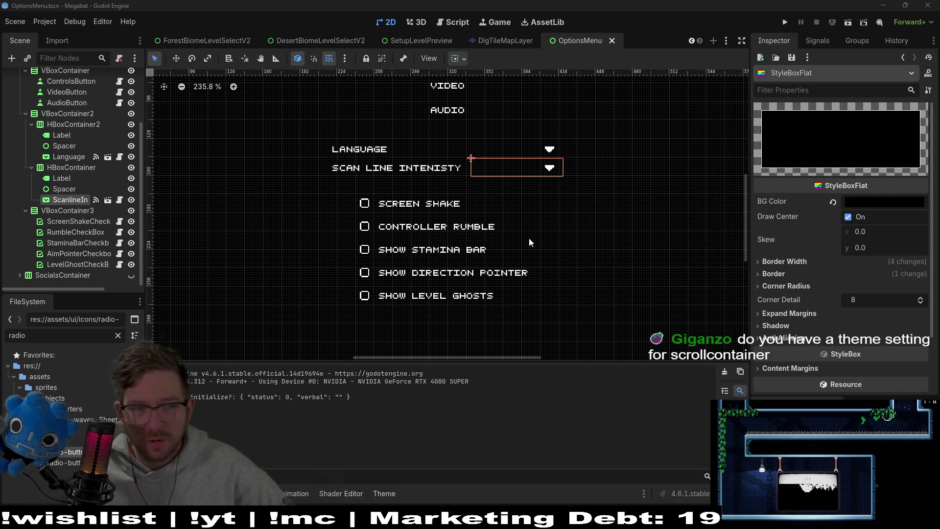
Open main_theme from the scan line dropdown's properties and switch the theme editor to ScrollContainer.
left_click(69, 200)
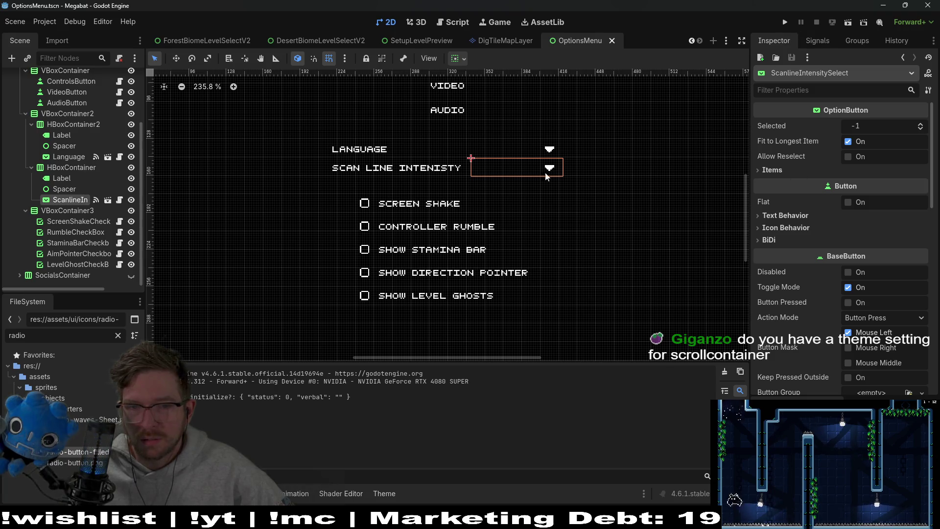
scroll(815, 302, "down", 10)
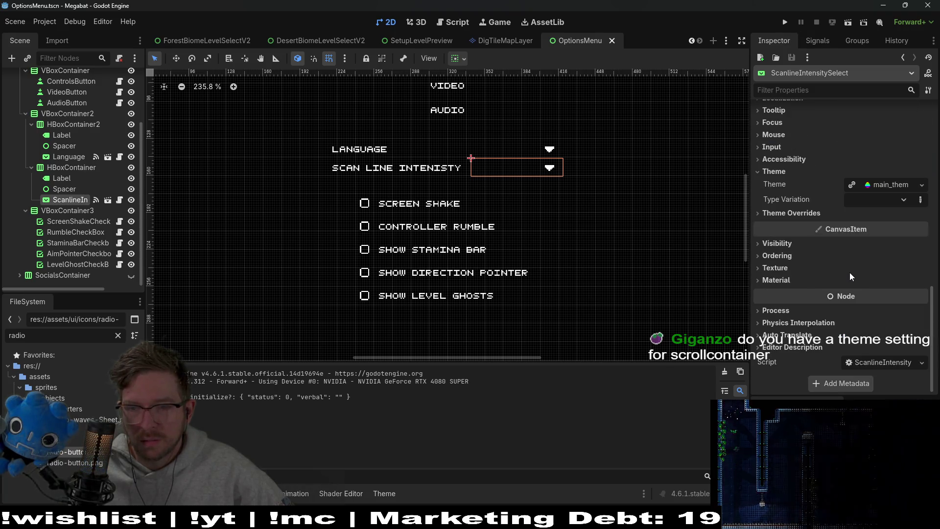
left_click(895, 184)
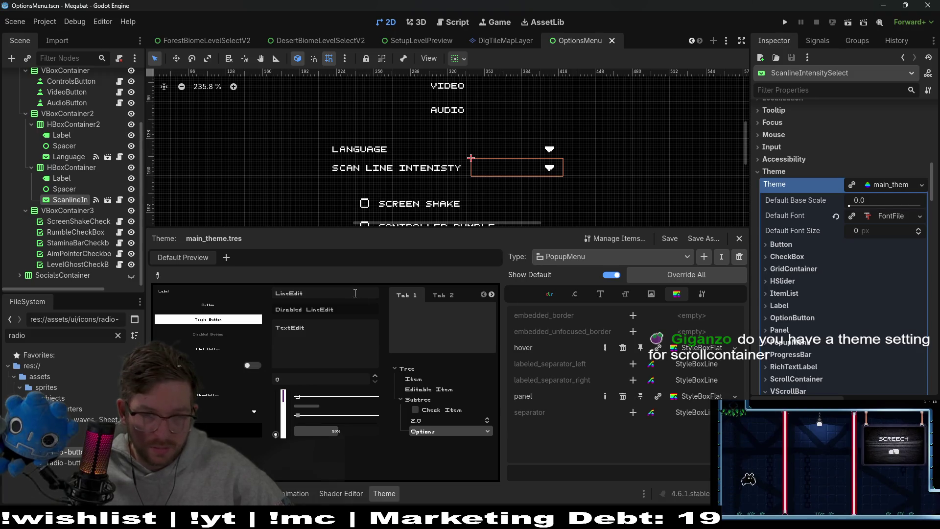
left_click(652, 257)
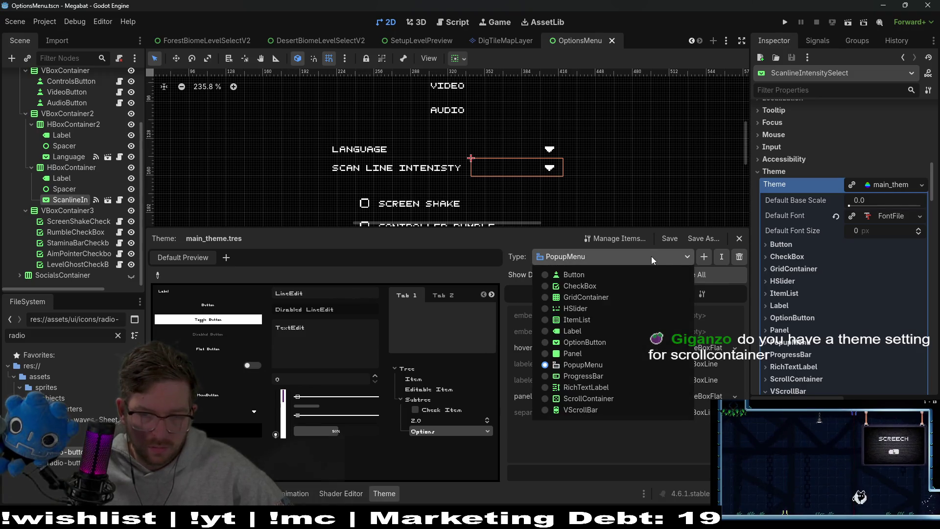
left_click(587, 398)
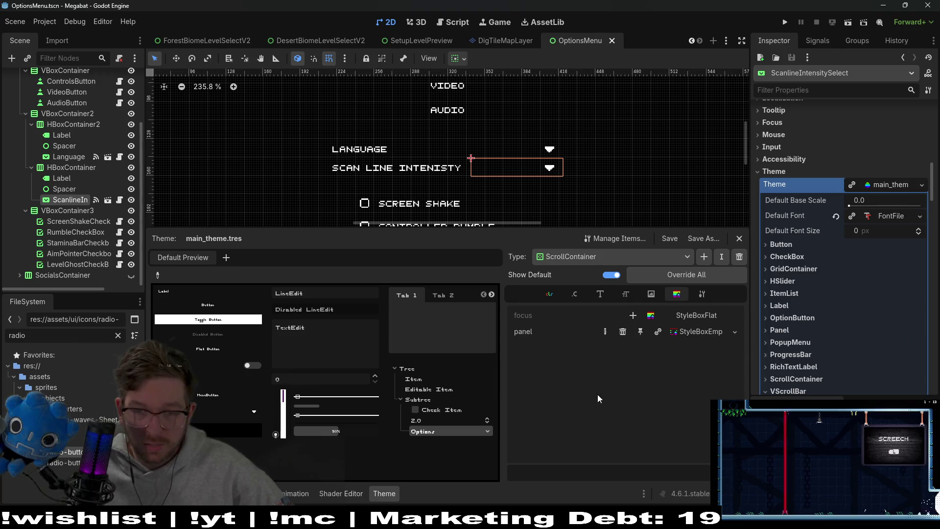
Reset the ScrollContainer panel's top and bottom content margins to -1, then save and run.
left_click(686, 331)
left_click(772, 200)
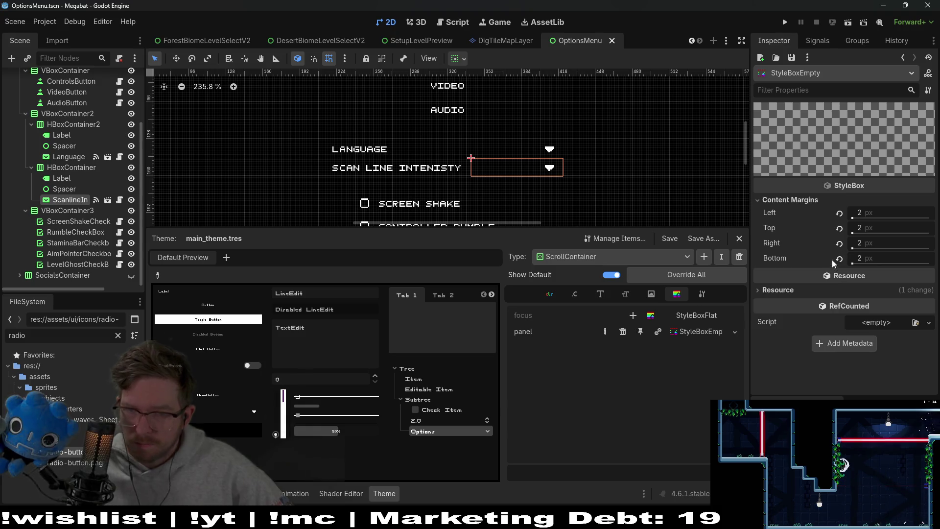
left_click(839, 228)
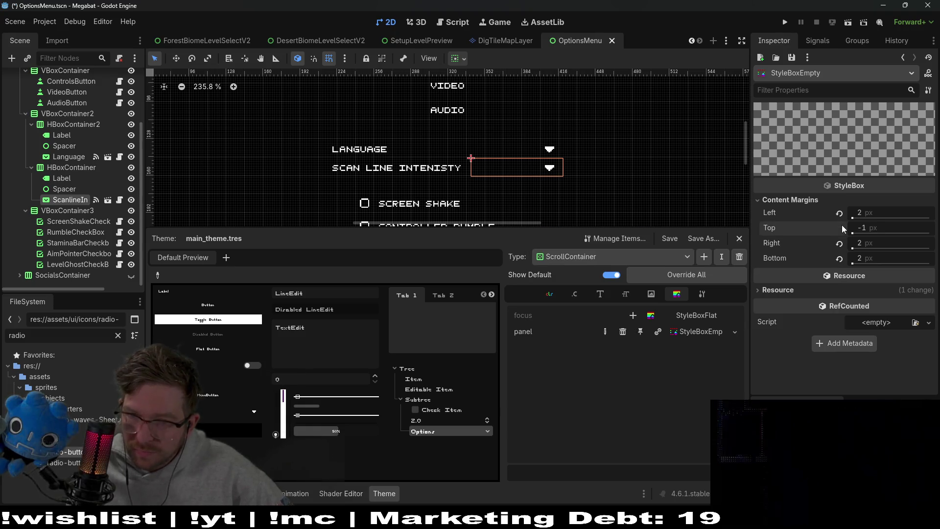
left_click(839, 259)
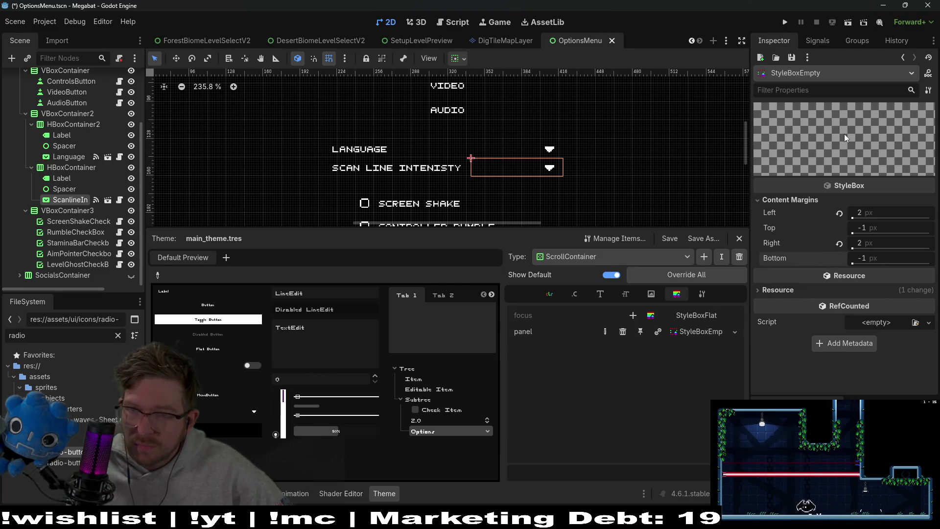
left_click(850, 23)
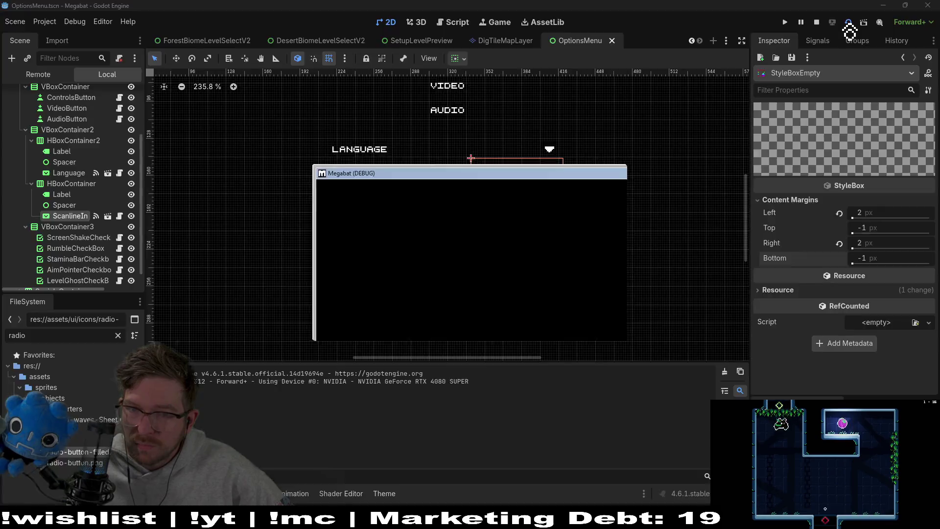
In the running game, open the Scan Line Intensity list, open and close Language, then quit.
left_click(574, 232)
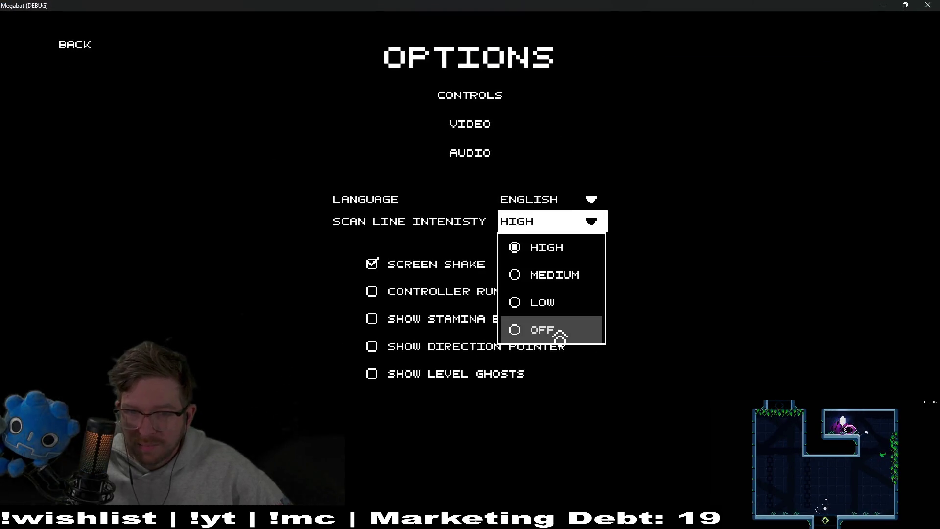
left_click(548, 199)
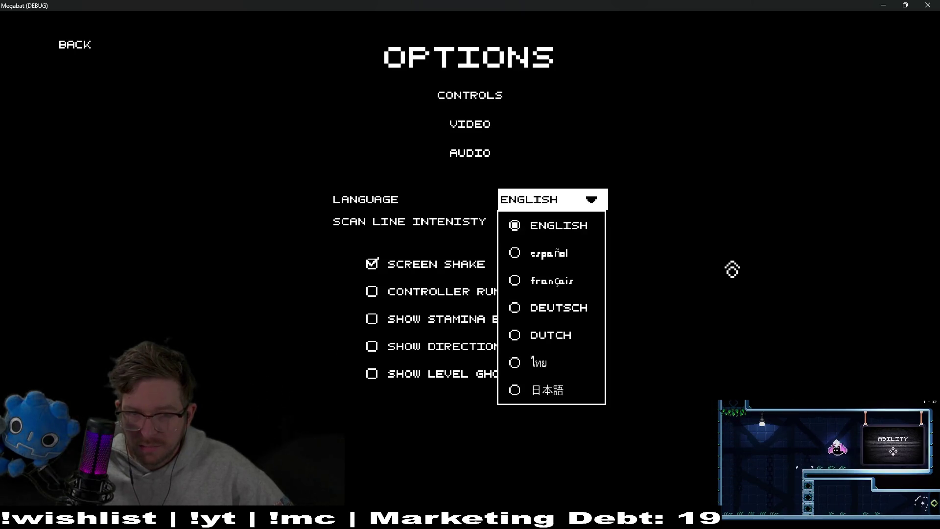
left_click(732, 270)
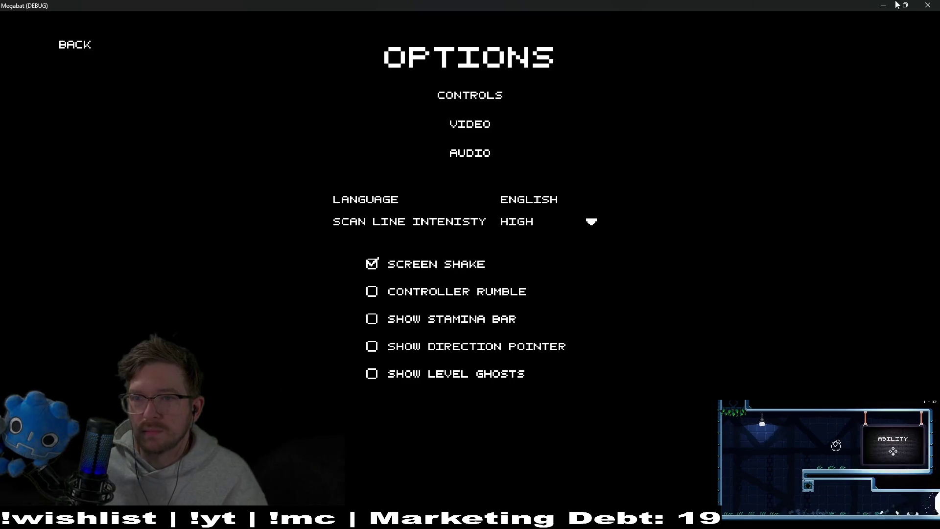
left_click(928, 6)
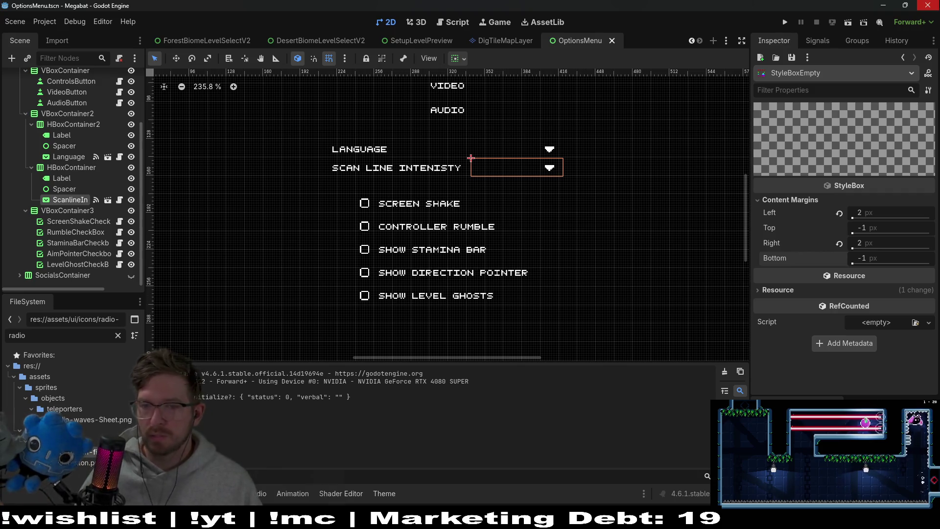
Set the empty stylebox's bottom content margin to 0 and save the scene.
left_click(869, 226)
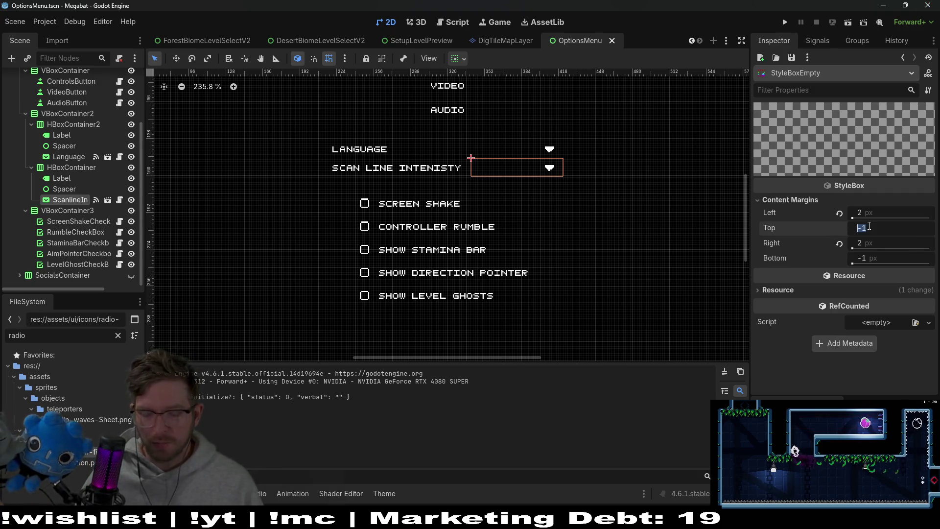
type("0")
left_click(874, 257)
type("0")
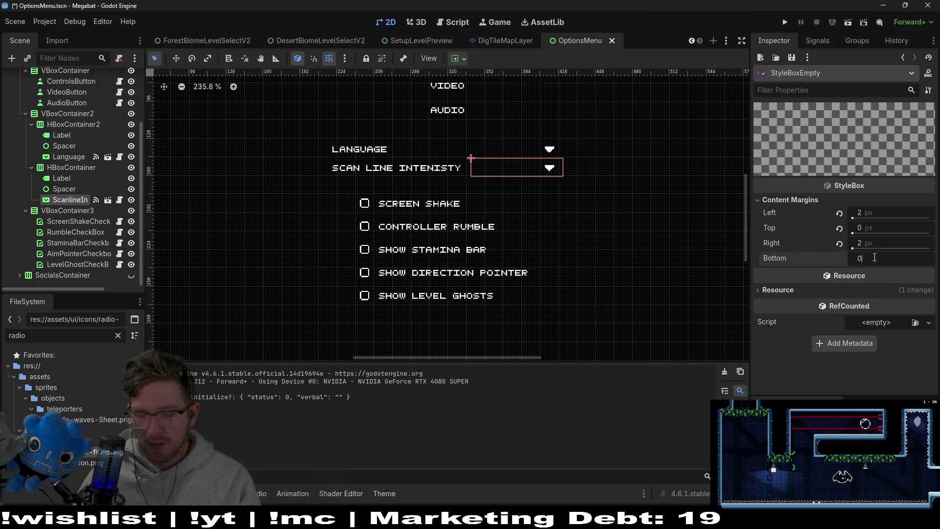
key("Return")
key("ctrl+s")
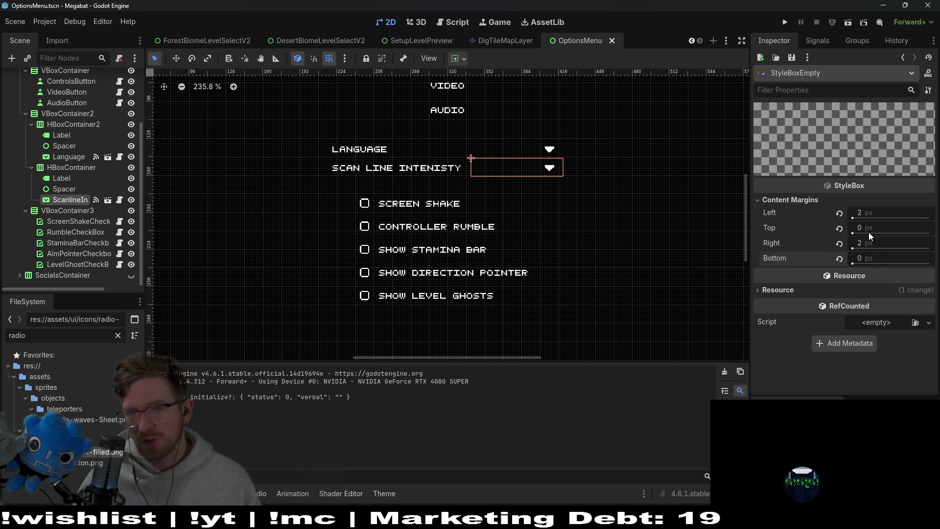
Revert all four content margins to their -1 px default, save, and run the current scene.
left_click(839, 213)
left_click(839, 227)
left_click(839, 243)
left_click(839, 258)
key("ctrl+s")
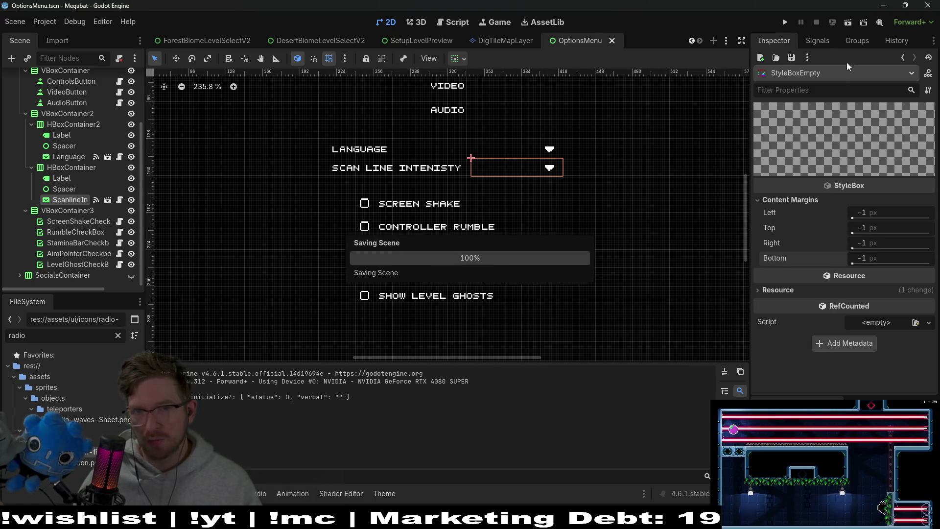
left_click(852, 25)
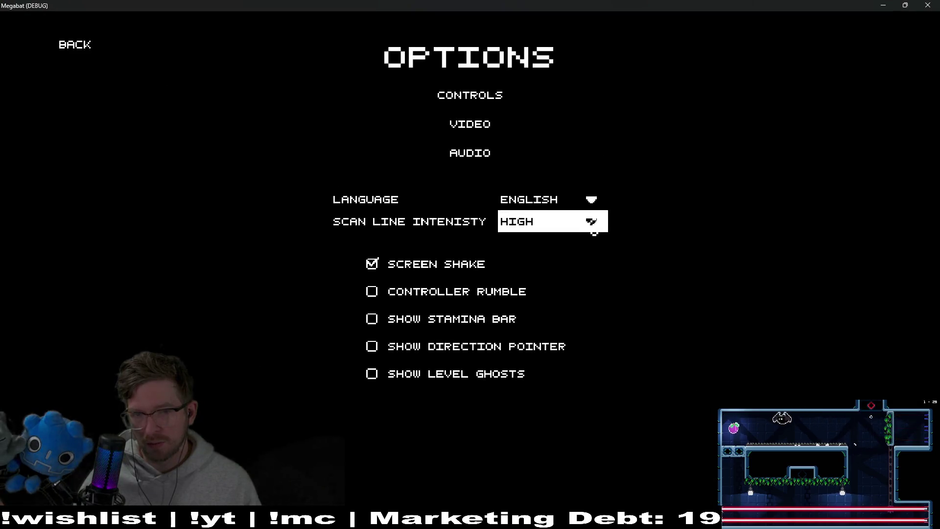
In the game, open and close the Scan Line Intensity list, then go to the Controls screen.
left_click(594, 233)
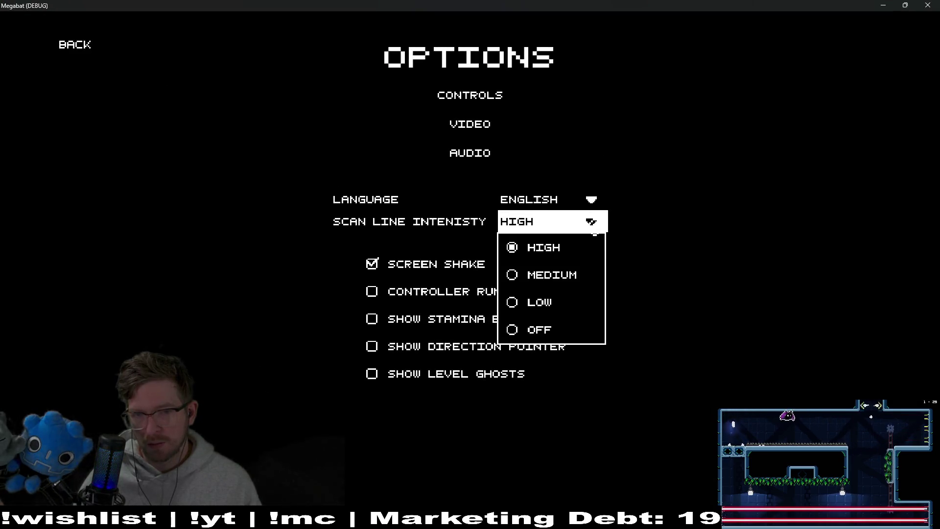
left_click(718, 230)
left_click(479, 98)
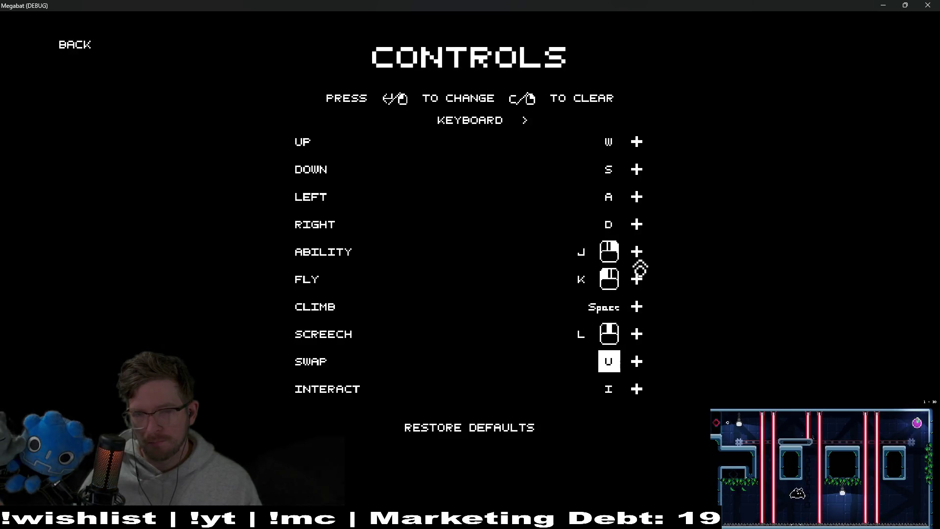
Toggle between Controller and Keyboard bindings several times, then close the game and bring up Quick Open.
left_click(522, 121)
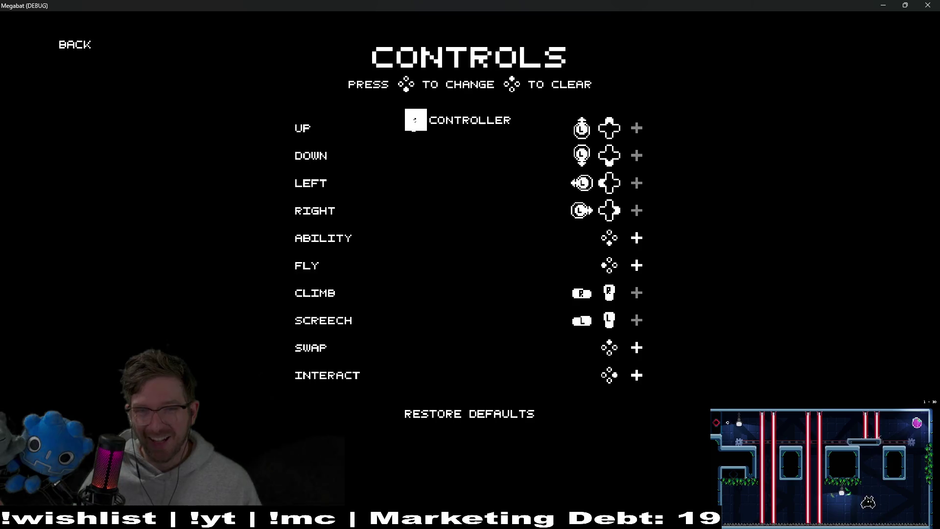
left_click(415, 126)
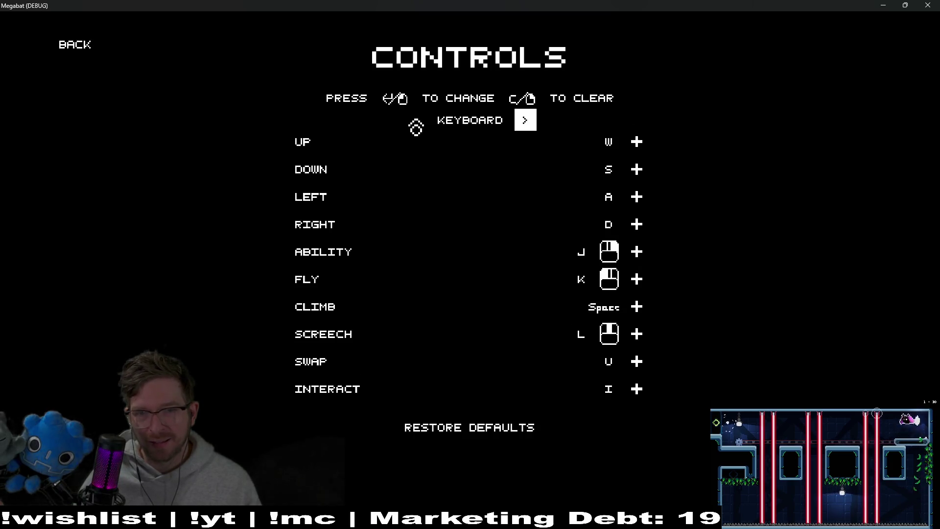
left_click(534, 125)
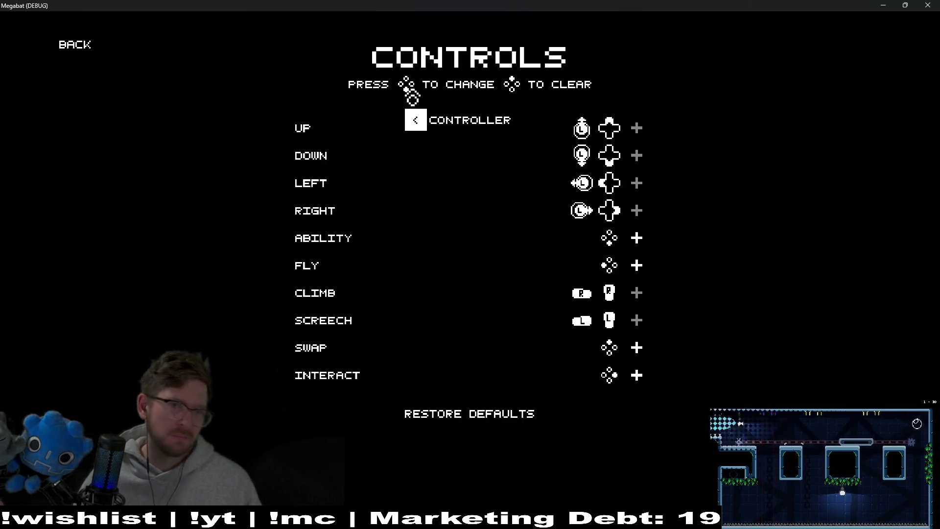
left_click(419, 128)
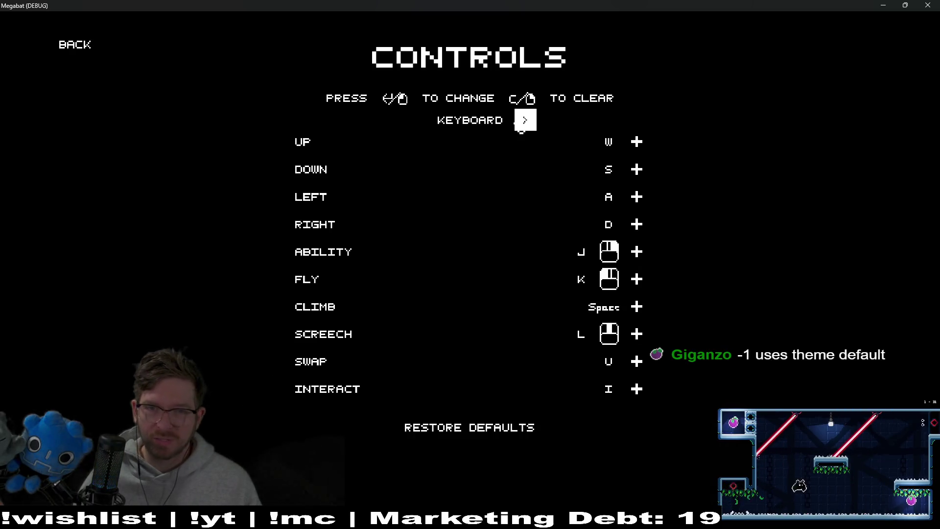
left_click(524, 122)
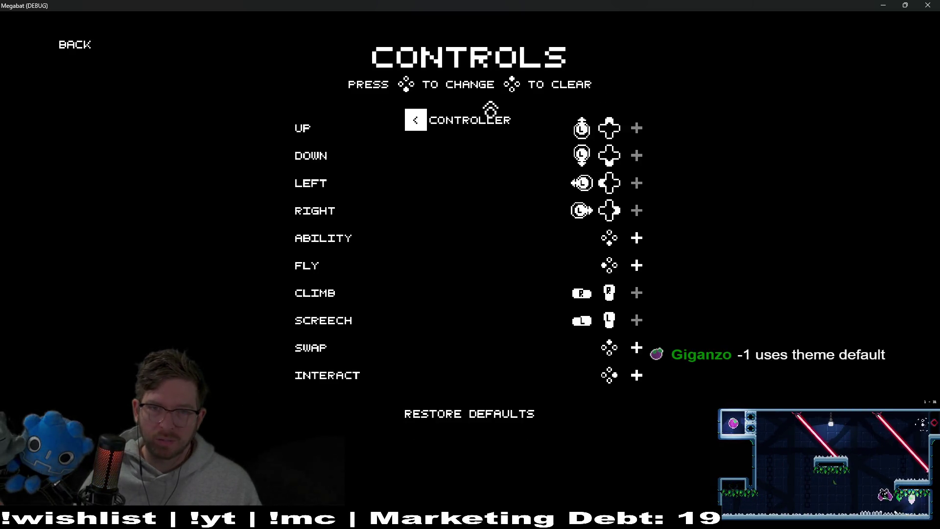
left_click(415, 123)
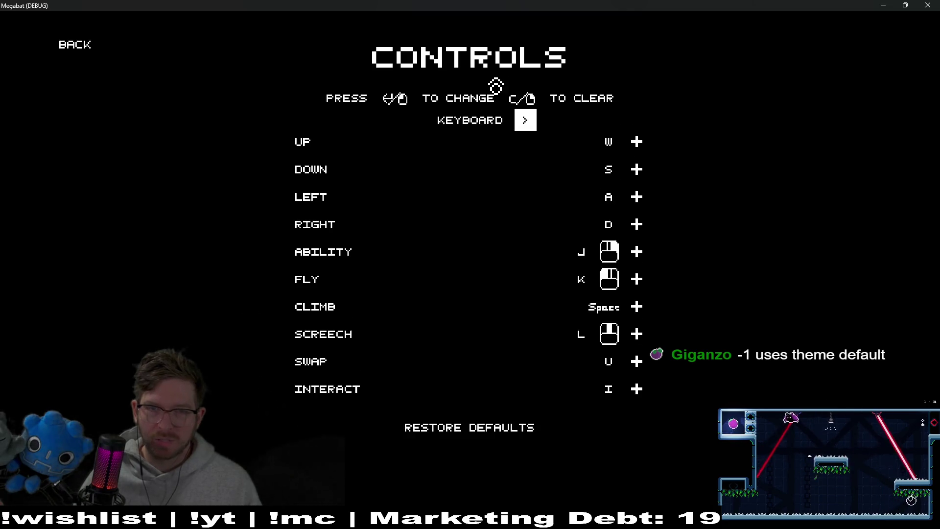
left_click(527, 126)
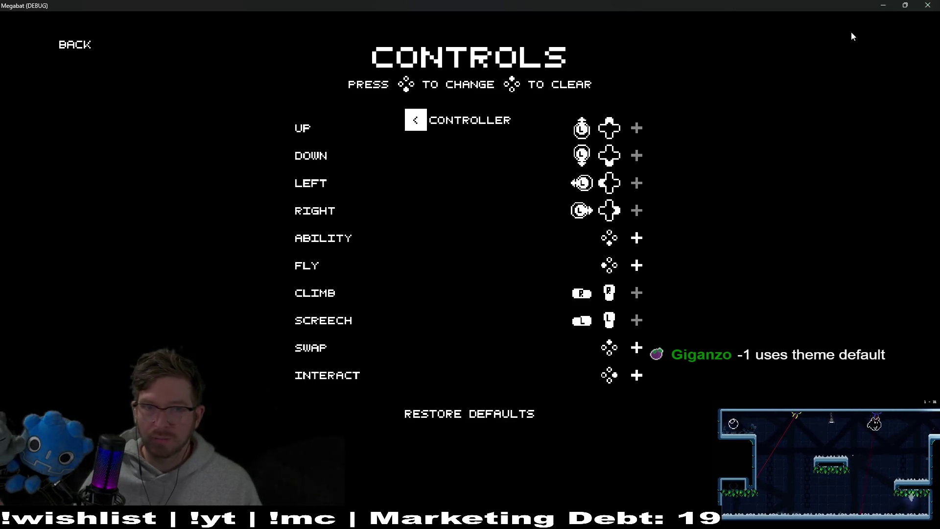
key("alt+F4")
key("shift+alt+o")
Search for 'controls' and open the Controls.tscn scene.
type("controls")
key("Down")
key("Down")
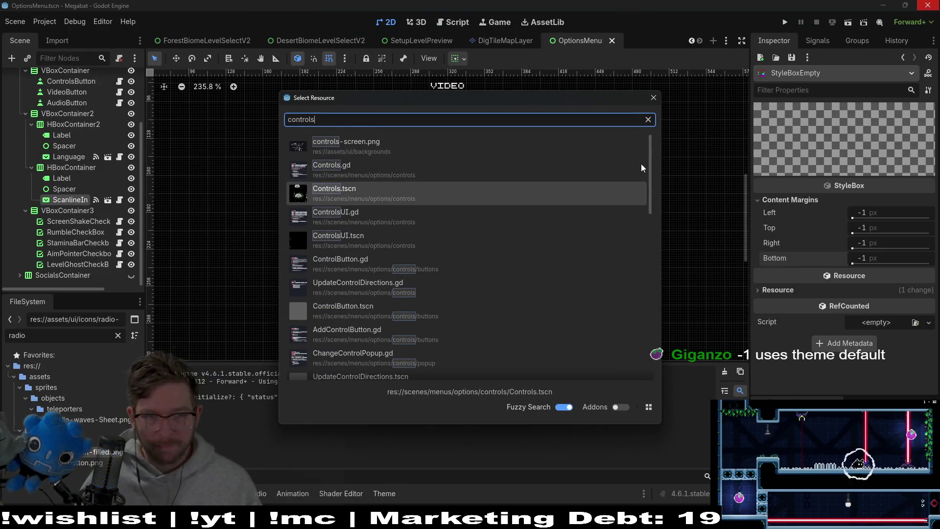
key("Return")
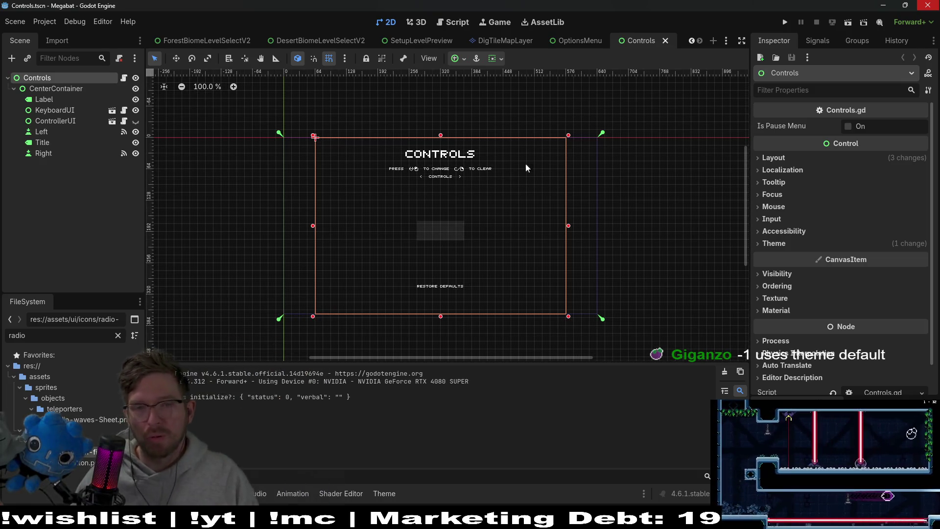
Frame the KeyboardUI node in the canvas and make ControllerUI visible in the editor.
left_click(55, 110)
key("f")
left_click(67, 121)
left_click(137, 124)
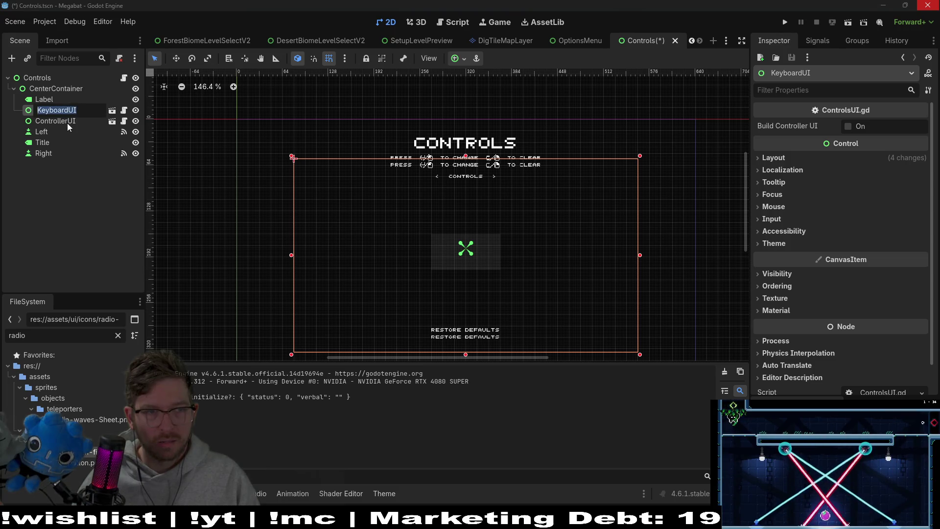
Nudge ControllerUI down about 4 px and shift KeyboardUI up to align the header rows.
left_click(67, 122)
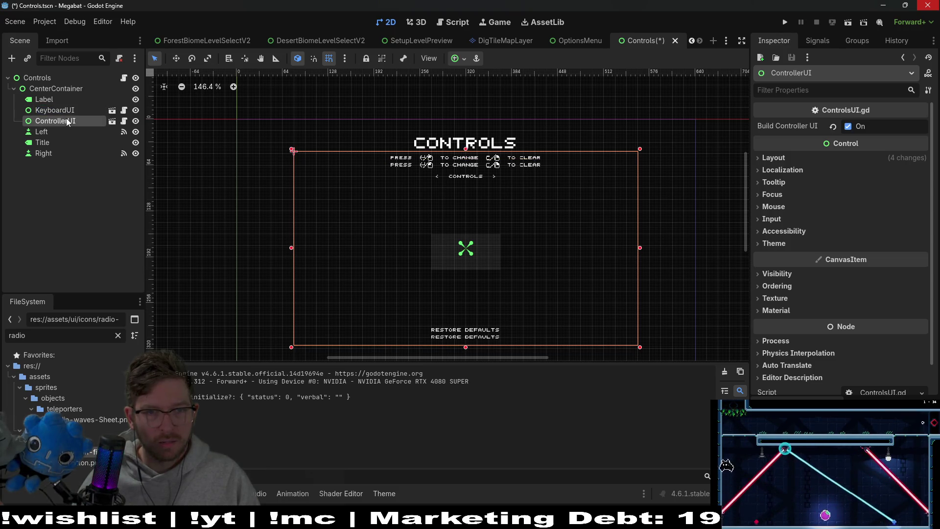
scroll(453, 168, "up", 5)
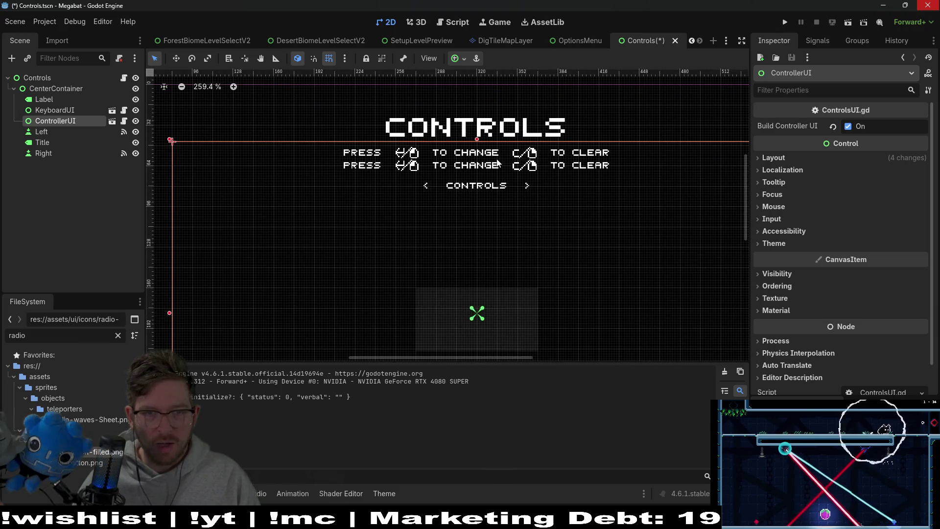
scroll(453, 168, "down", 3)
key("w")
left_click_drag(544, 160, 544, 162)
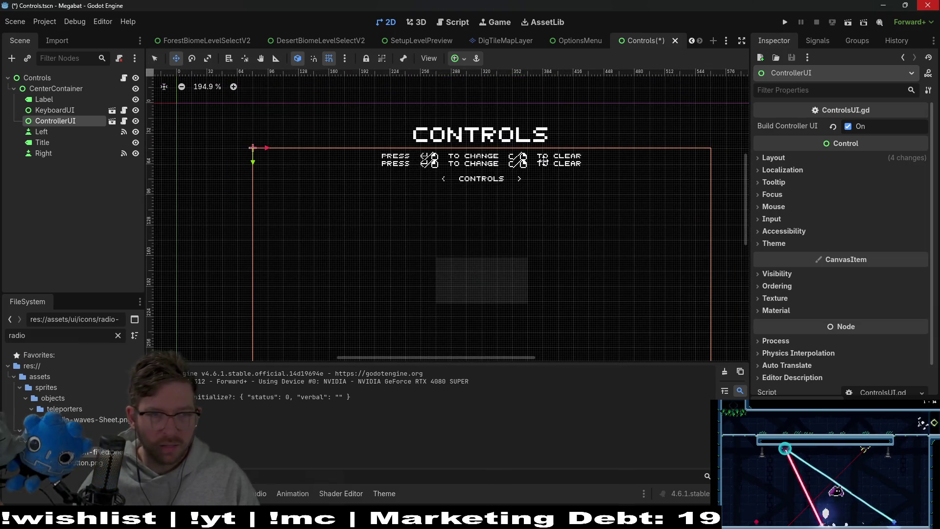
left_click(51, 110)
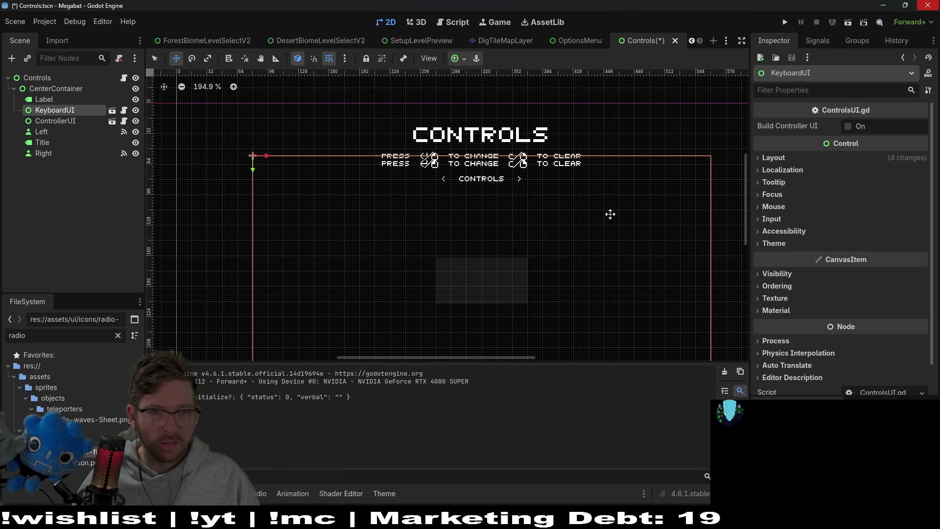
key("Up")
key("Up")
key("Up")
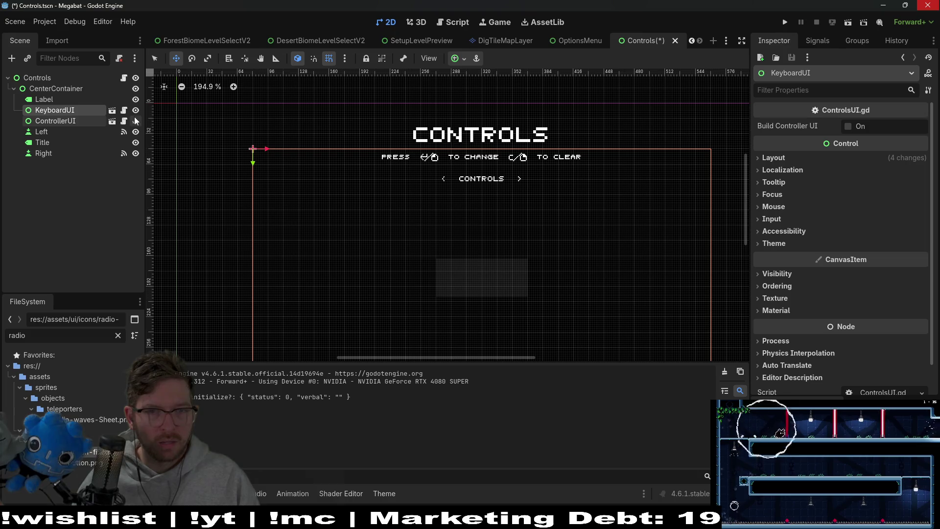
Leave KeyboardUI shown and ControllerUI hidden, save the Controls scene, and run the game.
left_click(135, 120)
left_click(135, 110)
left_click(135, 110)
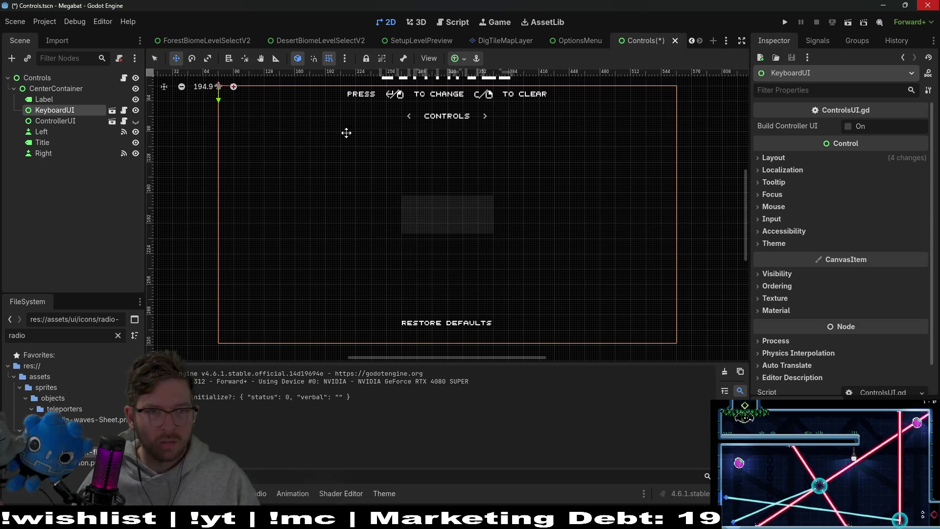
left_click(136, 121)
left_click(136, 111)
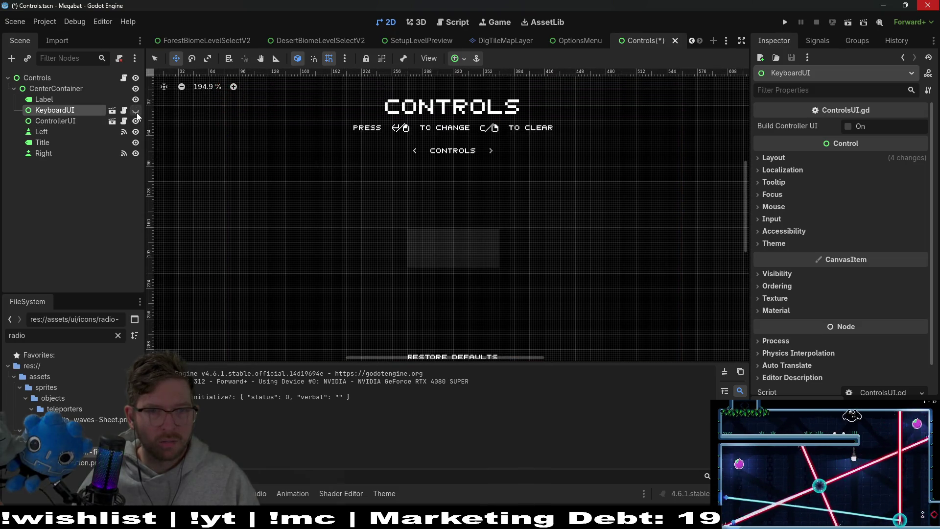
left_click(136, 121)
left_click(136, 110)
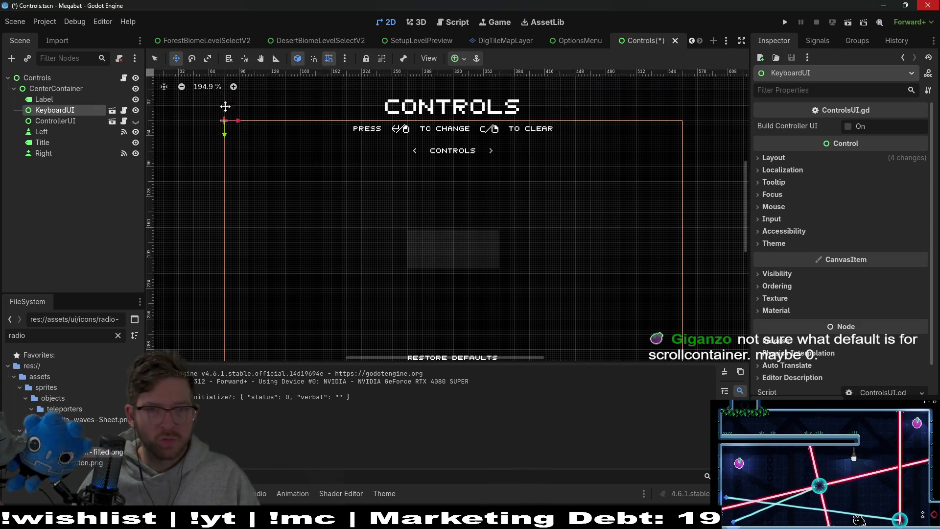
key("ctrl+s")
left_click(842, 21)
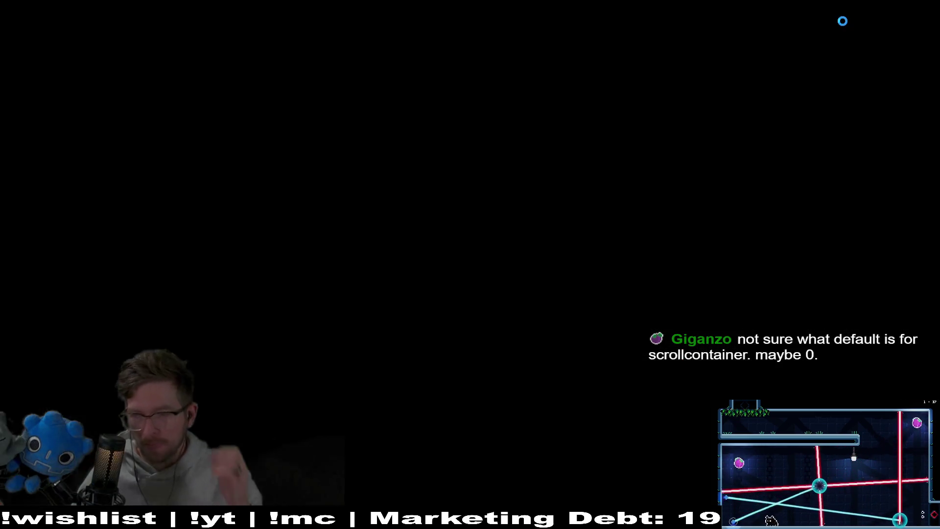
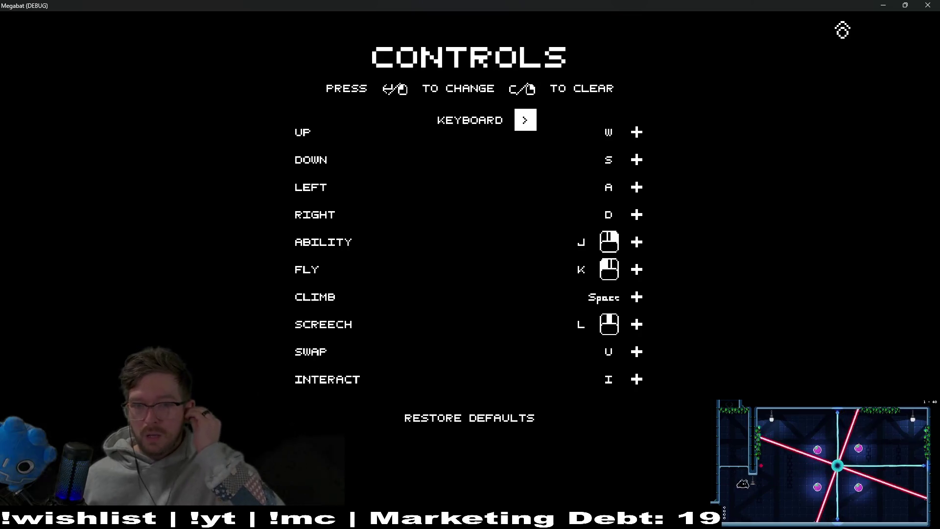
Flip Megabat's Controls page between keyboard and controller bindings several times, then stop the game.
left_click(524, 122)
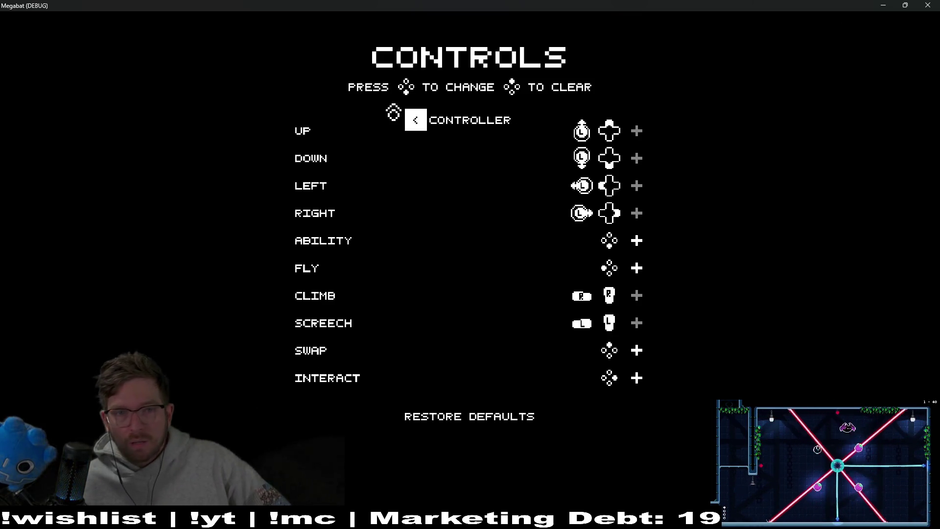
left_click(415, 125)
left_click(520, 125)
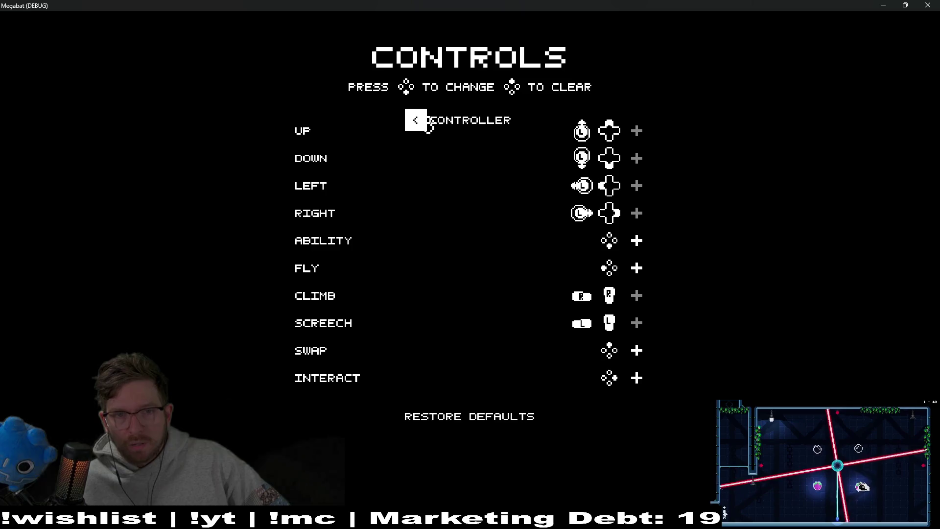
left_click(421, 125)
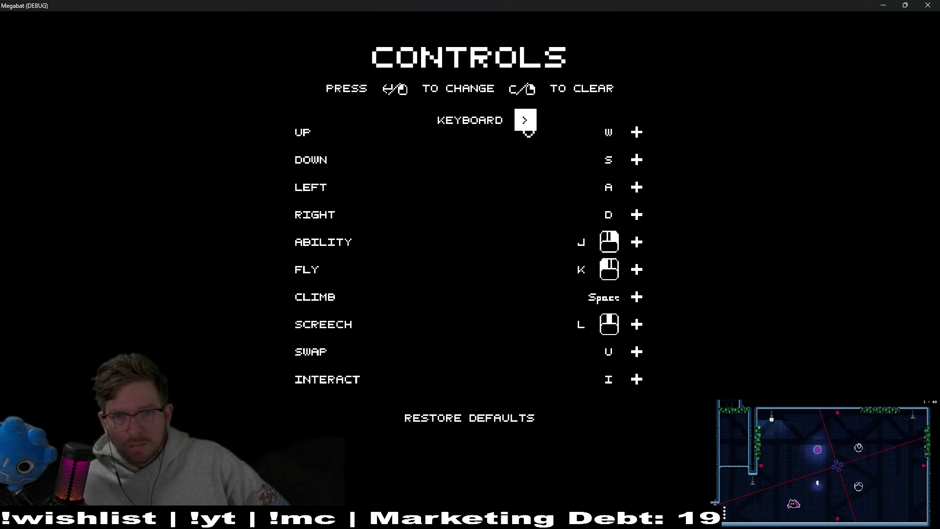
left_click(528, 129)
left_click(423, 125)
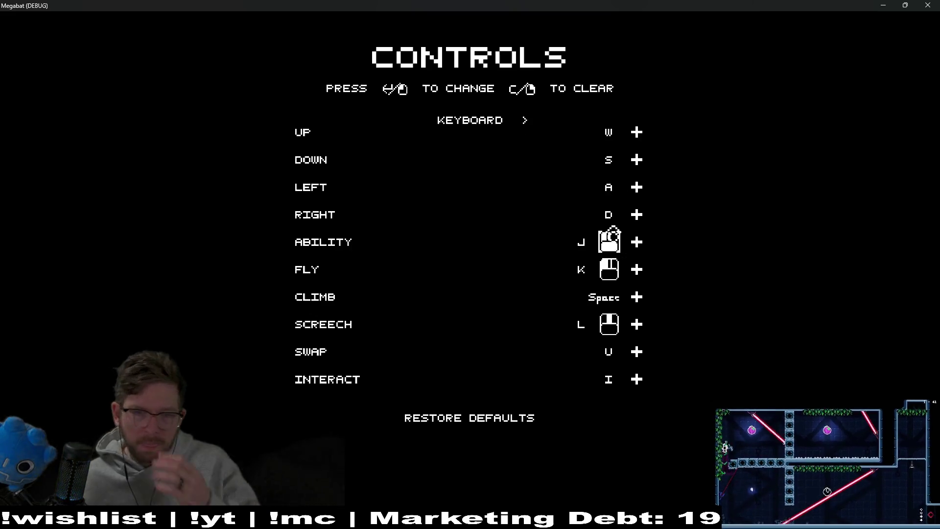
left_click(534, 135)
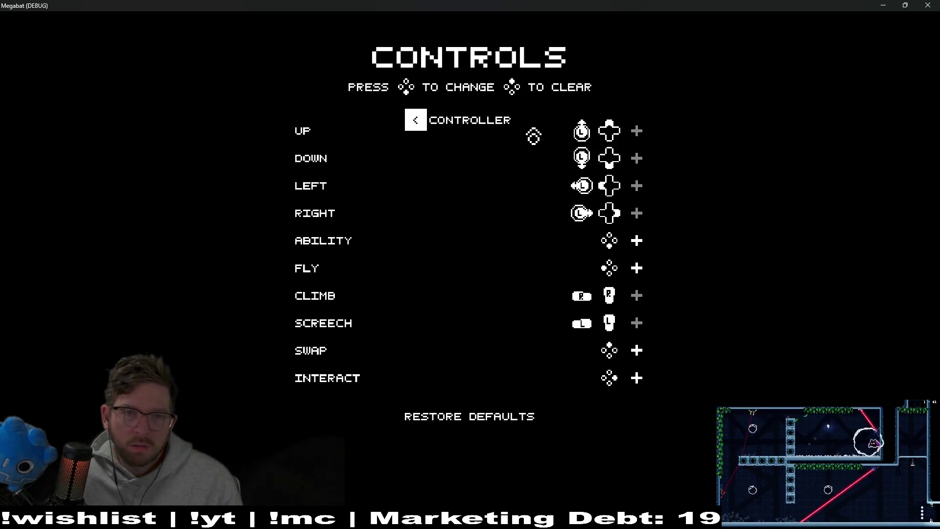
left_click(425, 125)
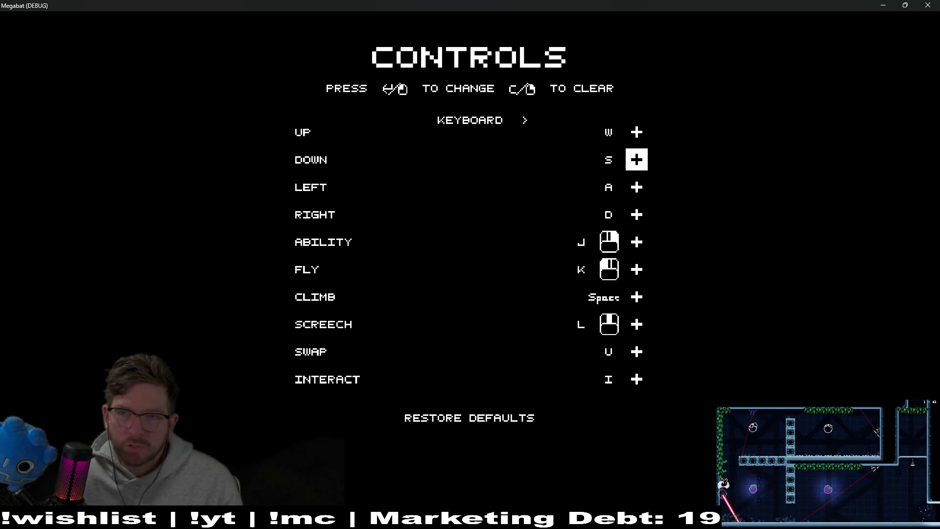
key("alt+Tab")
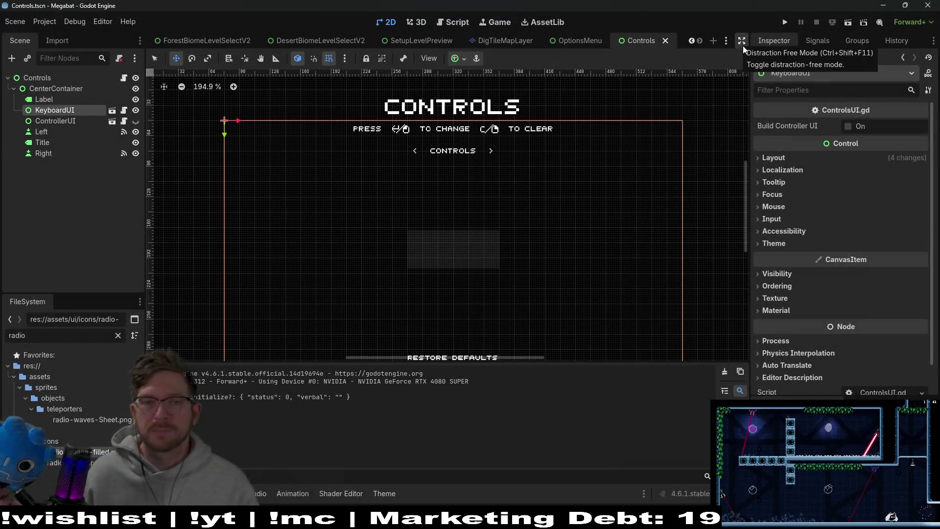
left_click(136, 121)
left_click(136, 111)
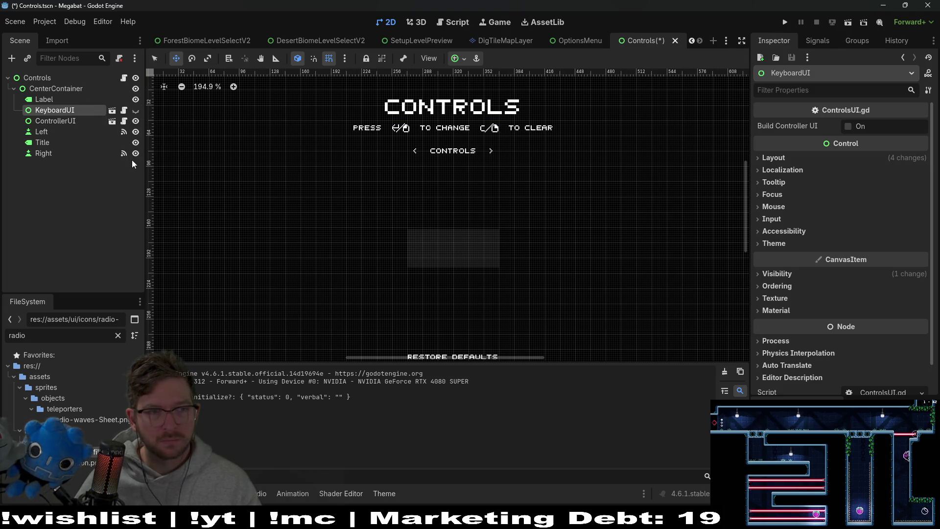
left_click(59, 121)
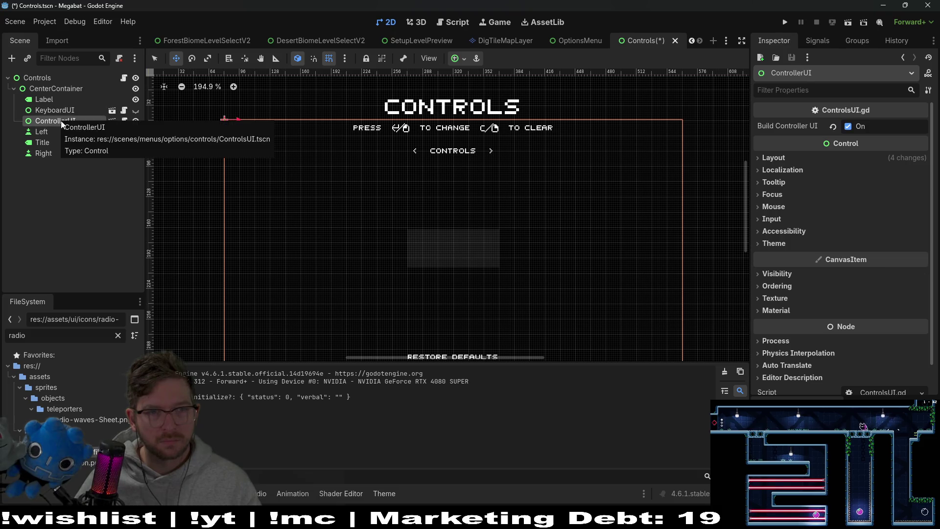
scroll(282, 115, "up", 4)
scroll(282, 116, "up", 2)
key("Down")
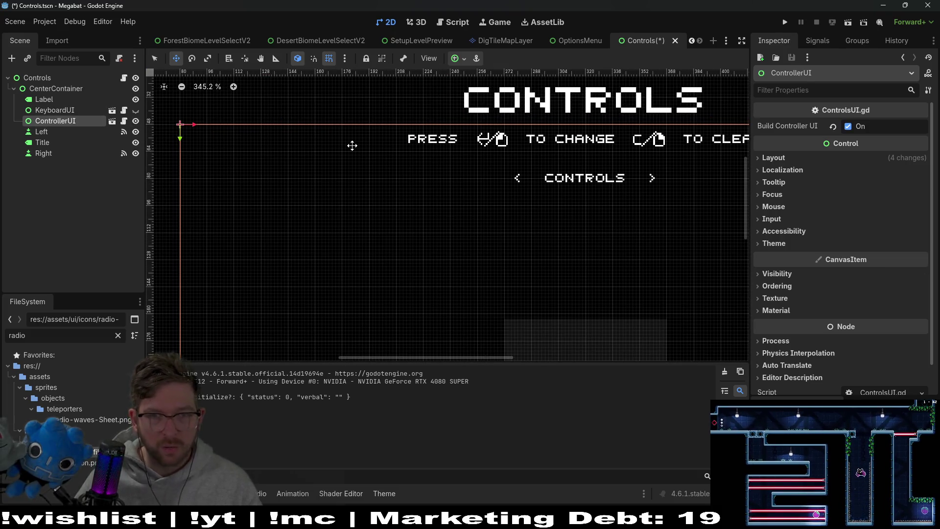
key("ctrl+s")
left_click(49, 111)
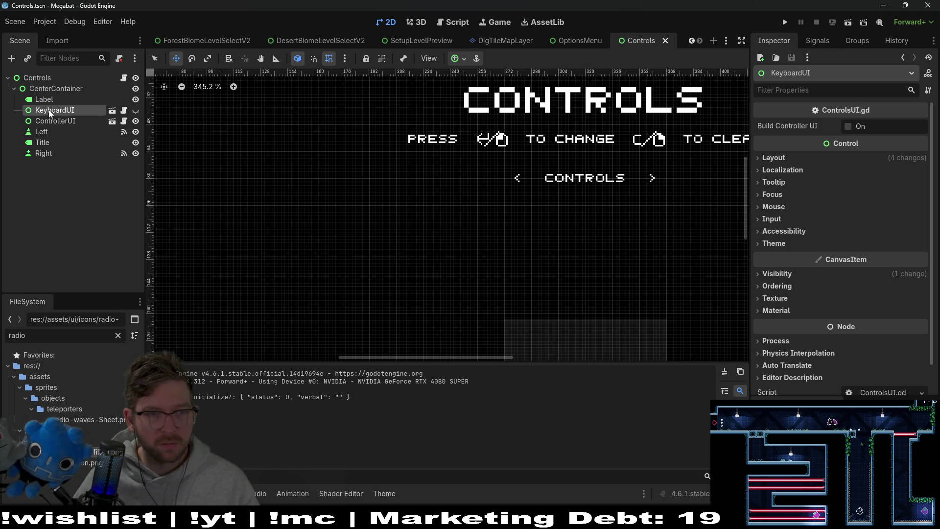
left_click(136, 111)
left_click(135, 121)
left_click(865, 22)
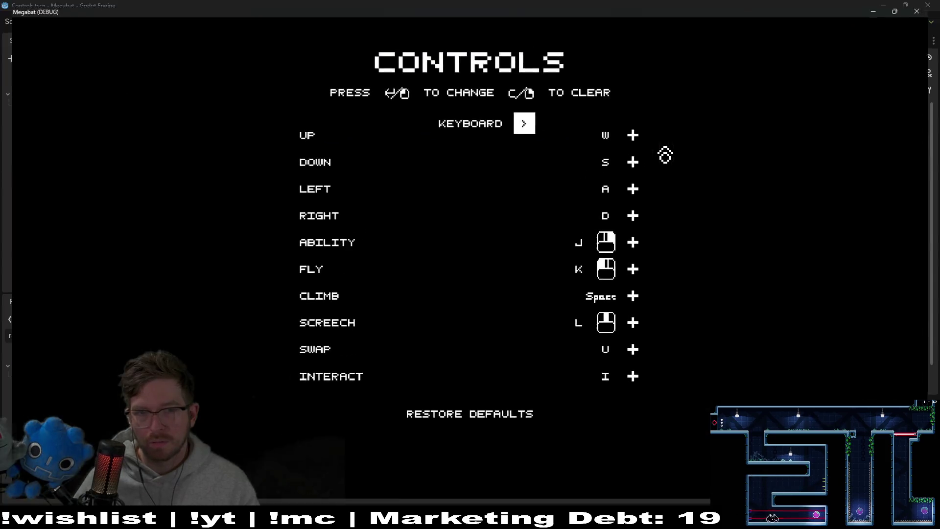
left_click(526, 129)
left_click(417, 125)
key("F8")
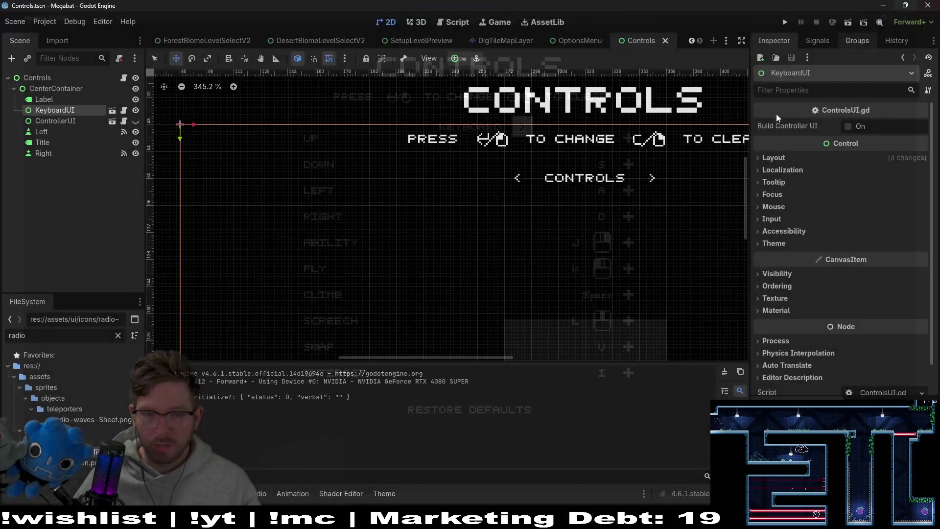
scroll(624, 191, "down", 2)
scroll(624, 191, "down", 3)
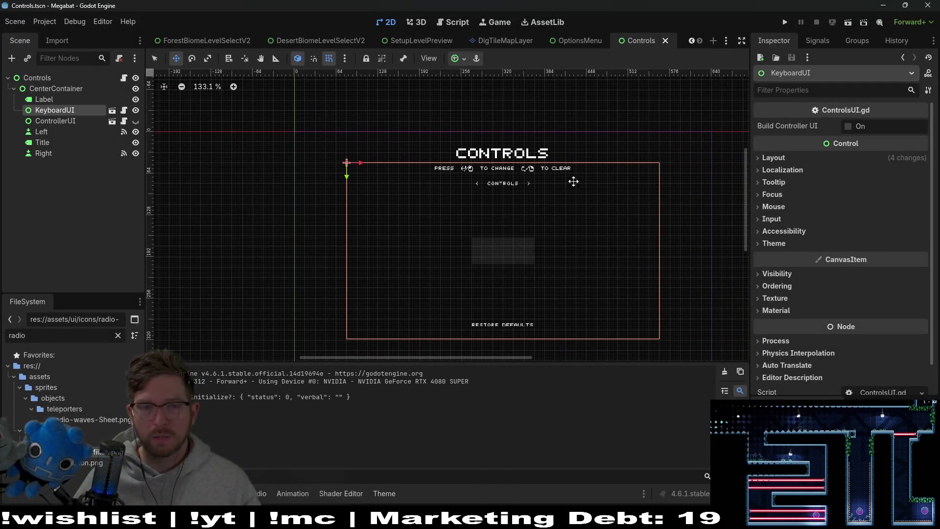
Open the OptionsMenu scene and browse its nodes and the main theme's properties.
left_click(571, 40)
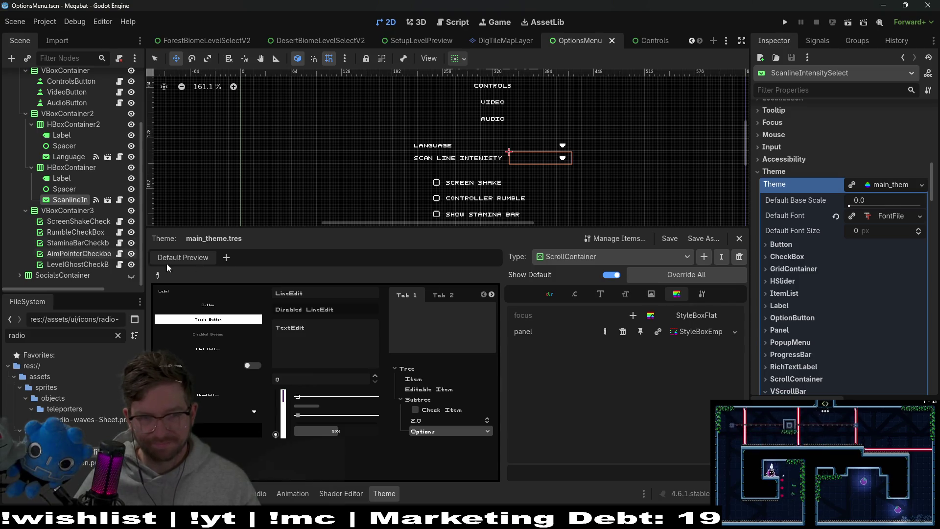
left_click(889, 188)
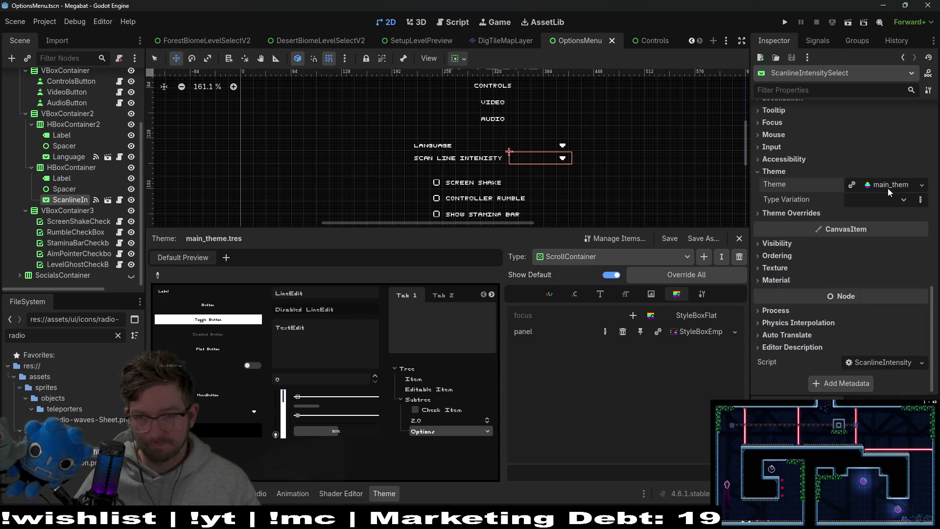
left_click(889, 188)
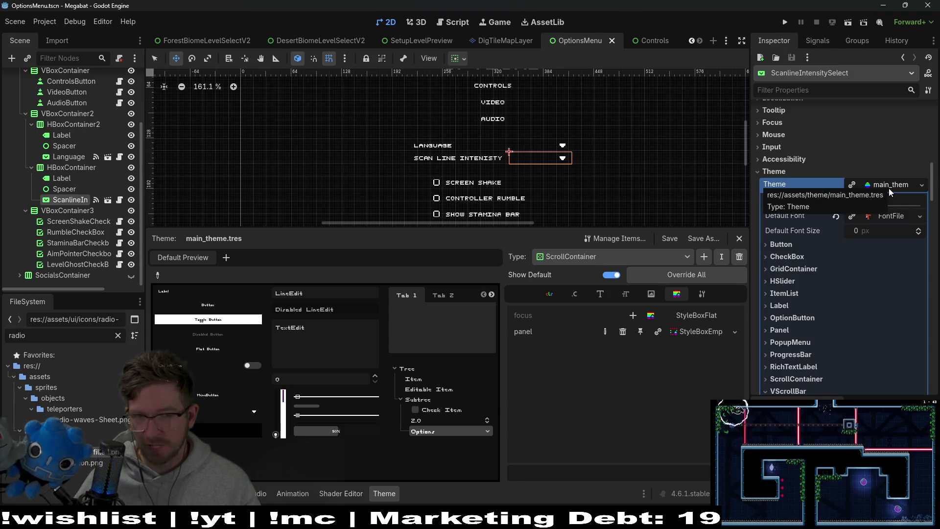
scroll(473, 177, "down", 2)
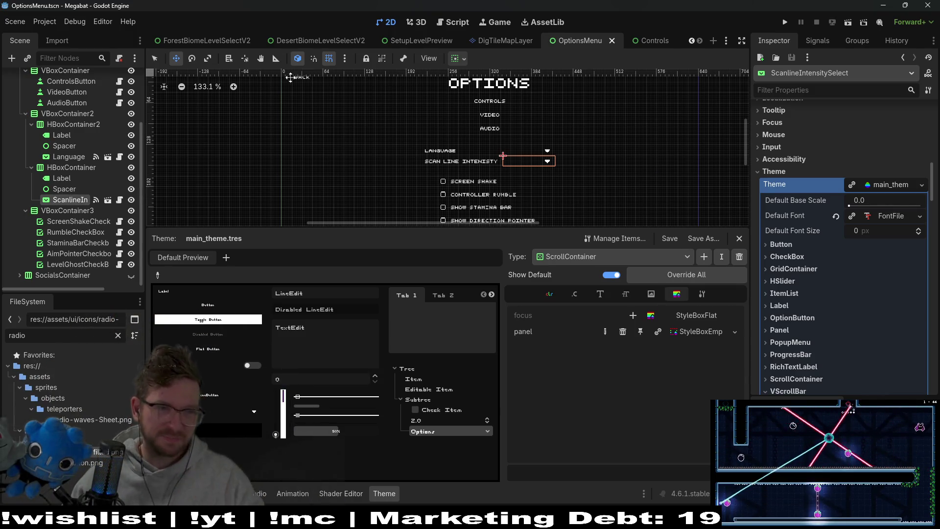
left_click(63, 178)
left_click(70, 199)
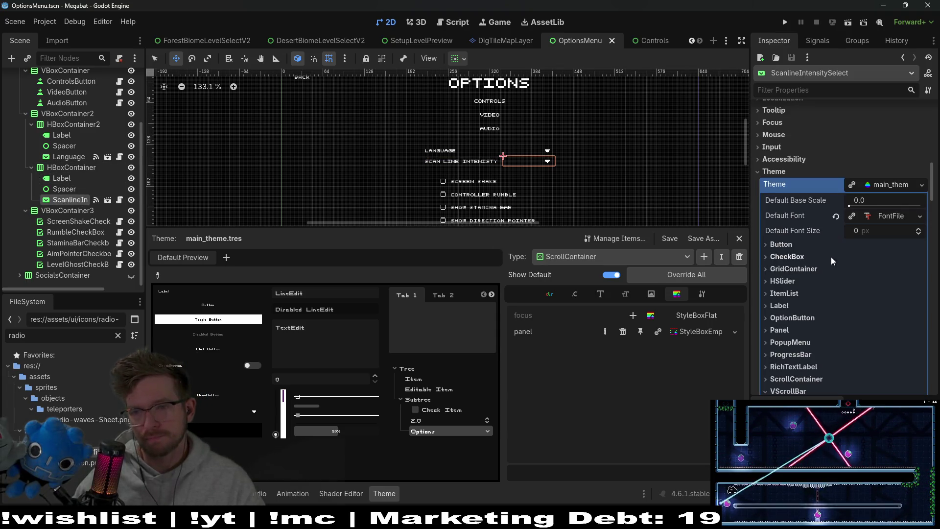
left_click(789, 244)
left_click(790, 244)
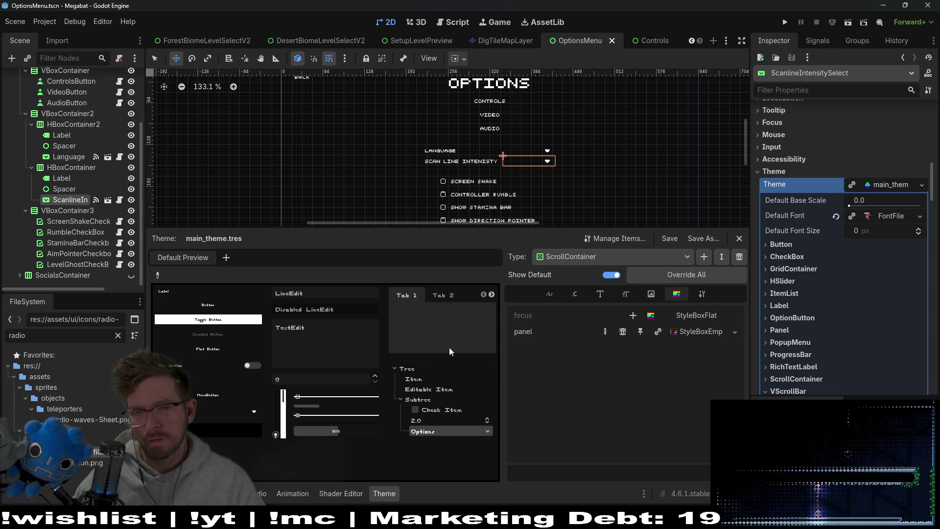
left_click(888, 189)
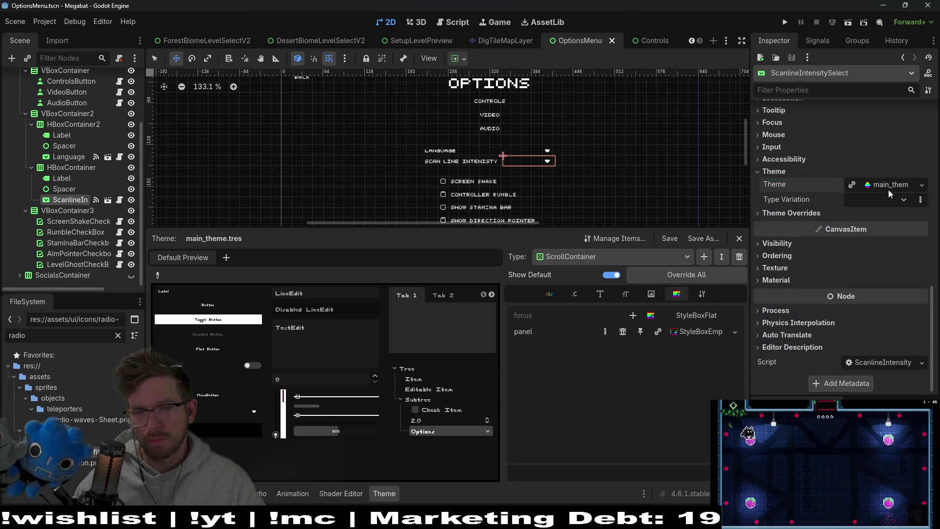
left_click(888, 190)
Show the theme's OptionButton styles, then its ItemList styles, and run the game.
left_click(585, 260)
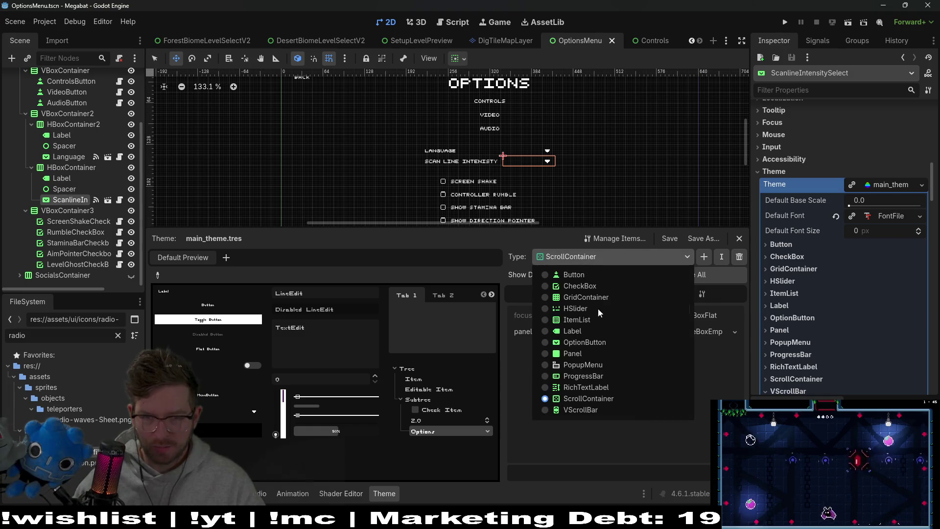
left_click(586, 343)
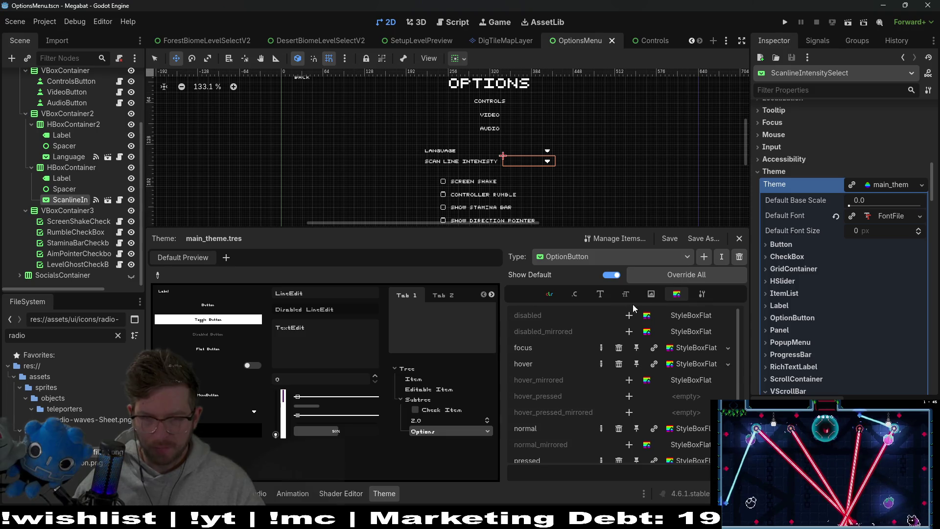
left_click(643, 257)
left_click(574, 319)
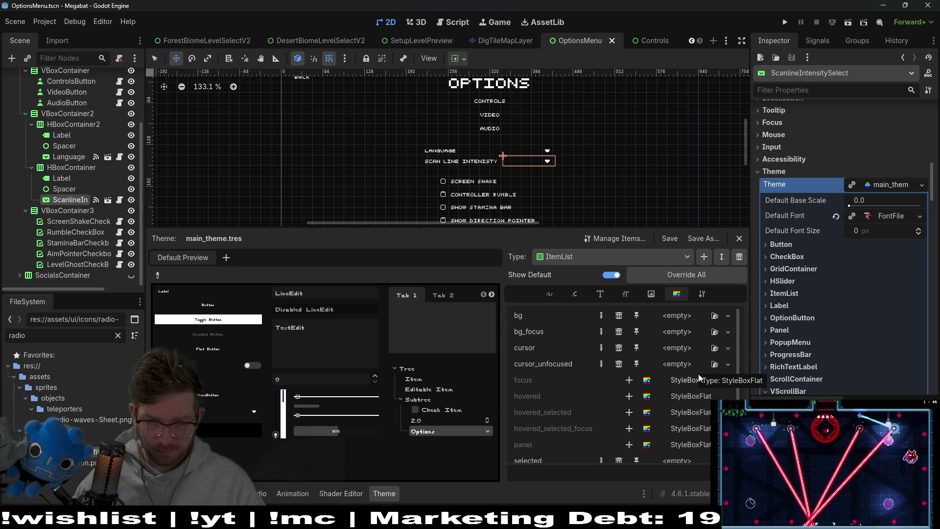
scroll(699, 376, "down", 1)
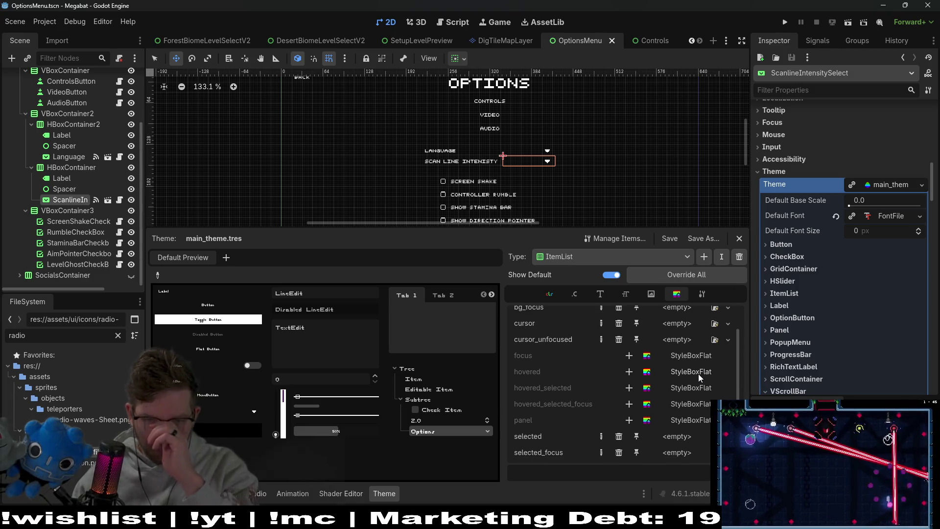
scroll(698, 374, "up", 1)
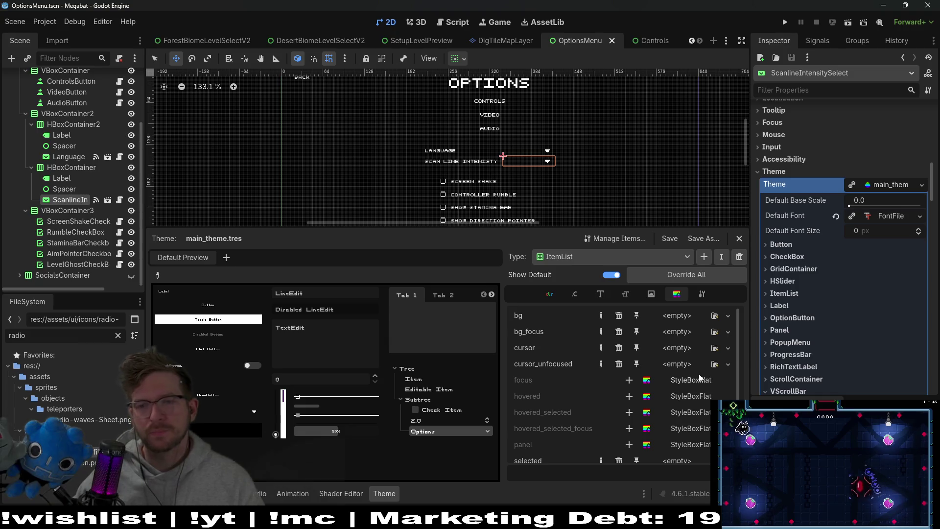
left_click(785, 22)
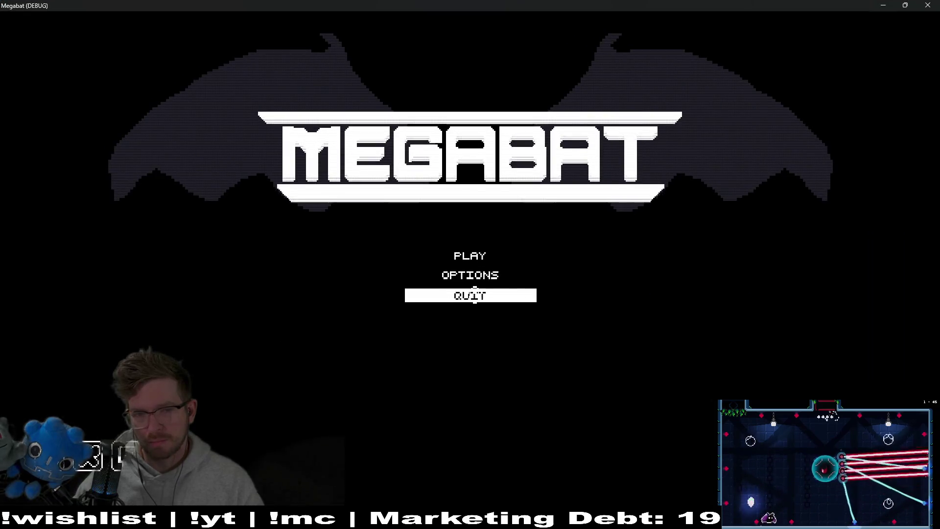
In Options, set scan line intensity to MEDIUM and switch language to Thai, then back to English.
left_click(473, 275)
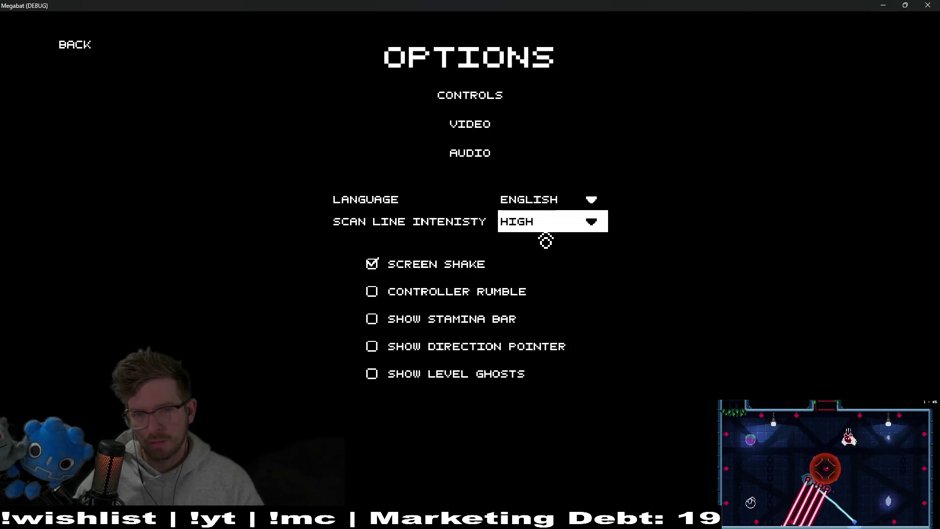
left_click(545, 227)
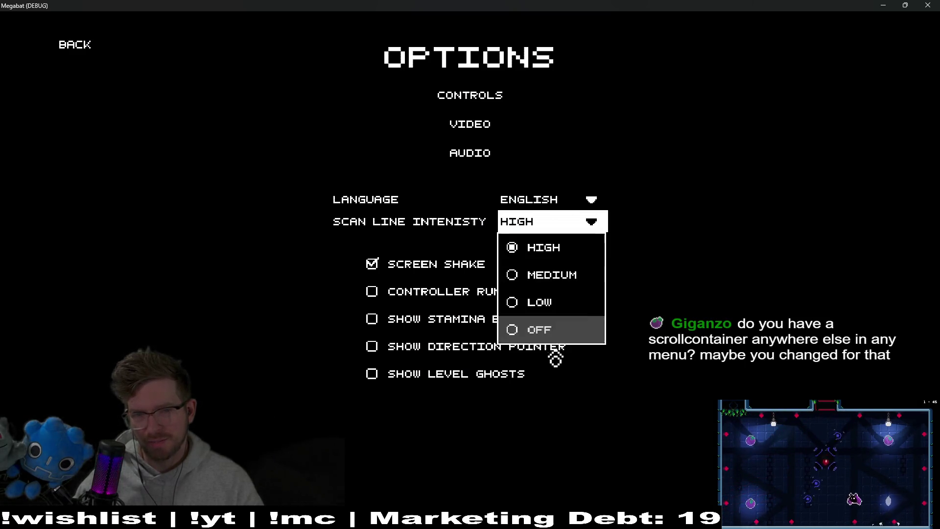
left_click(555, 278)
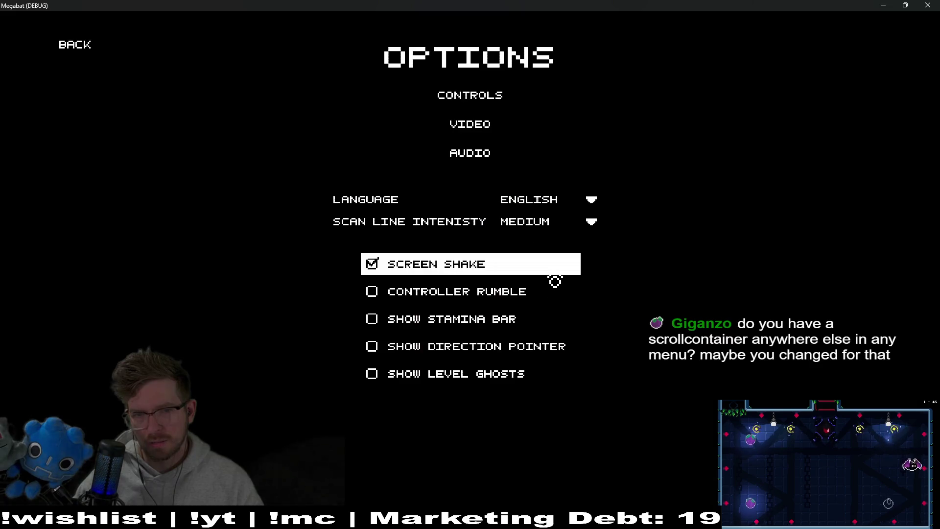
left_click(589, 202)
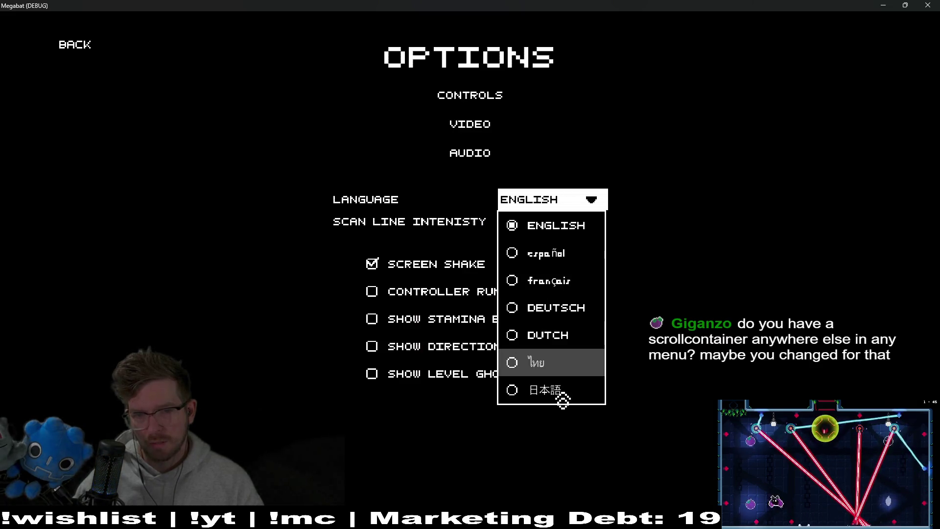
left_click(568, 365)
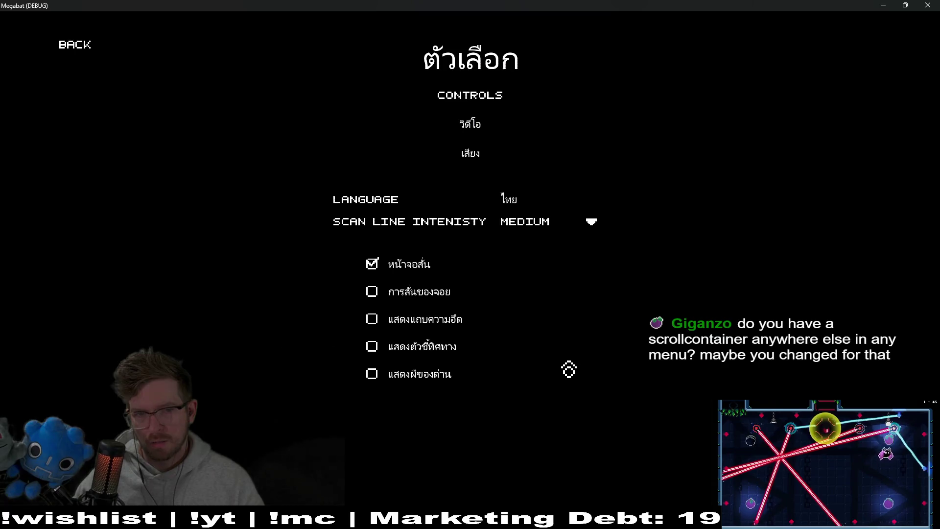
left_click(569, 201)
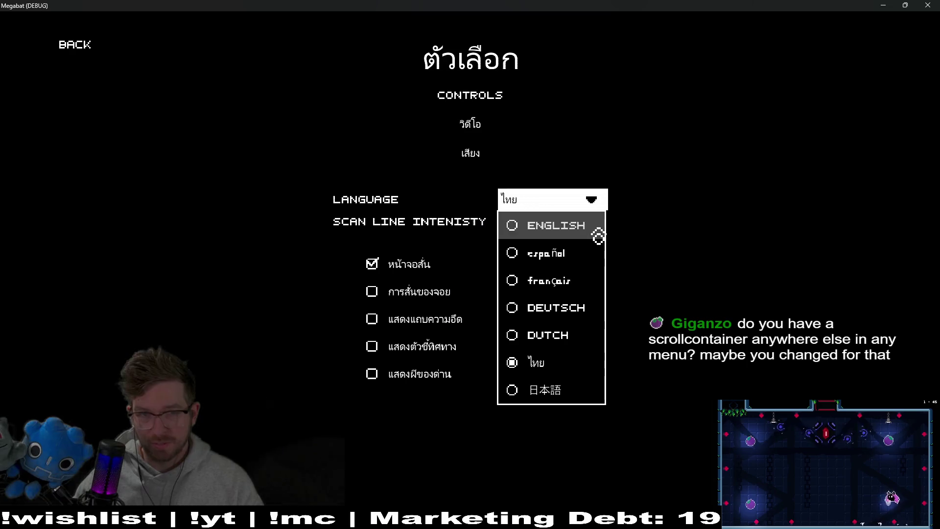
left_click(542, 239)
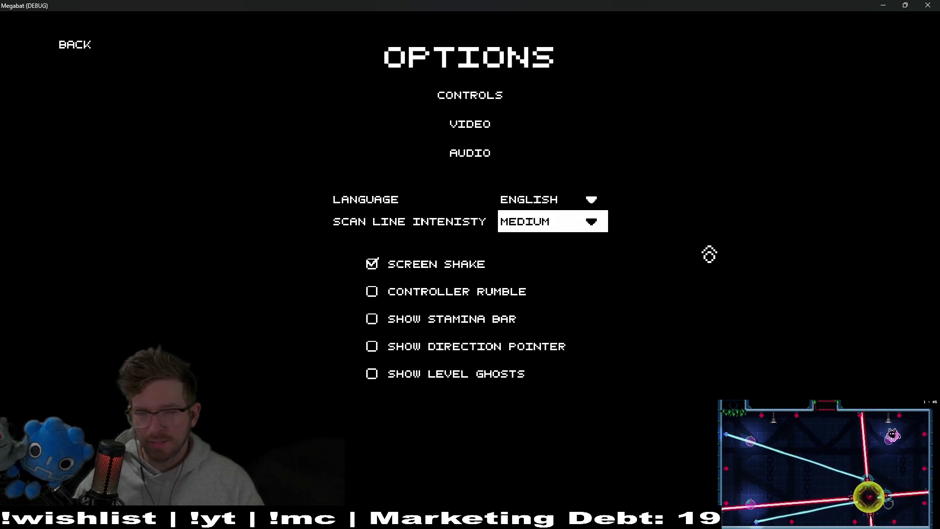
Visit the Video, Audio and Controls pages from the options screen, then close the game window.
left_click(83, 52)
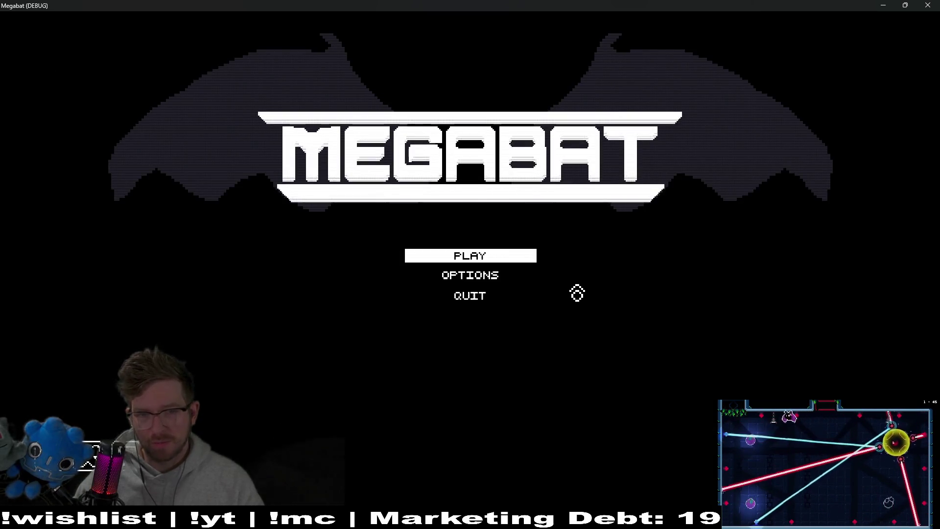
left_click(486, 285)
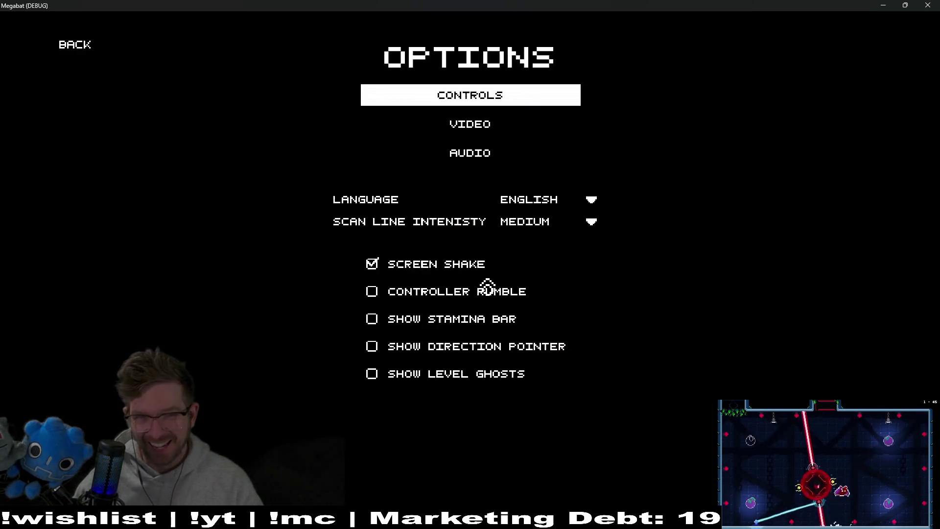
left_click(486, 132)
left_click(74, 45)
left_click(490, 159)
left_click(29, 58)
left_click(465, 96)
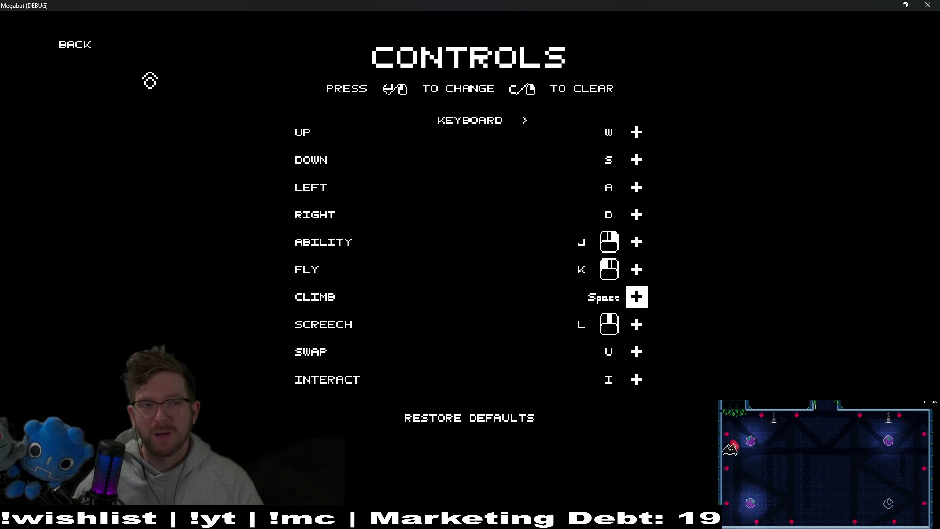
left_click(79, 51)
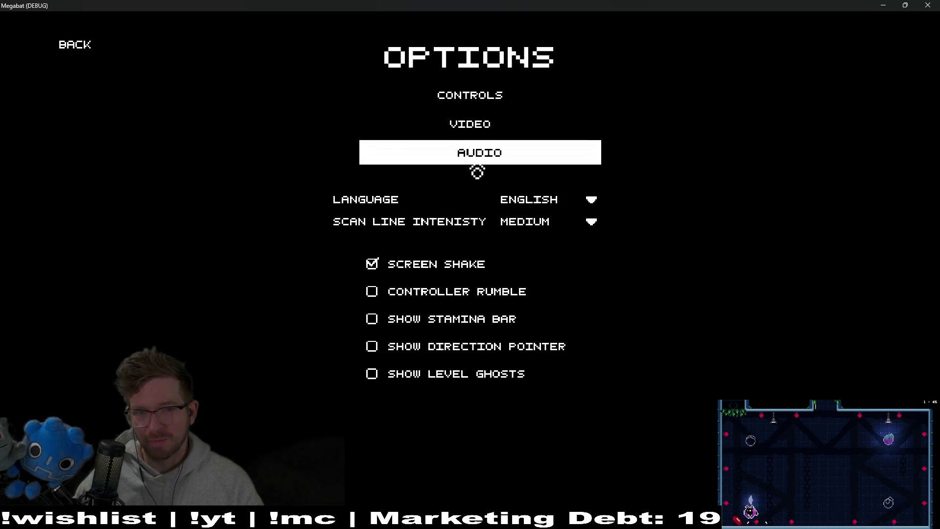
left_click(476, 164)
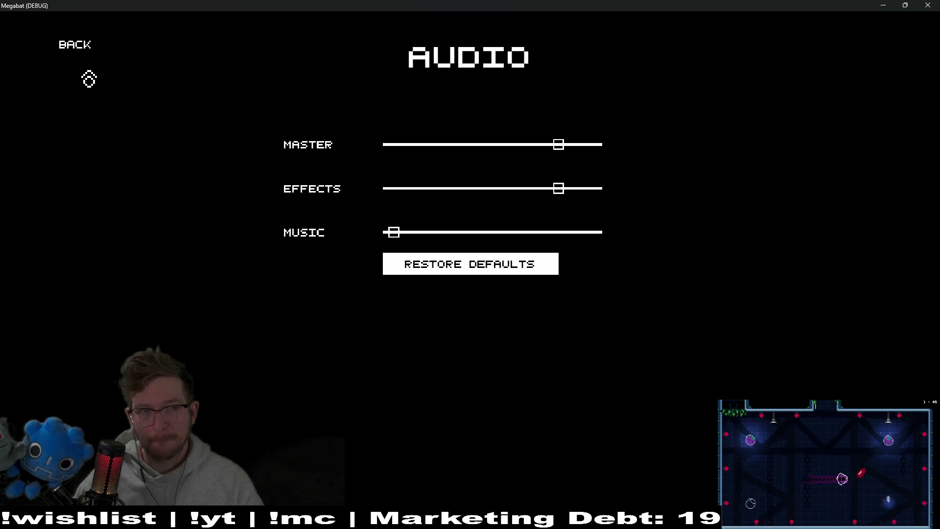
left_click(77, 49)
left_click(928, 6)
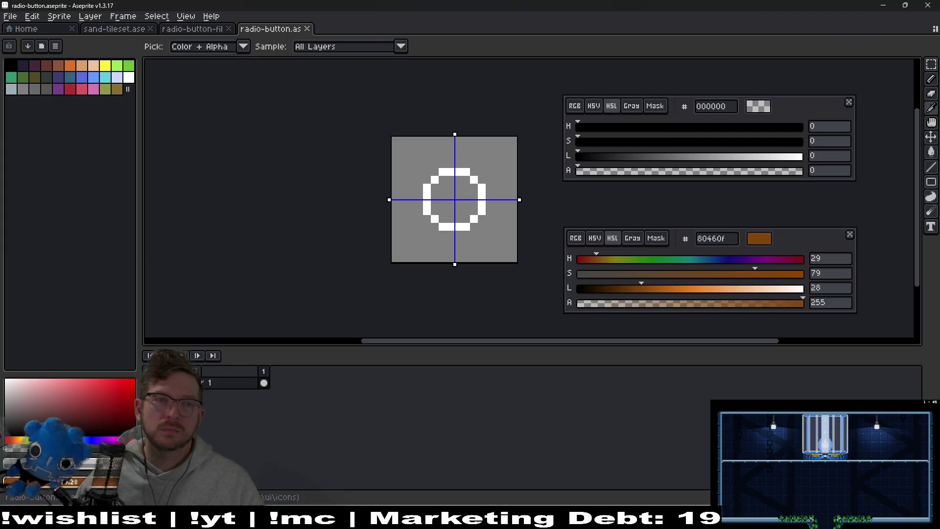
Change the main feature tags to skip_intro,demo and launch the game as the demo.
key("alt+Tab")
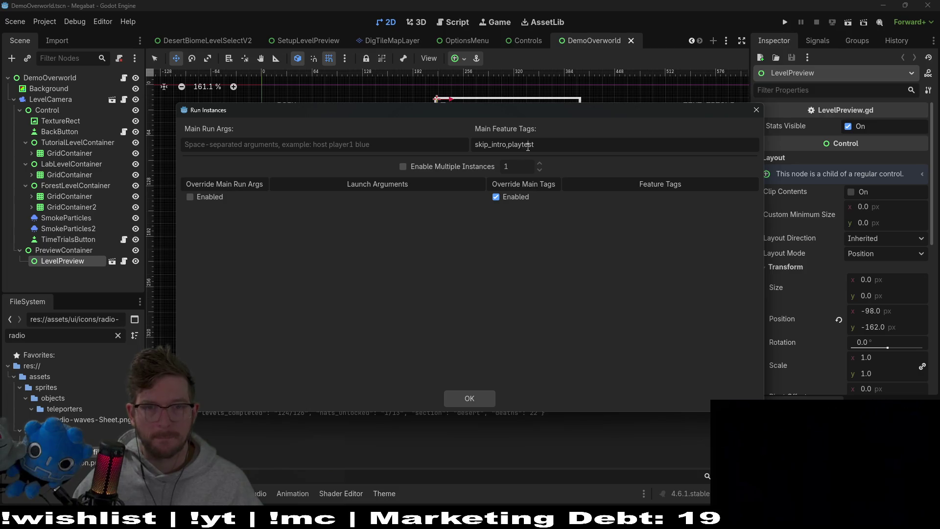
type("demo")
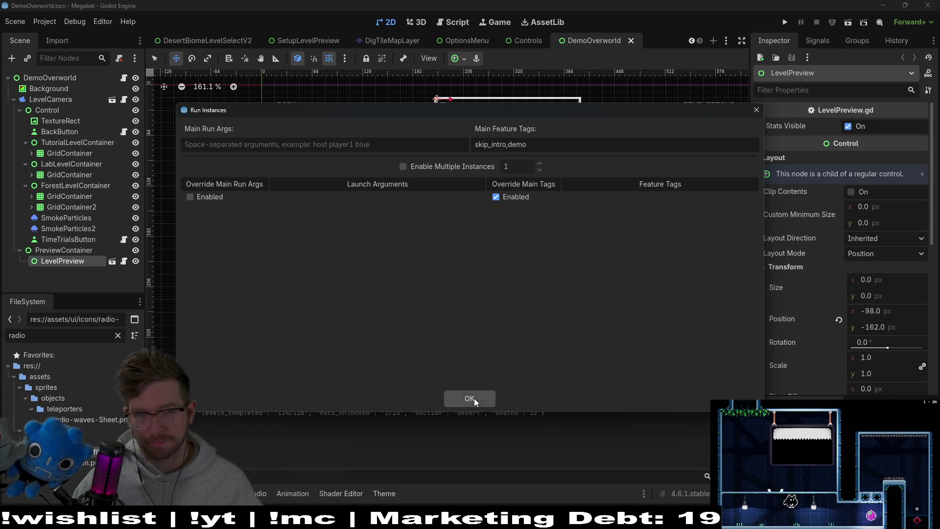
left_click(469, 398)
key("F5")
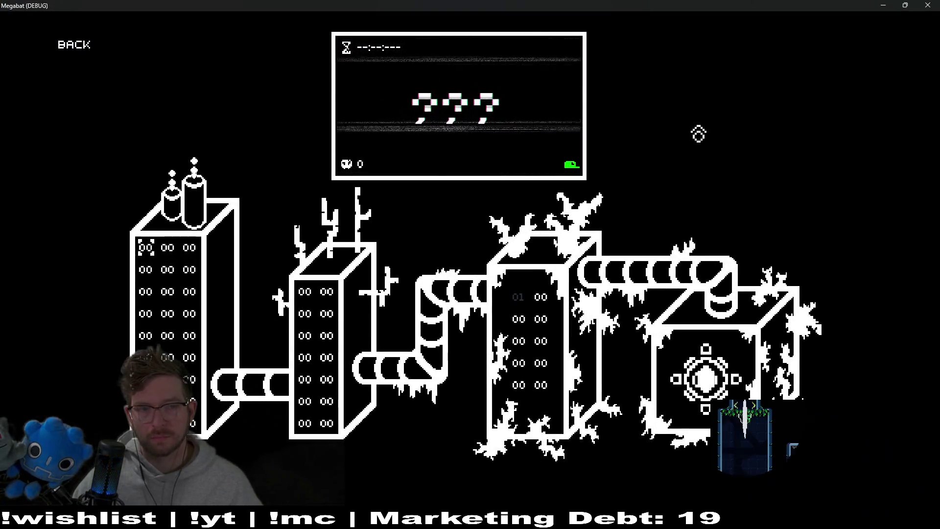
Relaunch the game, start Play and choose the first save profile.
key("alt+F4")
left_click(786, 23)
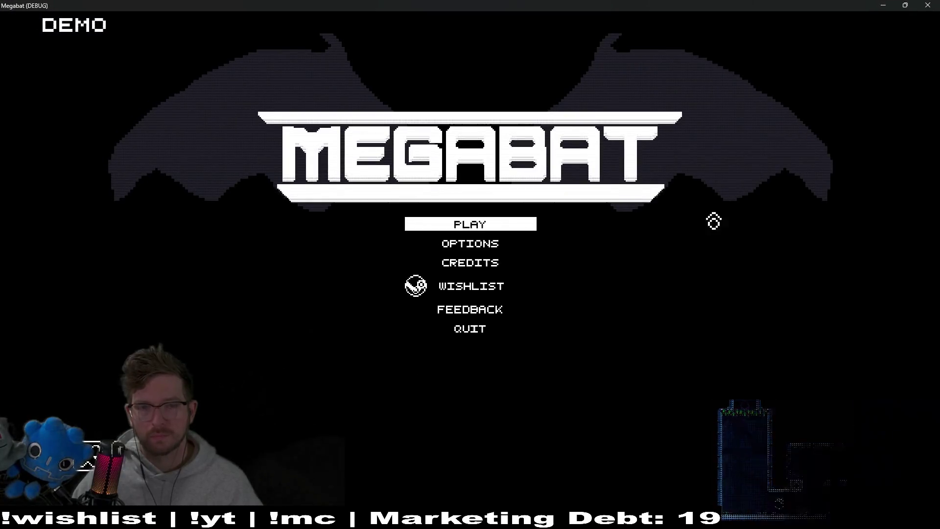
left_click(496, 227)
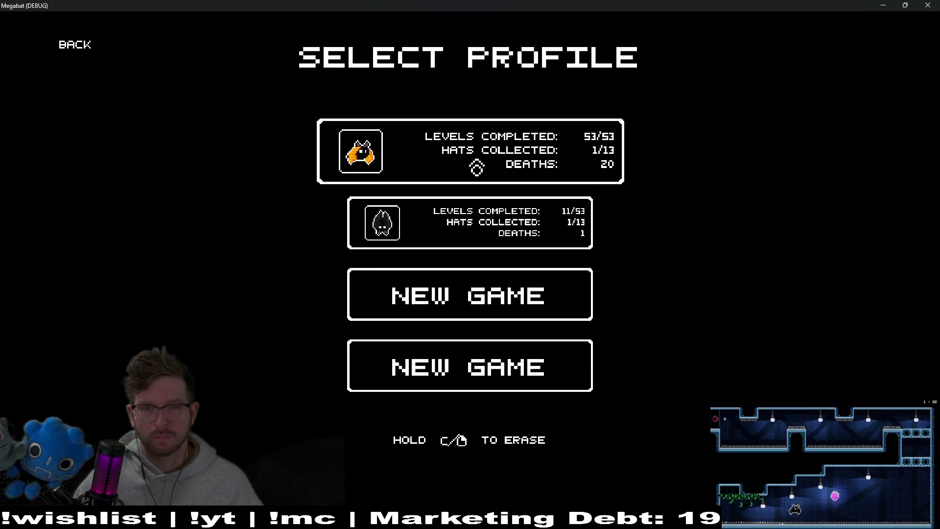
left_click(476, 167)
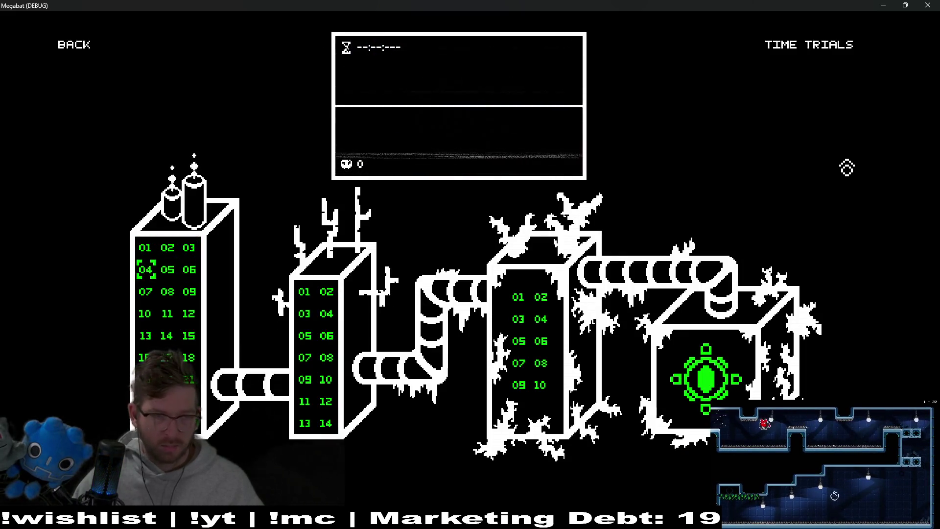
Navigate the level grid, back option and time trials option with the arrow keys.
key("Right")
key("Right")
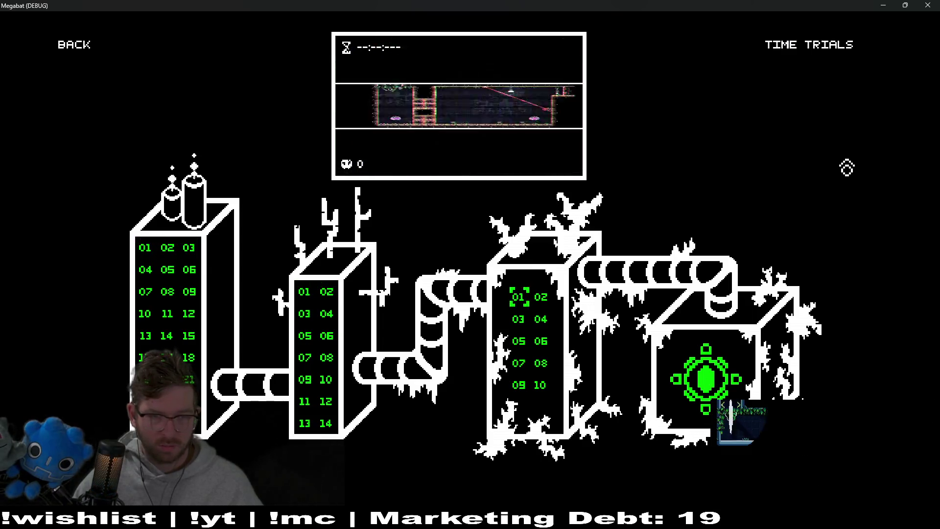
key("Right")
key("Down")
key("Down")
key("Down")
key("Left")
key("Left")
key("Right")
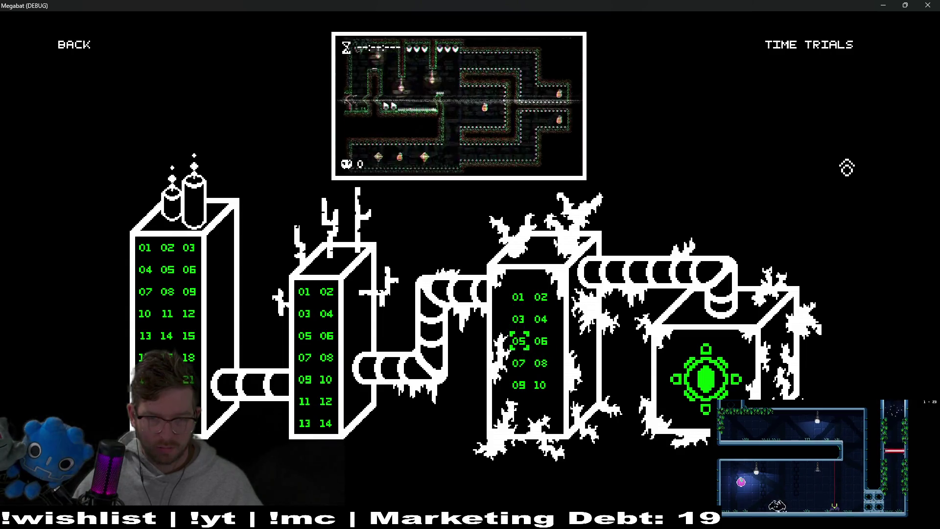
key("Right")
key("Down")
key("Down")
key("Down")
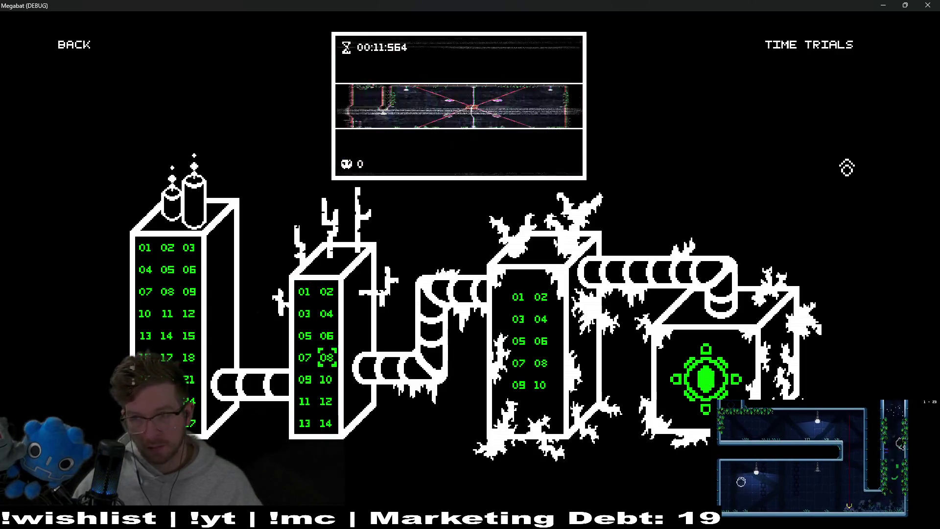
key("Up")
key("Left")
key("Up")
key("Left")
key("Up")
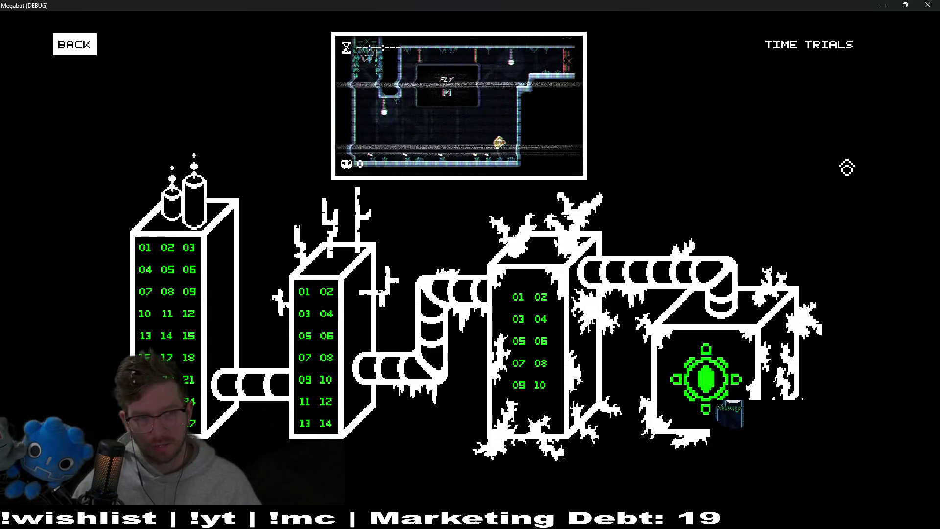
key("Down")
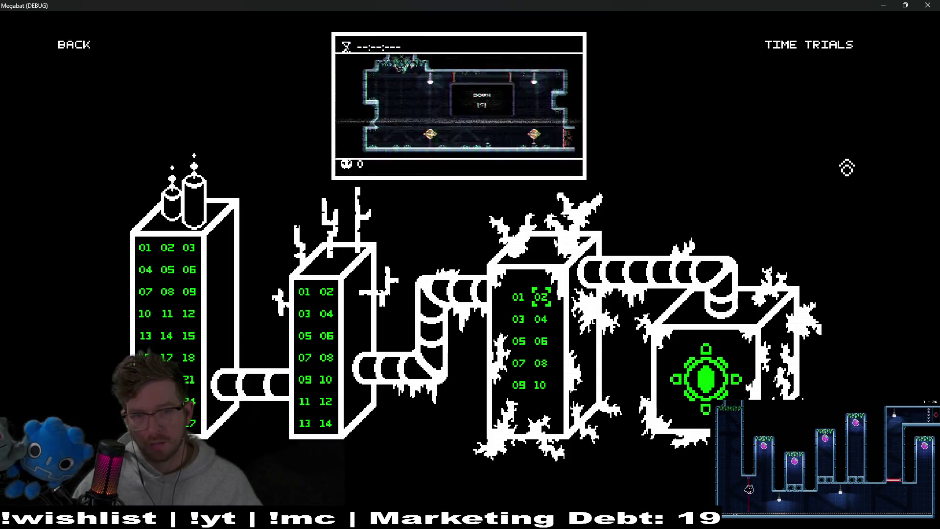
key("Up")
key("Down")
key("Down")
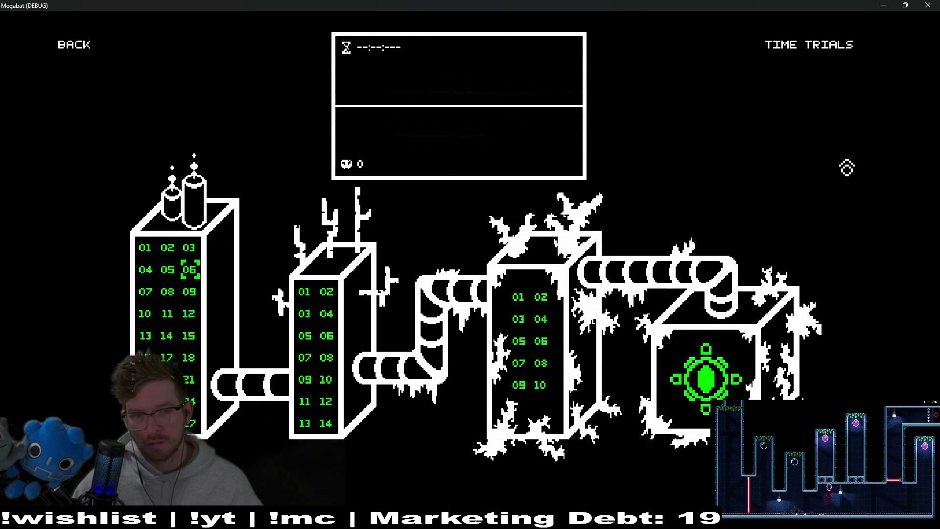
key("Up")
key("Up")
key("Right")
key("Right")
key("Right")
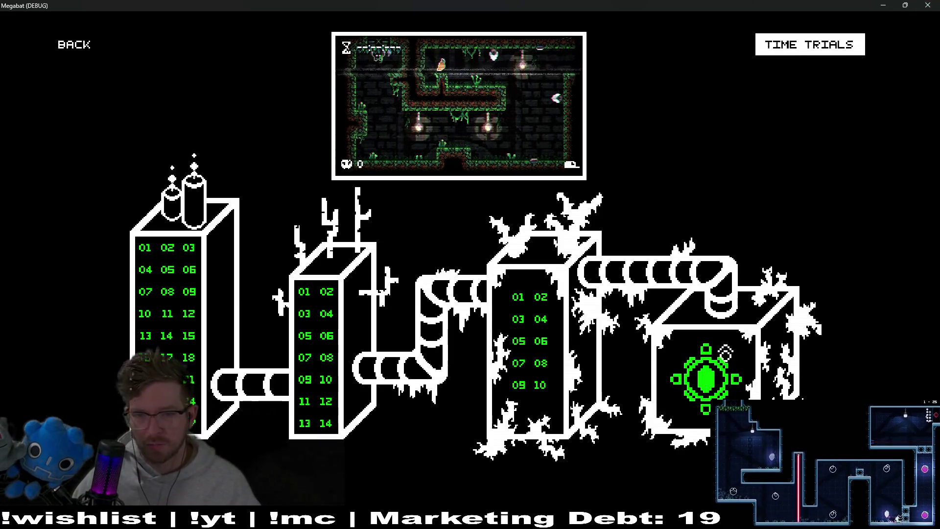
Test moving between time trials, level 10, the boss box and the forest column, then close the game.
key("Down")
key("Up")
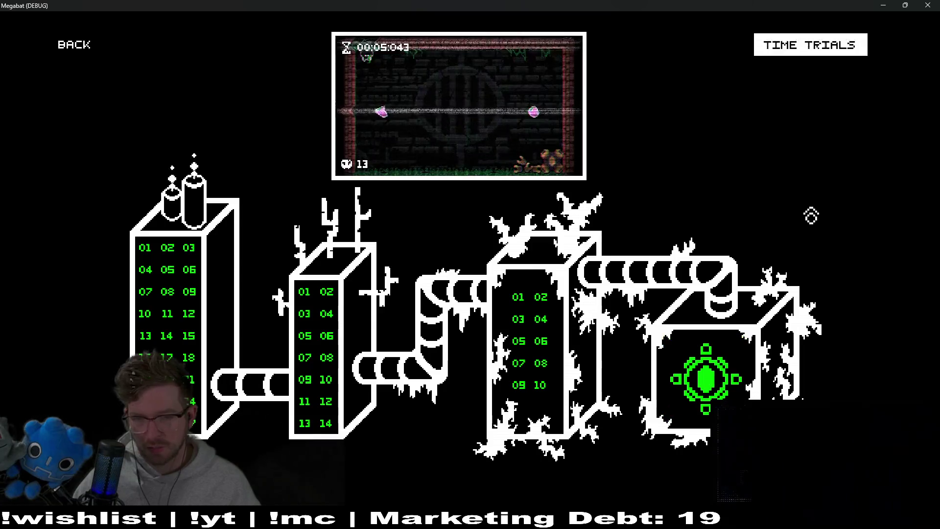
key("Down")
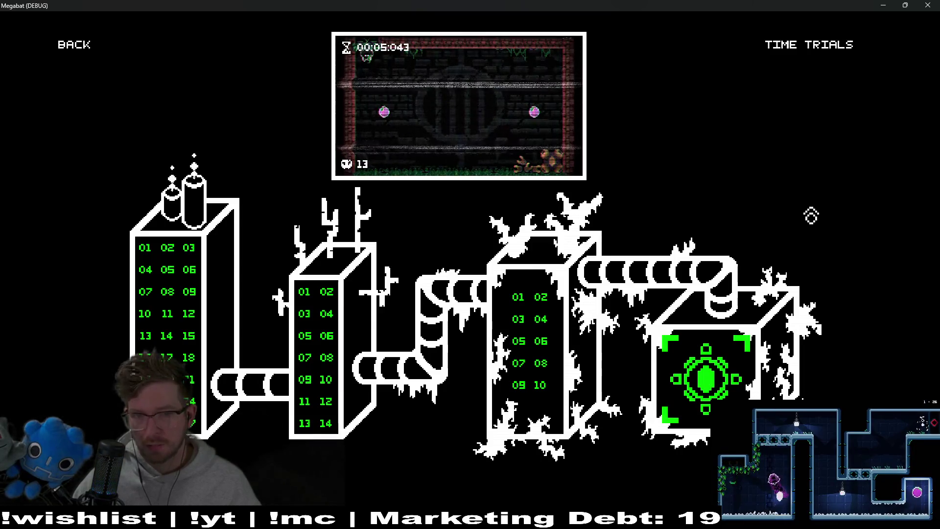
key("Up")
key("Down")
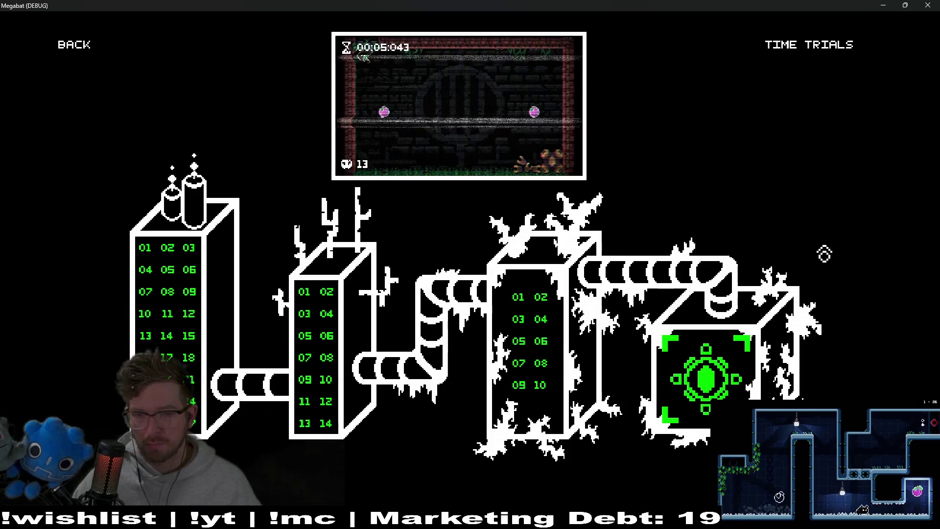
key("Left")
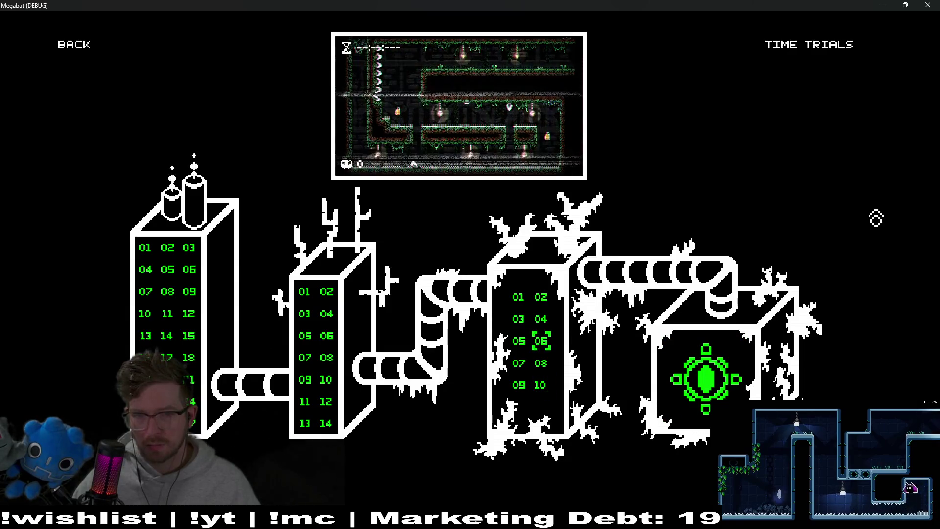
key("alt+F4")
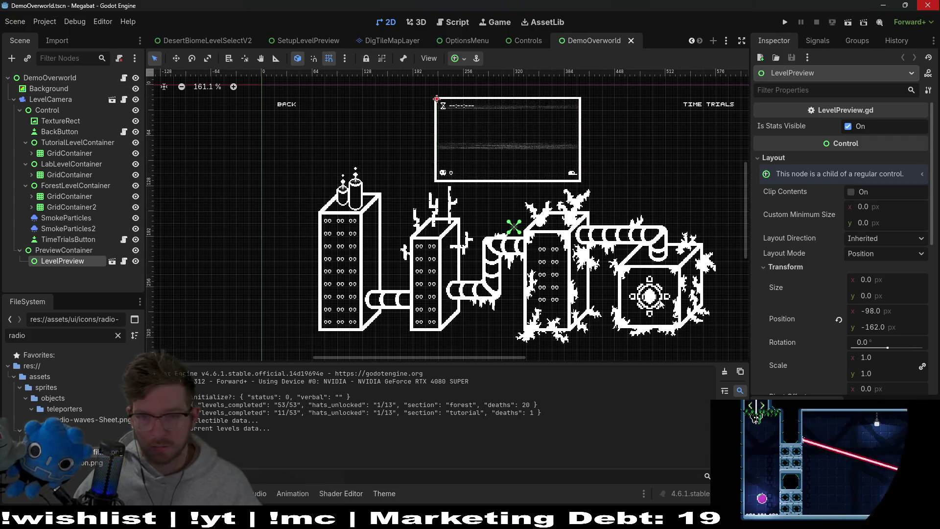
Set BiomeLevelButtonBoss's Focus Neighbor Top to TimeTrialsButton.
left_click(650, 296)
left_click_drag(660, 197, 511, 190)
scroll(827, 163, "down", 5)
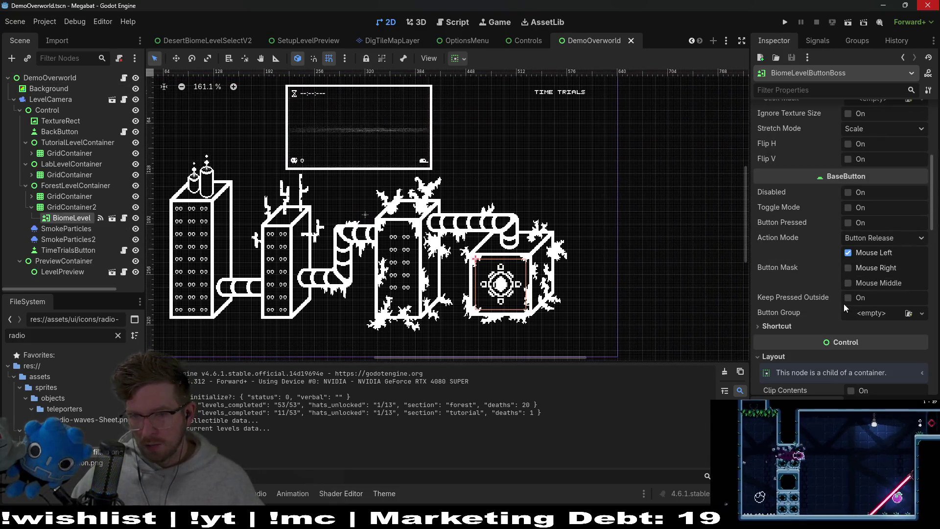
scroll(850, 286, "down", 4)
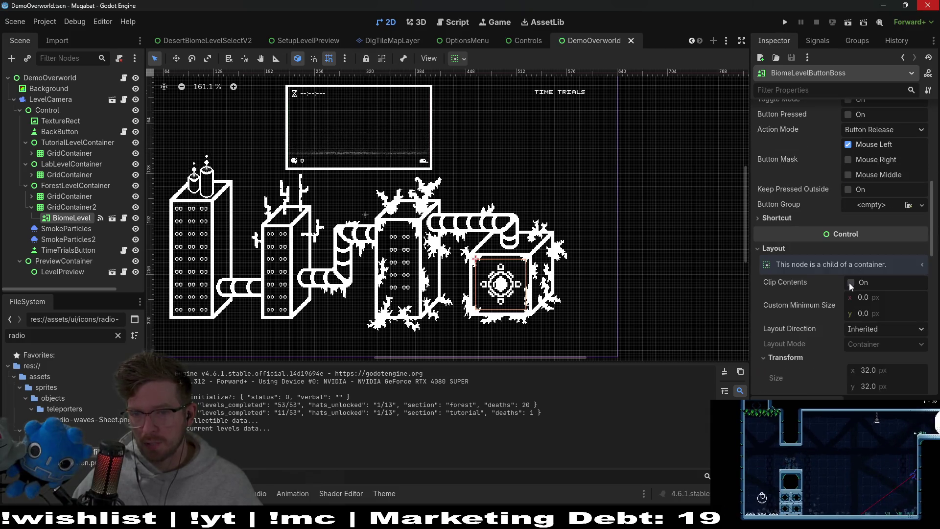
left_click(793, 90)
type("neighbor")
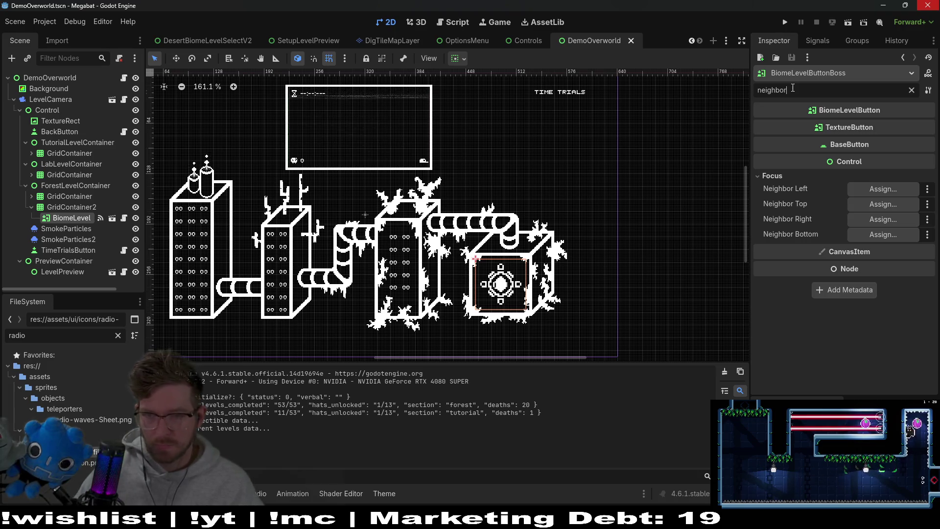
left_click(883, 203)
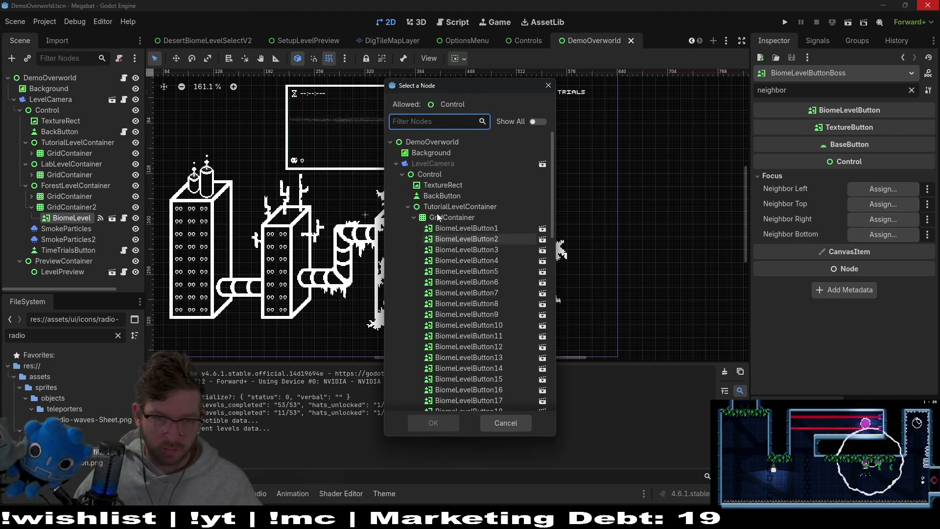
scroll(466, 210, "down", 10)
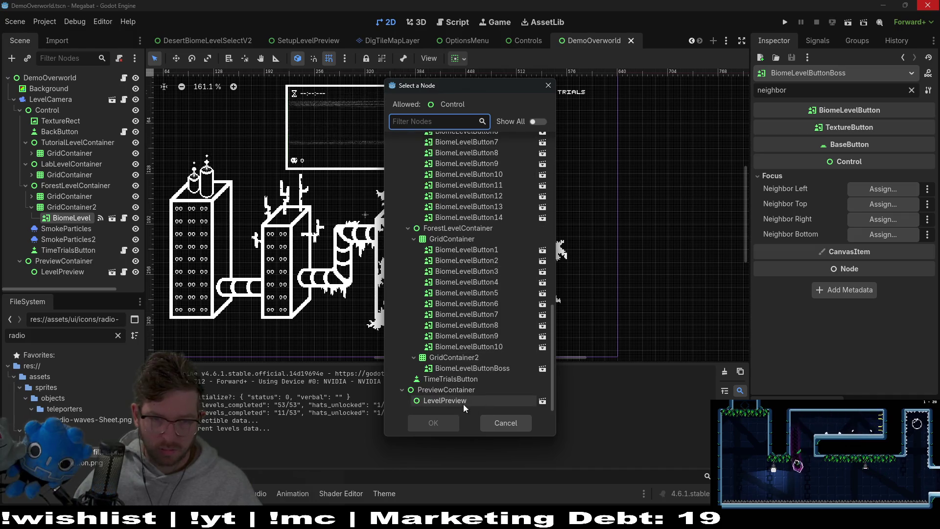
double_click(458, 379)
scroll(351, 192, "up", 1)
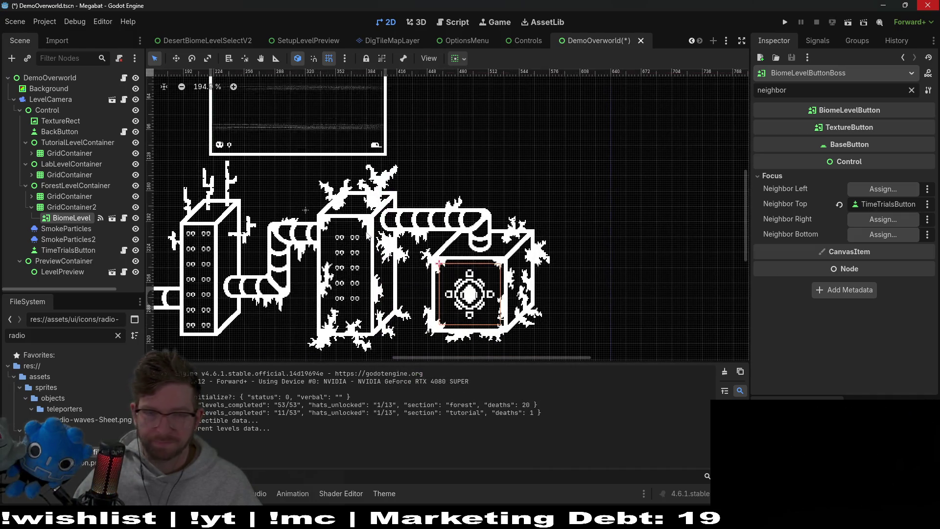
scroll(351, 192, "down", 1)
Set BiomeLevelButton2's Focus Neighbor Top to TimeTrialsButton.
left_click(463, 254)
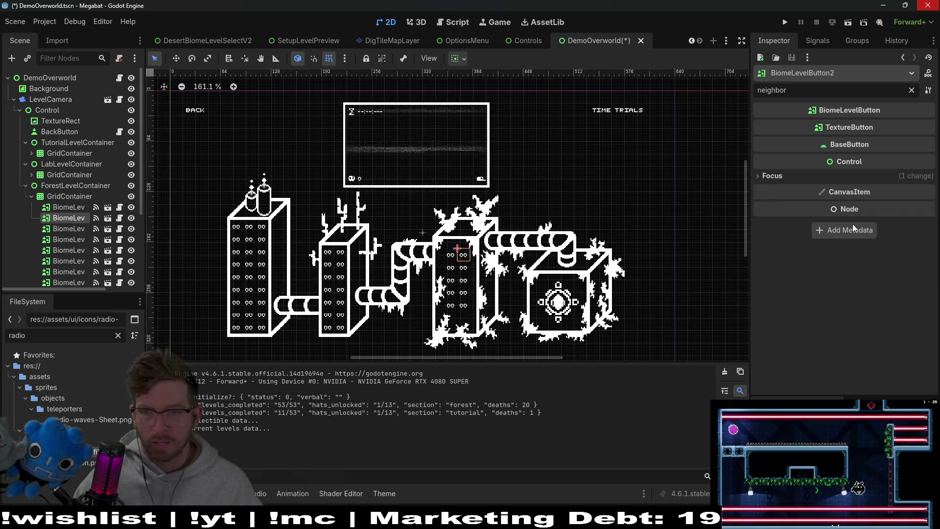
left_click(806, 175)
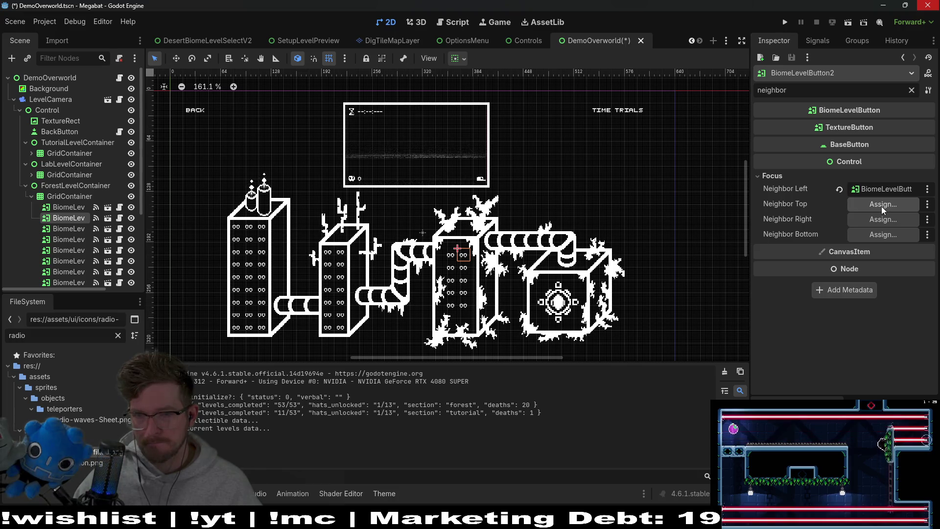
left_click(883, 210)
scroll(472, 283, "down", 5)
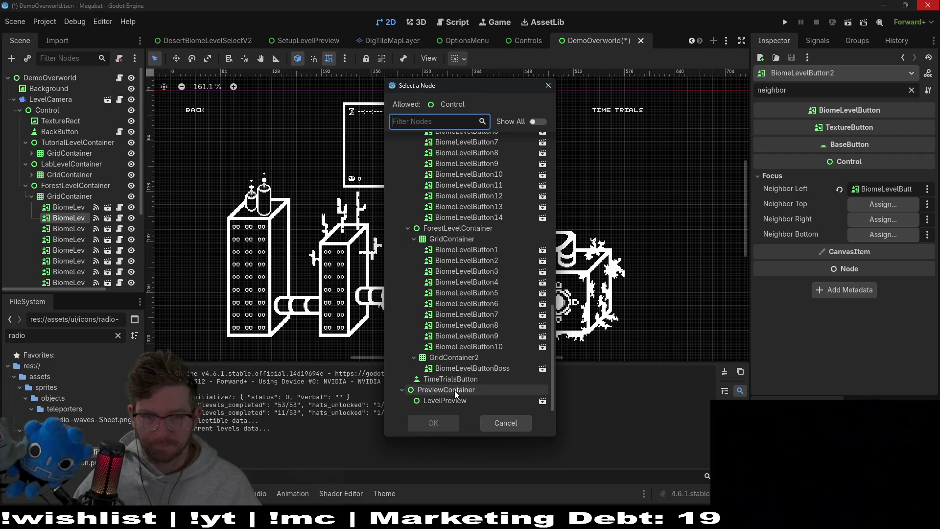
left_click(464, 380)
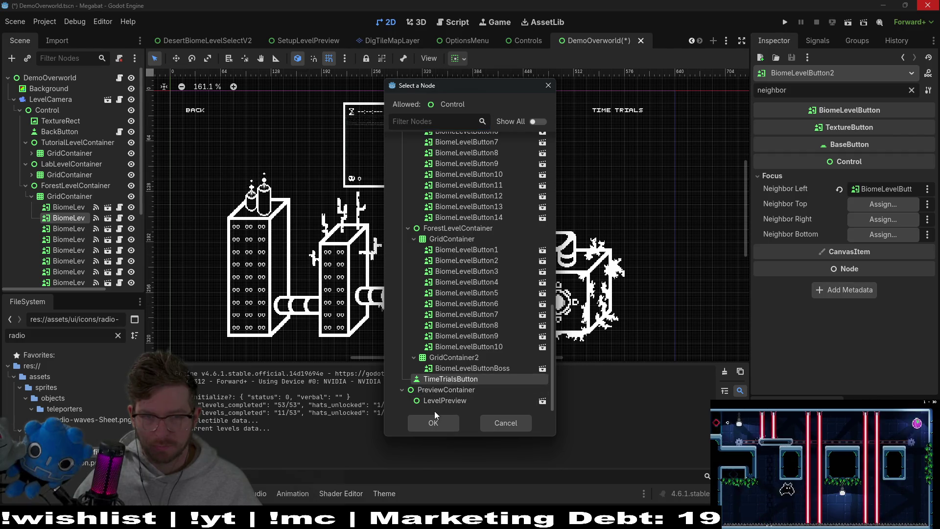
left_click(435, 423)
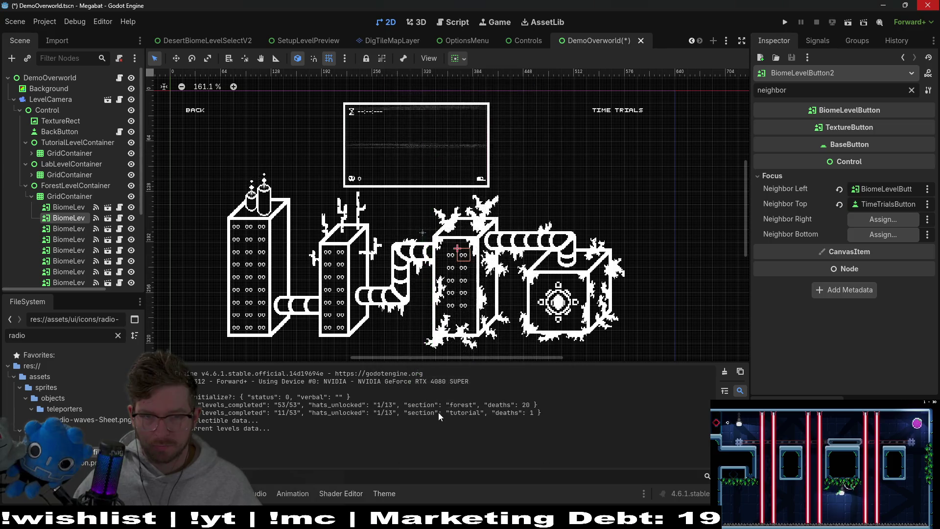
Set BiomeLevelButton1's Focus Neighbor Top to TimeTrialsButton.
left_click(451, 255)
left_click(842, 176)
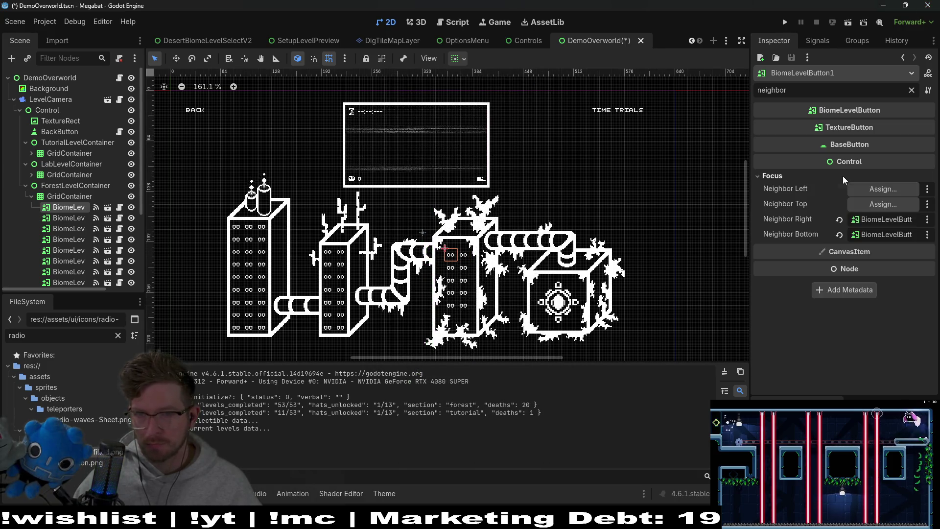
left_click(883, 209)
scroll(492, 350, "down", 8)
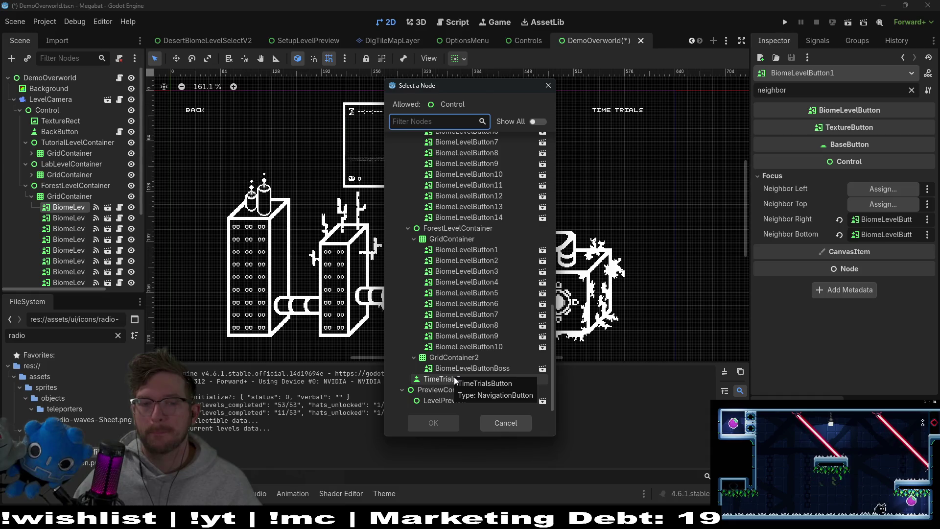
double_click(454, 379)
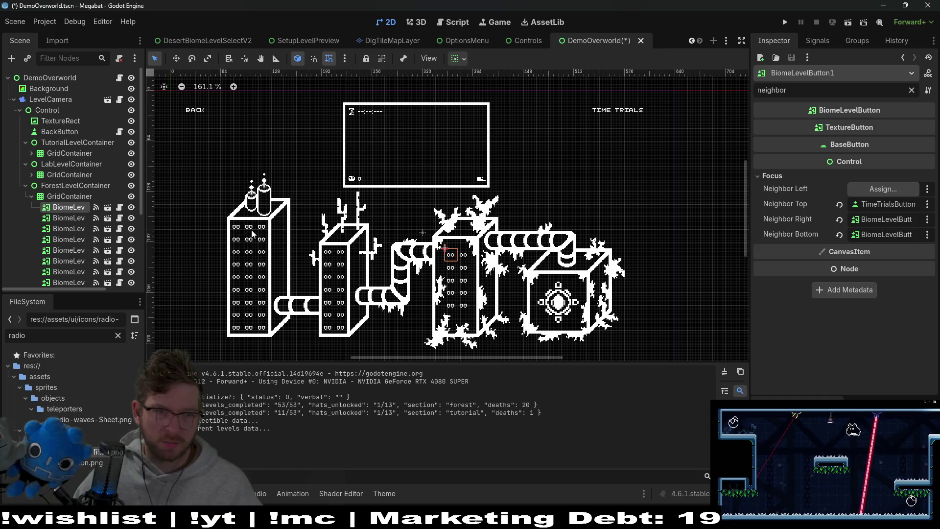
left_click(193, 115)
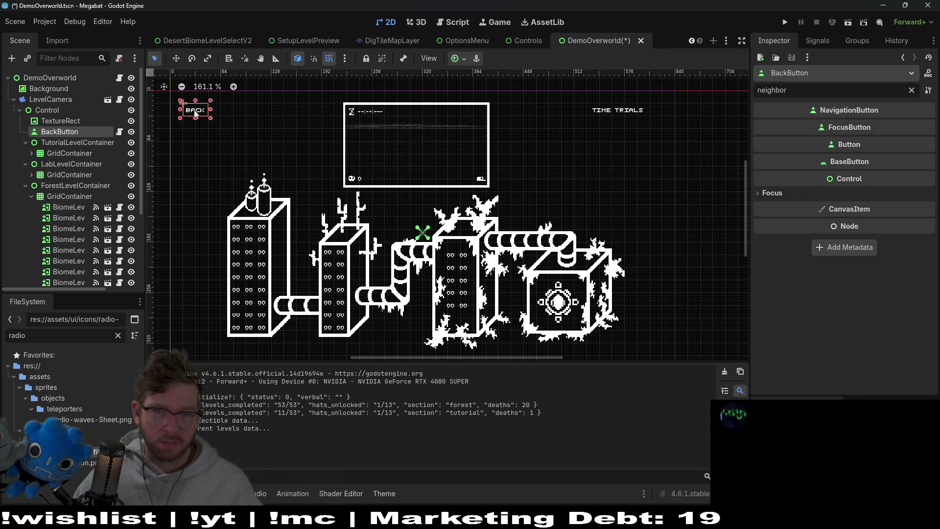
Make TimeTrialsButton BackButton's right focus neighbour, leave bottom unset, and run the overworld scene.
left_click(773, 194)
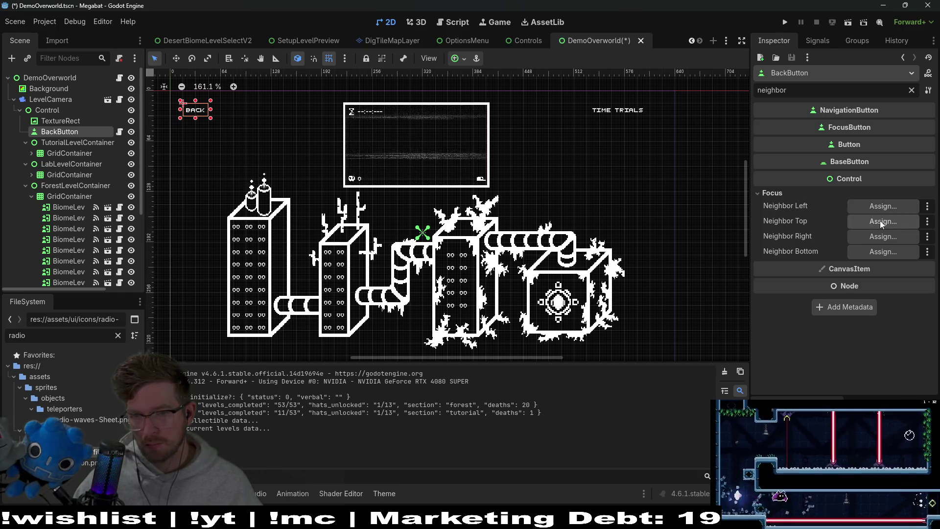
left_click(881, 239)
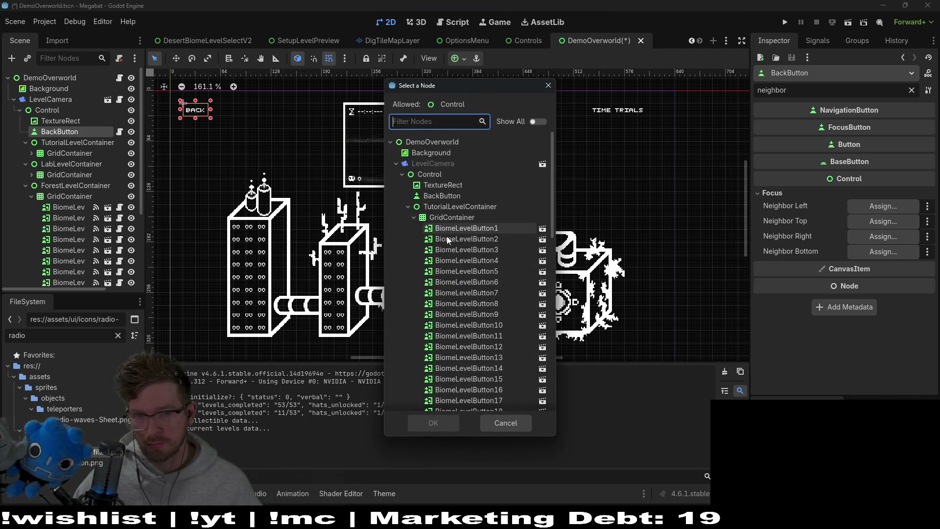
scroll(457, 260, "down", 10)
double_click(450, 379)
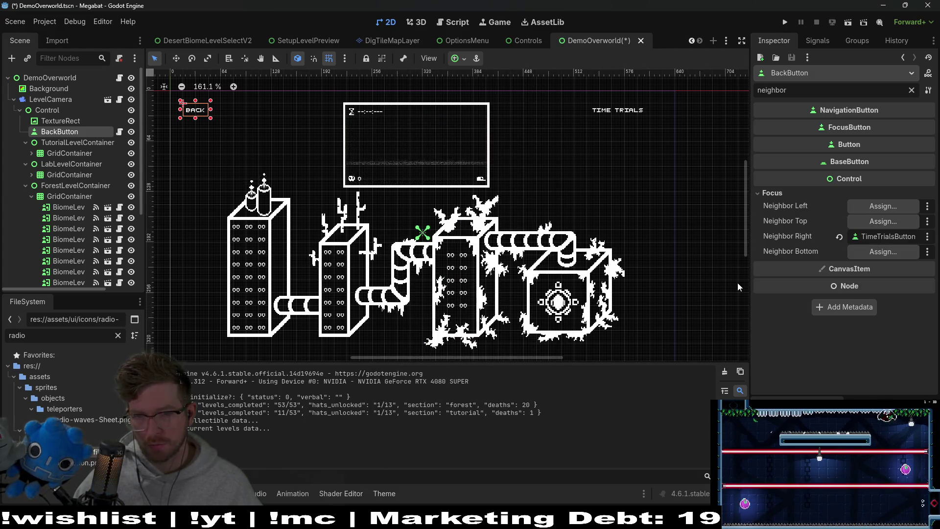
left_click(876, 254)
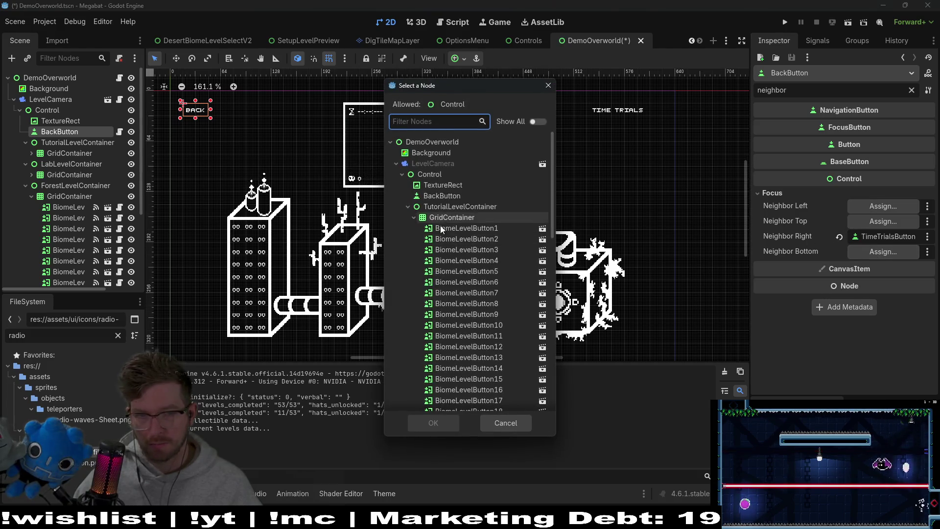
key("Escape")
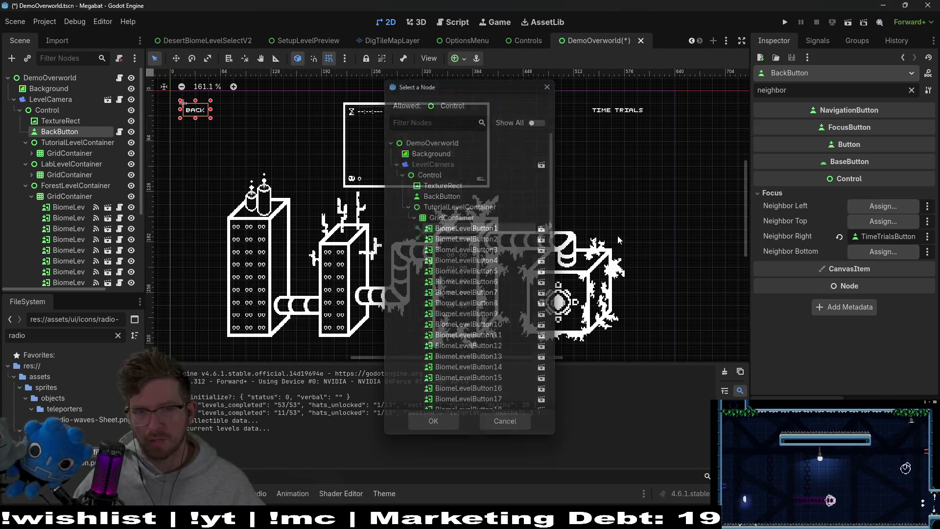
left_click(831, 23)
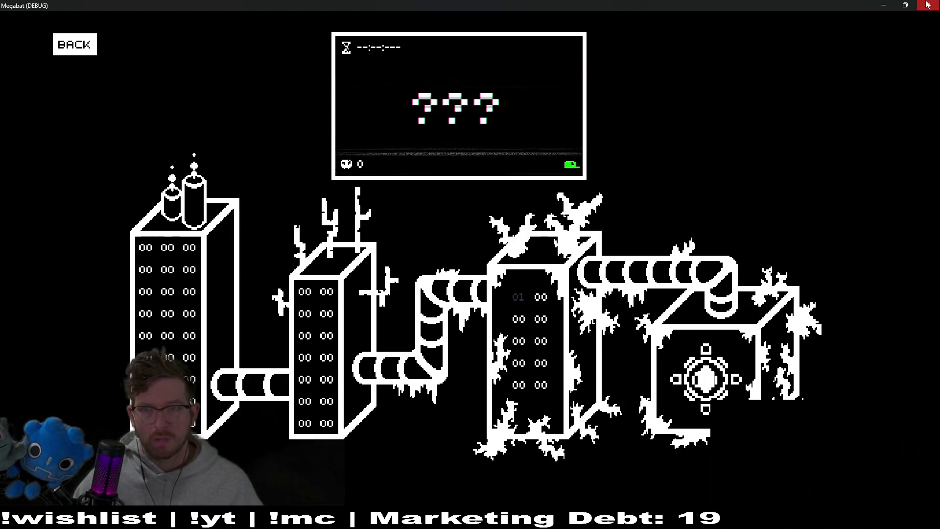
Close the overworld test run with F8.
key("F8")
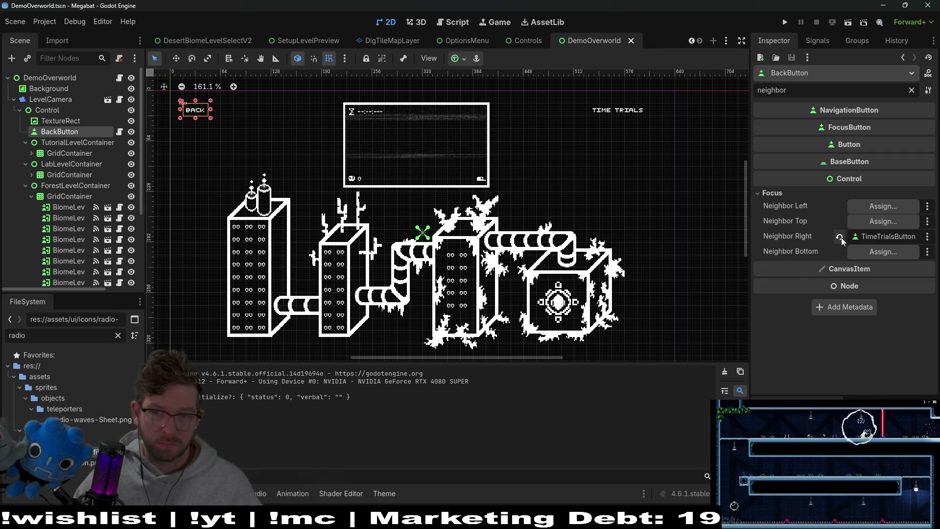
Revert BackButton's Neighbor Right, save the overworld scene and open DemoOverworld.gd.
left_click(839, 237)
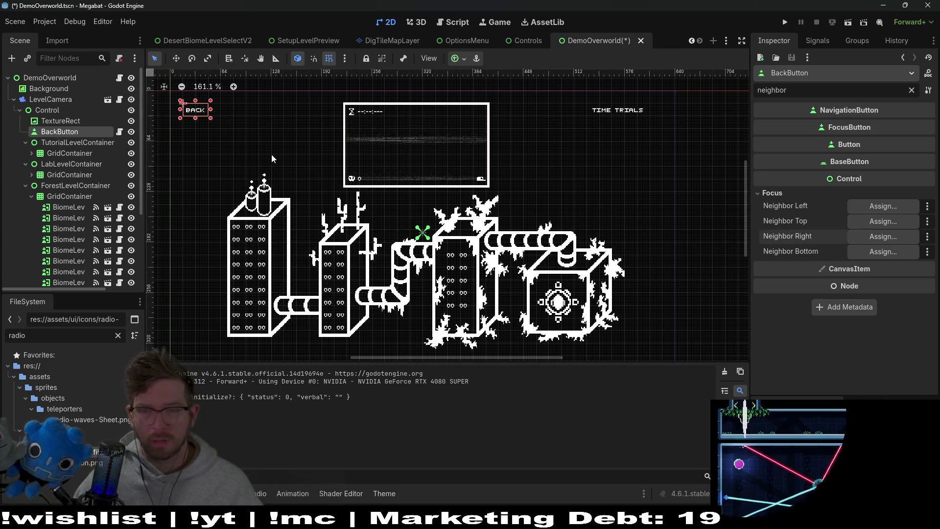
key("ctrl+s")
left_click(61, 78)
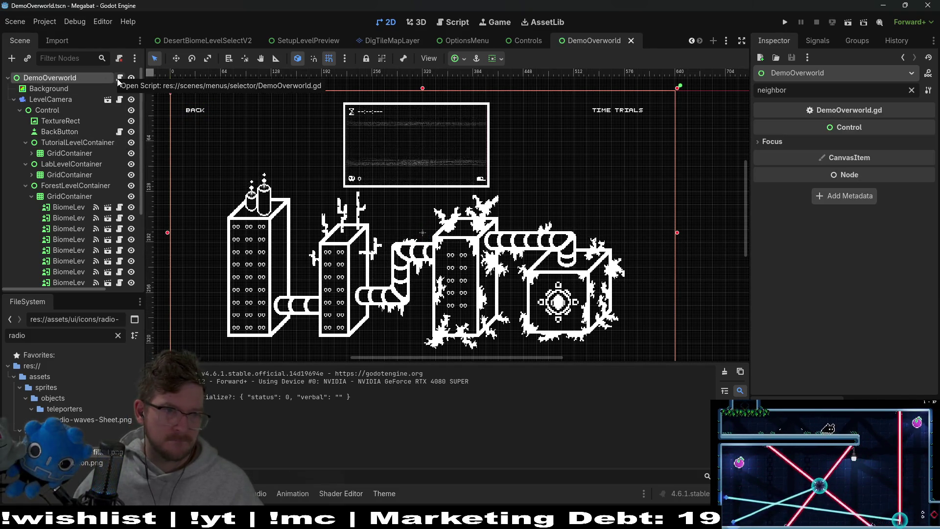
left_click(119, 78)
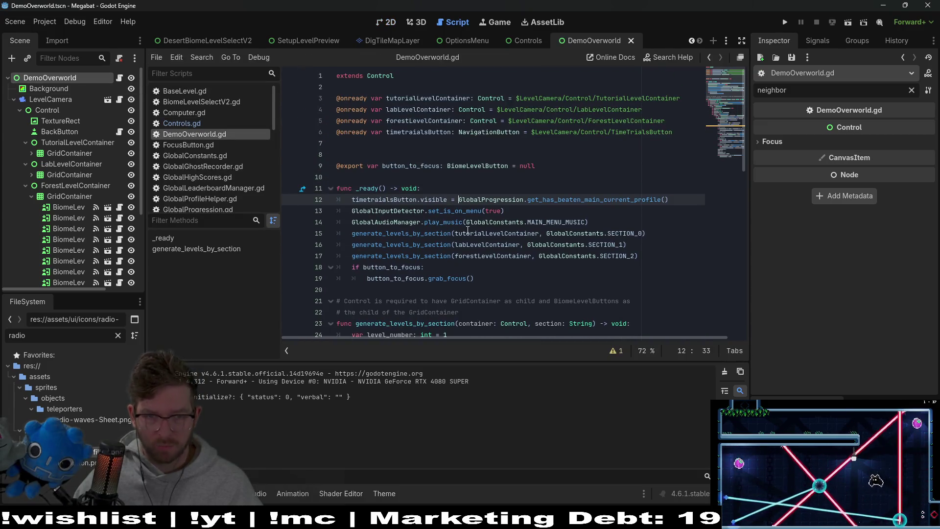
Add an if on get_has_beaten_main_current_profile() above the time trials visibility line.
left_click(449, 267)
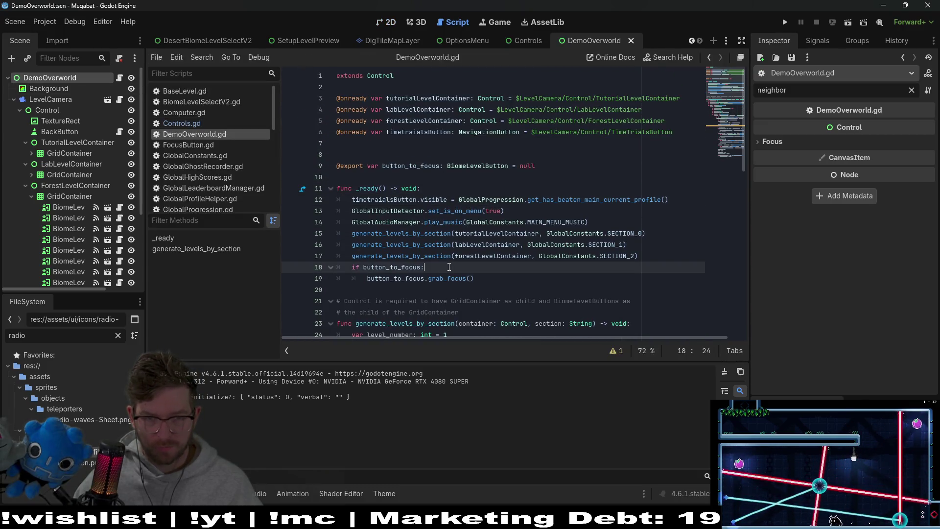
left_click(400, 210)
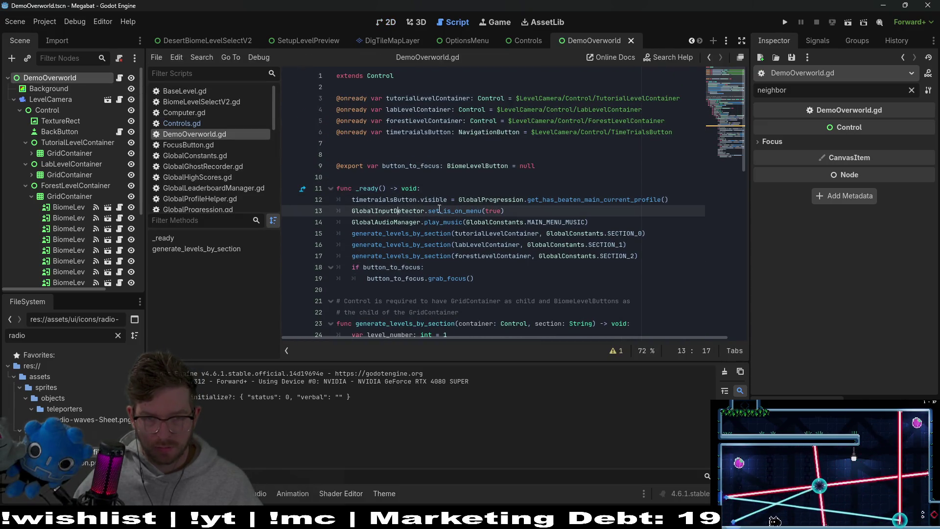
double_click(392, 199)
left_click_drag(669, 199, 459, 199)
key("Home")
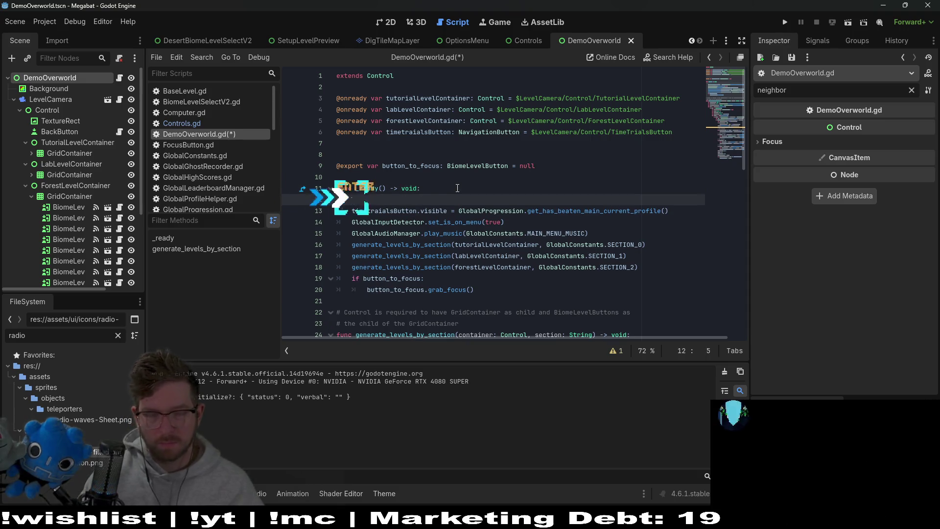
key("Return")
key("Up")
type("if")
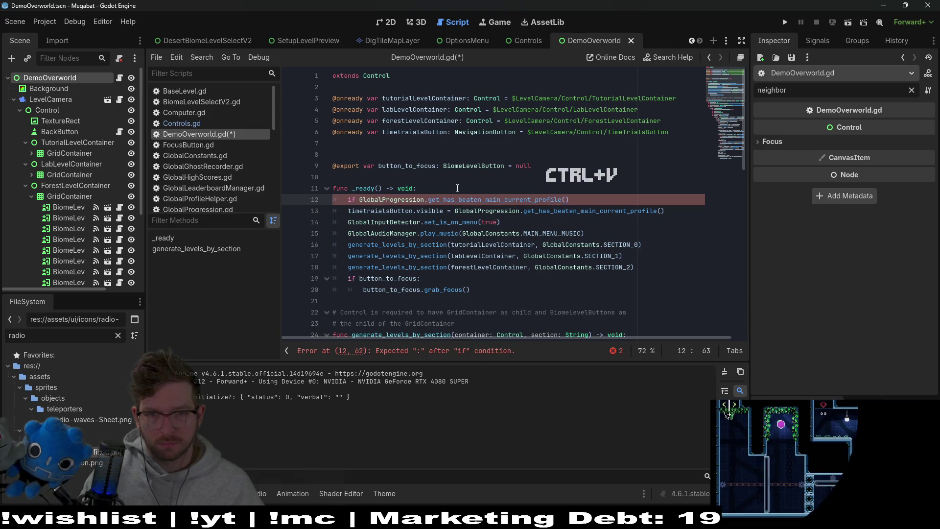
type(":")
key("Return")
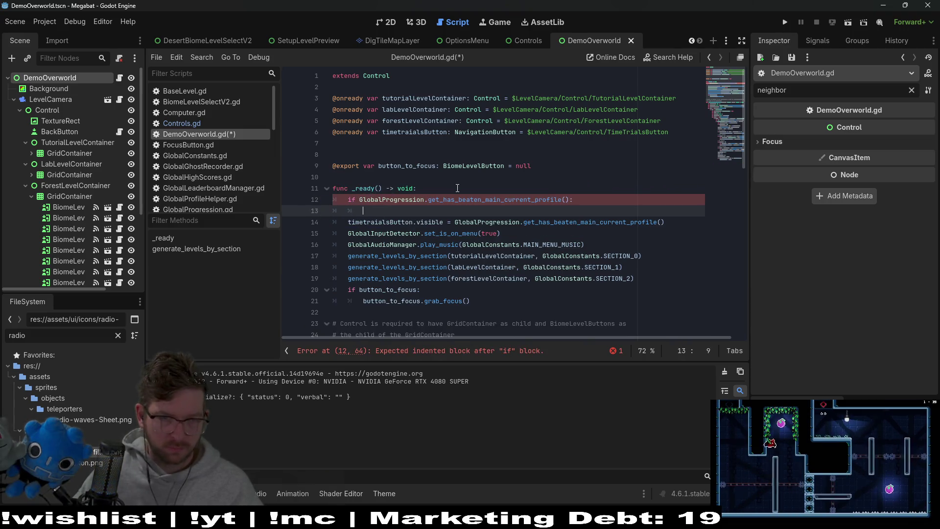
Move the visibility line into the if block and set timetrialsButton.visible to true.
key("Down")
key("Home")
key("Up")
key("BackSpace")
key("BackSpace")
key("BackSpace")
left_click_drag(681, 211, 472, 212)
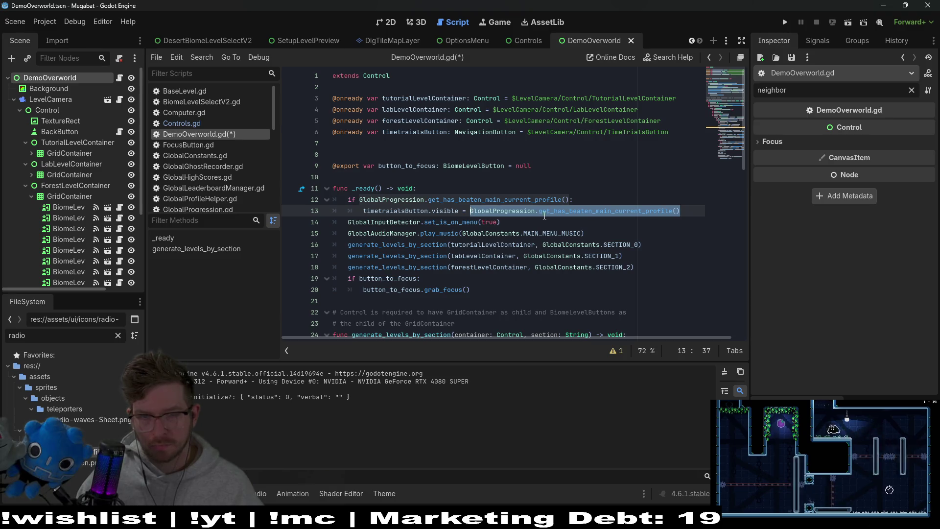
key("ctrl+x")
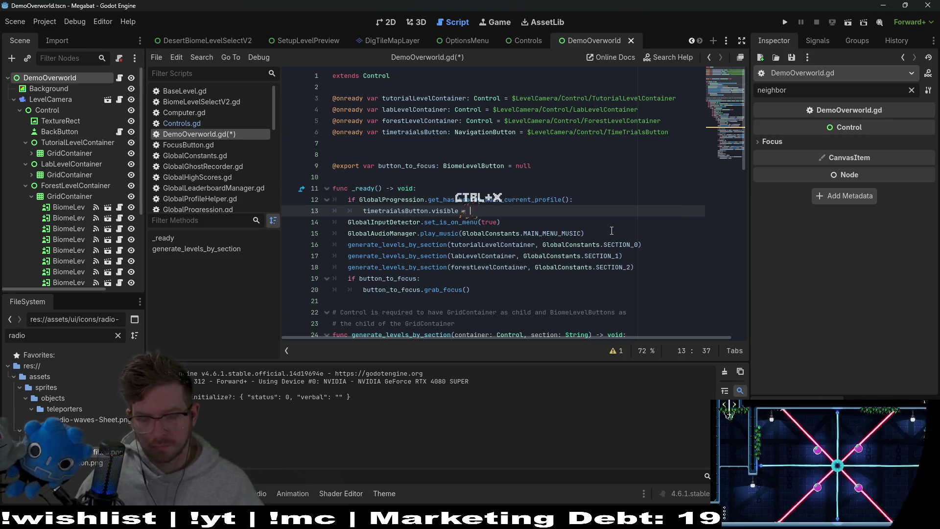
type("true")
key("Return")
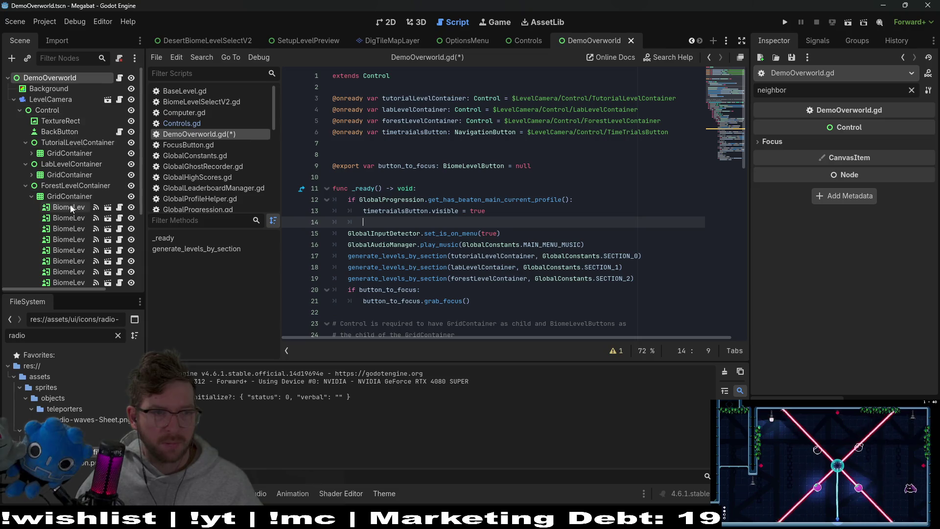
scroll(74, 214, "down", 5)
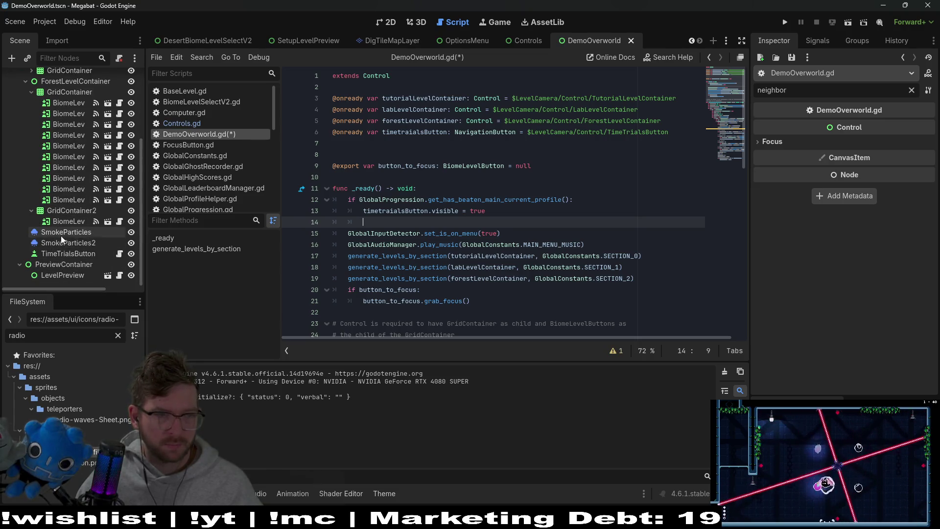
scroll(63, 246, "up", 5)
mouse_move(46, 130)
left_mouse_down()
mouse_move(141, 122)
mouse_move(358, 148)
left_mouse_up()
key("Return")
Rename the back_button variable to backButton.
left_click(403, 144)
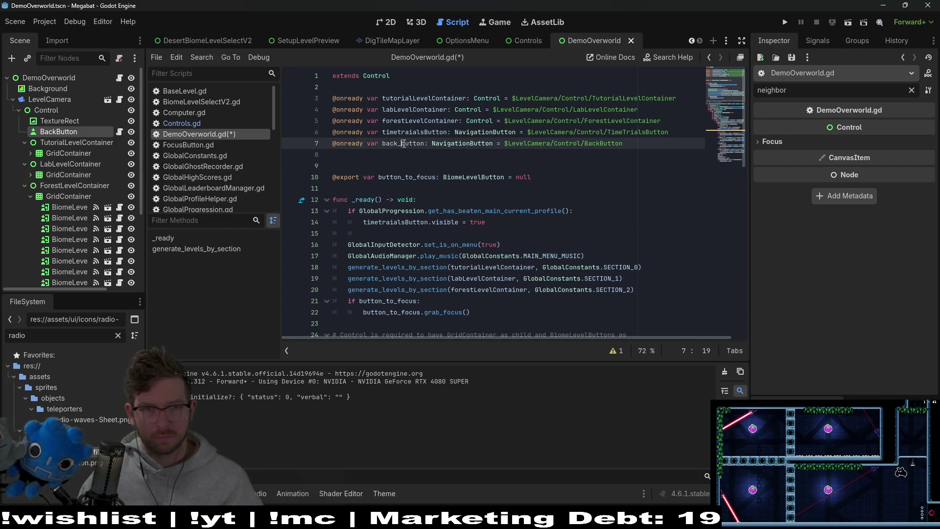
key("BackSpace")
type("B")
key("ctrl+d")
On line 15, set backButton's focus_neighbor_right to the time-trials button.
left_click(398, 233)
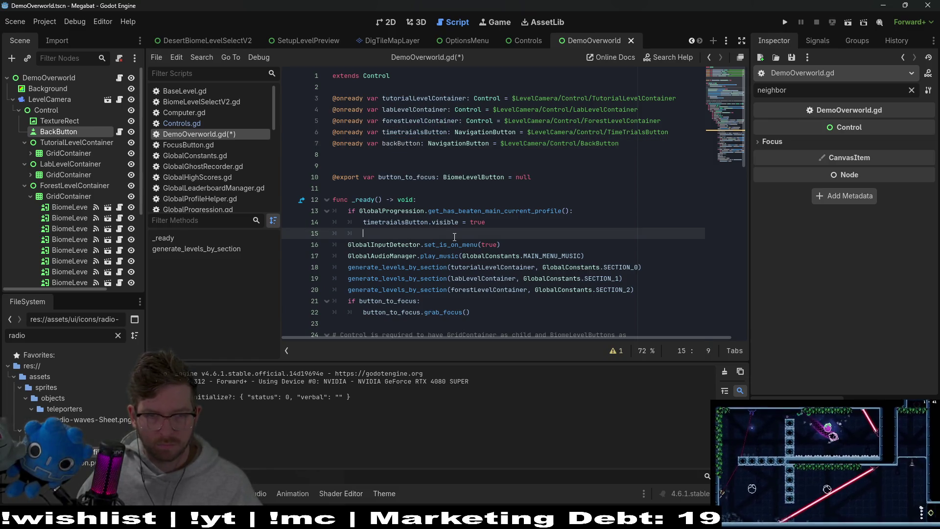
type("ne")
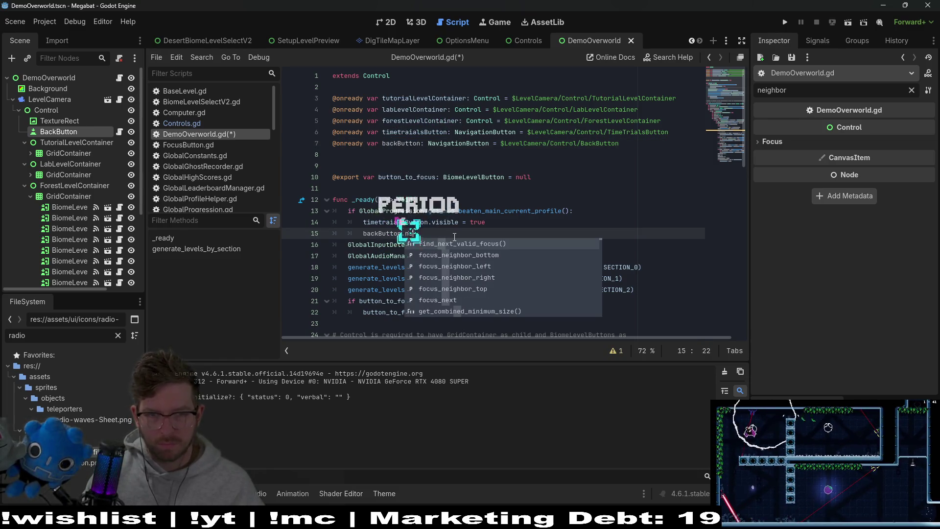
key("Down")
key("Down")
key("Down")
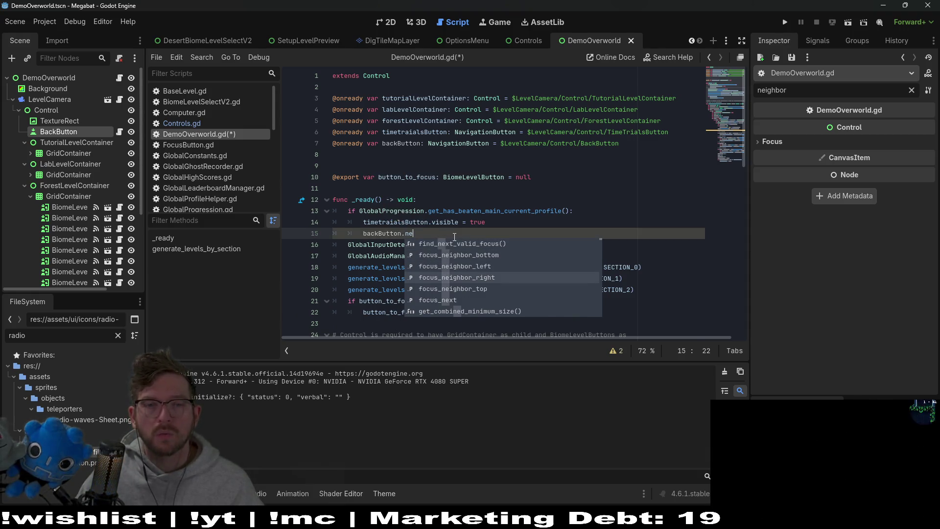
key("Return")
type("timeT")
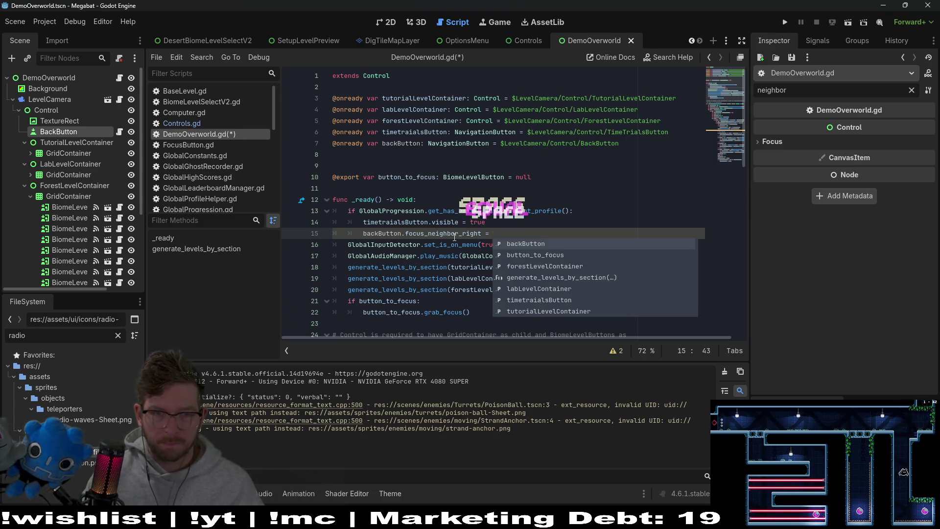
key("Return")
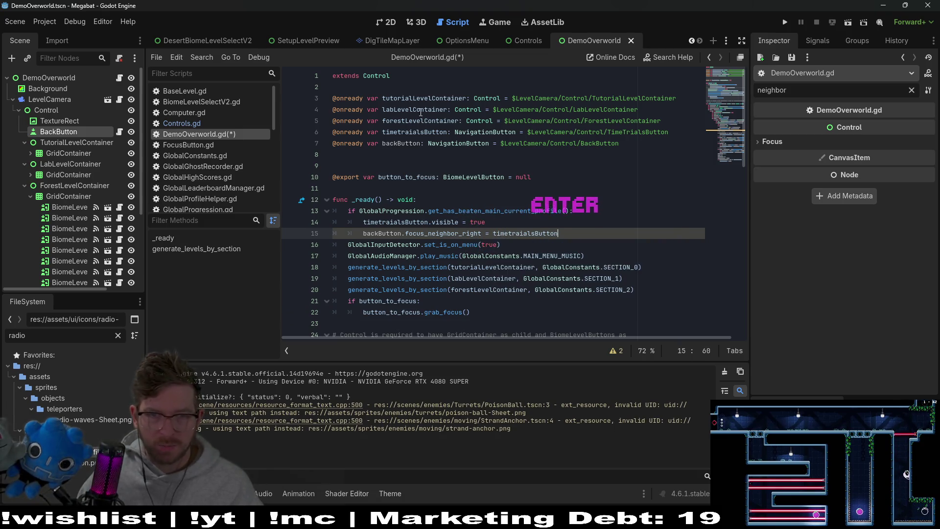
Fix the timetrialsButton typo in its declaration and lines 14–15, append get_path(), and save.
left_click(417, 132)
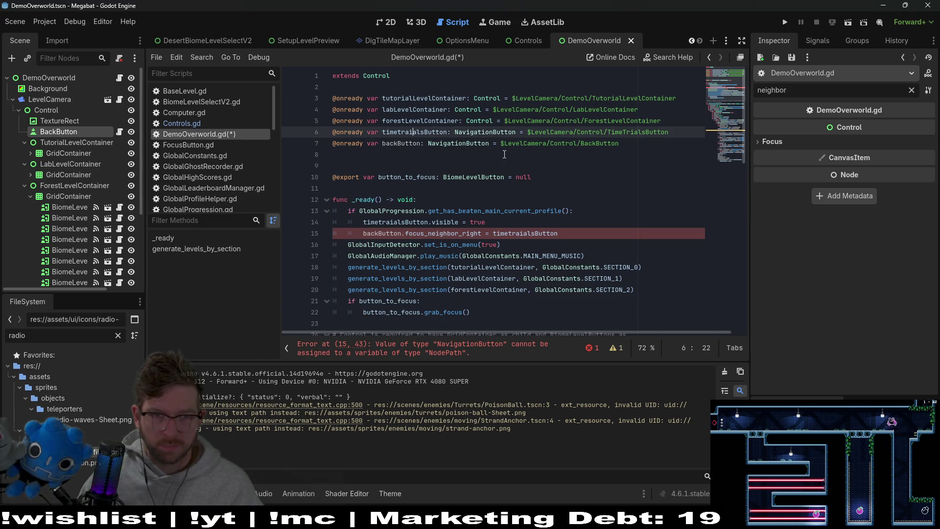
key("BackSpace")
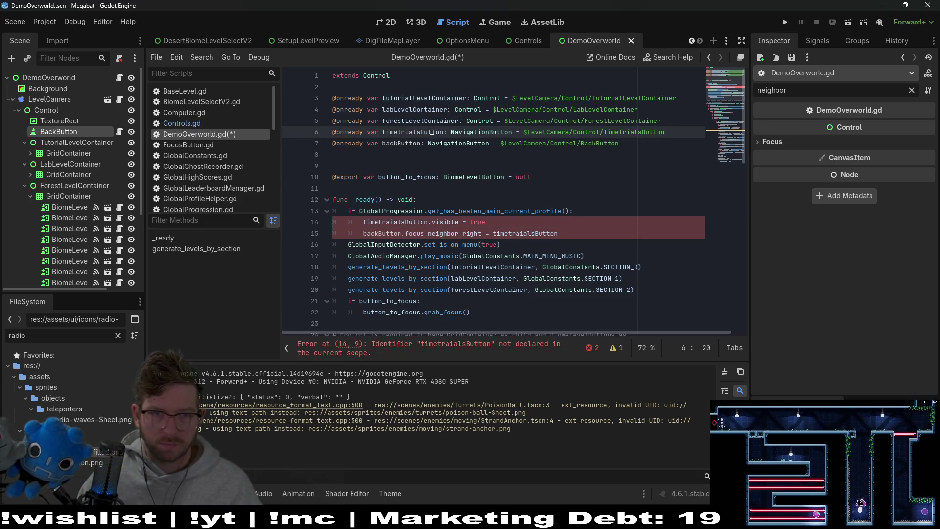
key("ctrl+c")
double_click(392, 222)
key("ctrl+v")
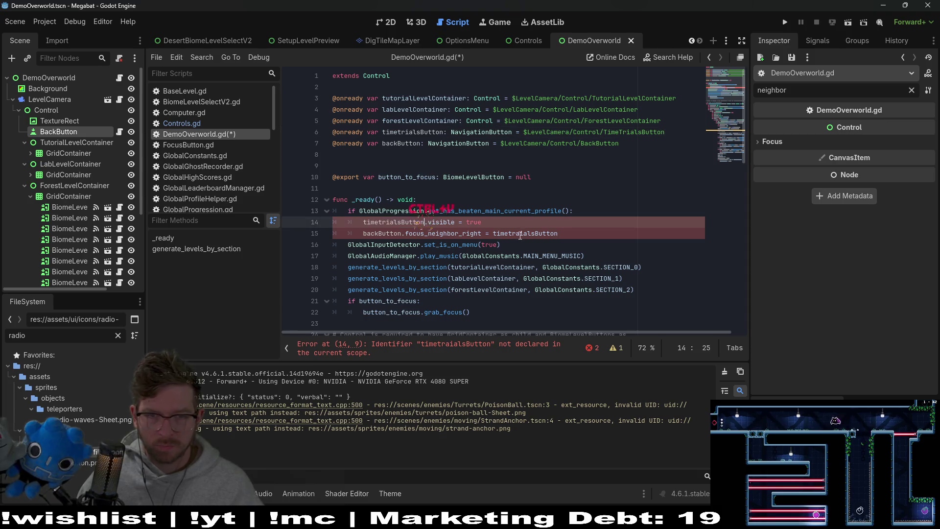
double_click(539, 233)
key("ctrl+v")
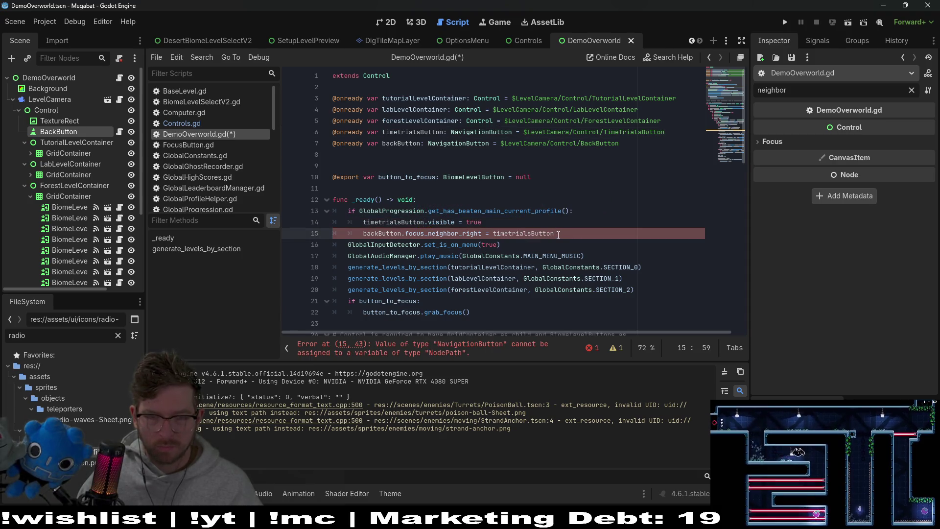
type(".get_path")
key("Return")
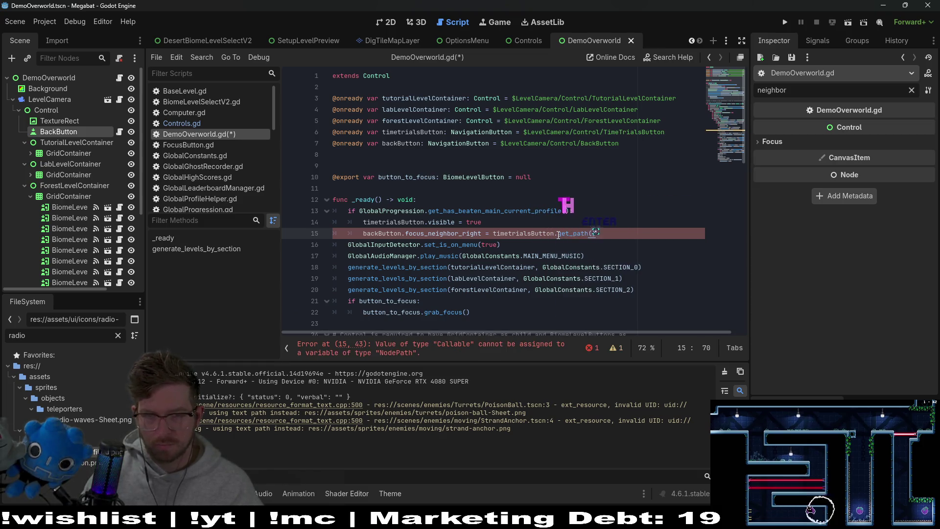
key("Up")
key("Up")
key("ctrl+s")
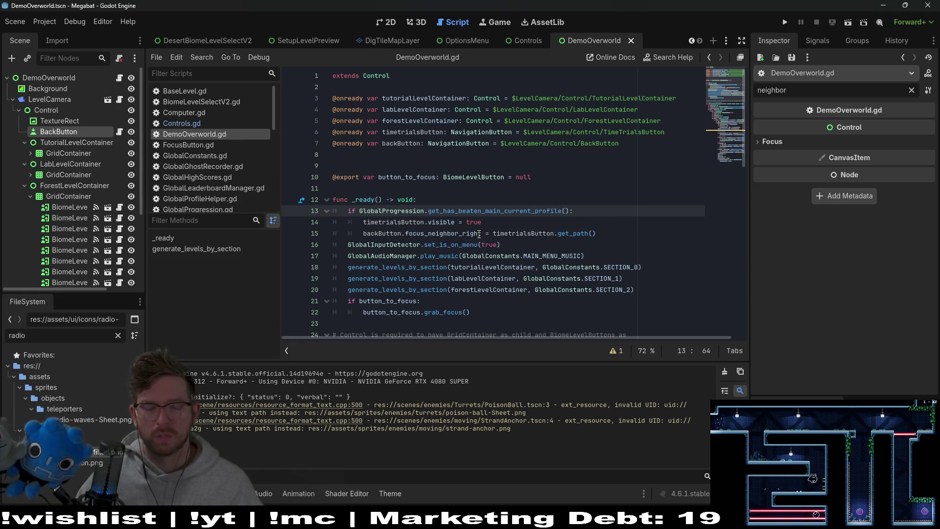
Add a new line above starting timetrialsButton.focus_neighbor_left.
left_click(480, 233)
key("Return")
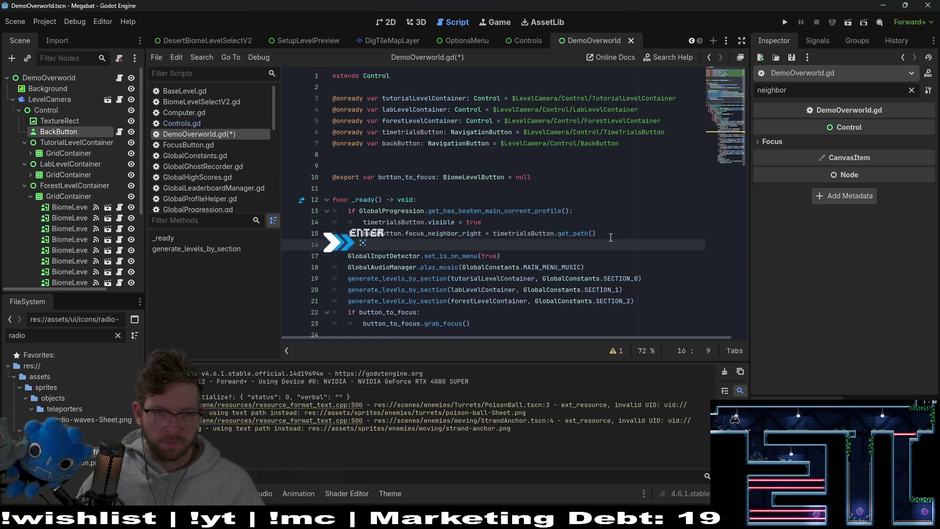
type("t")
key("BackSpace")
key("BackSpace")
key("BackSpace")
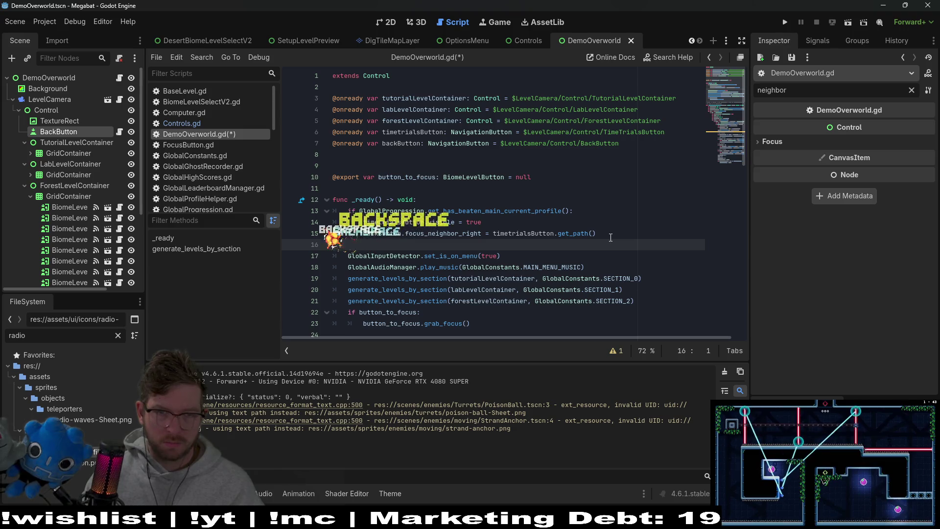
key("Up")
key("End")
key("Return")
type("timetrialsButton.ne")
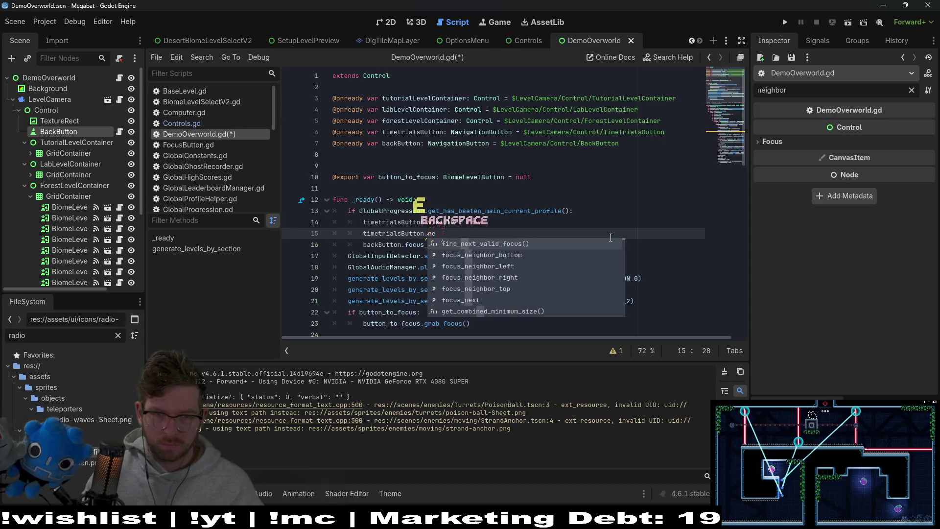
type("igh")
key("Down")
key("Down")
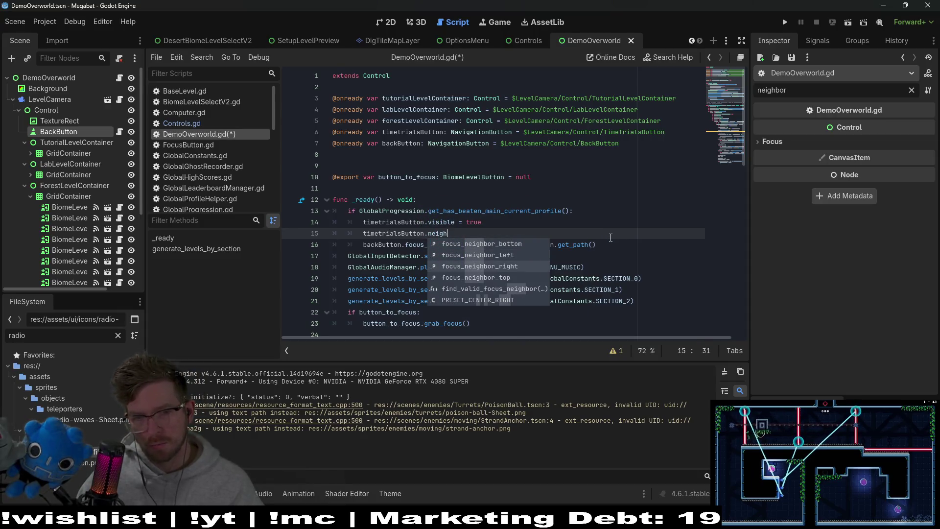
key("Down")
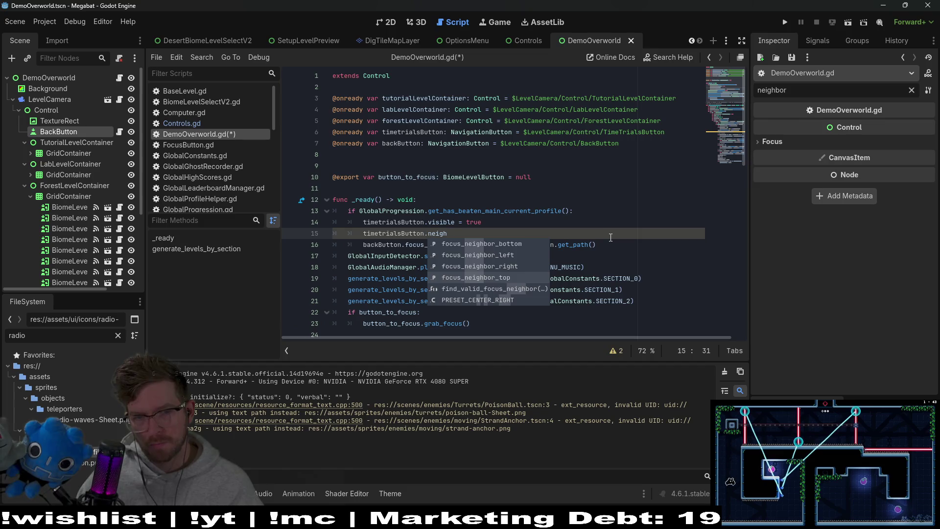
key("Up")
key("Up")
key("Return")
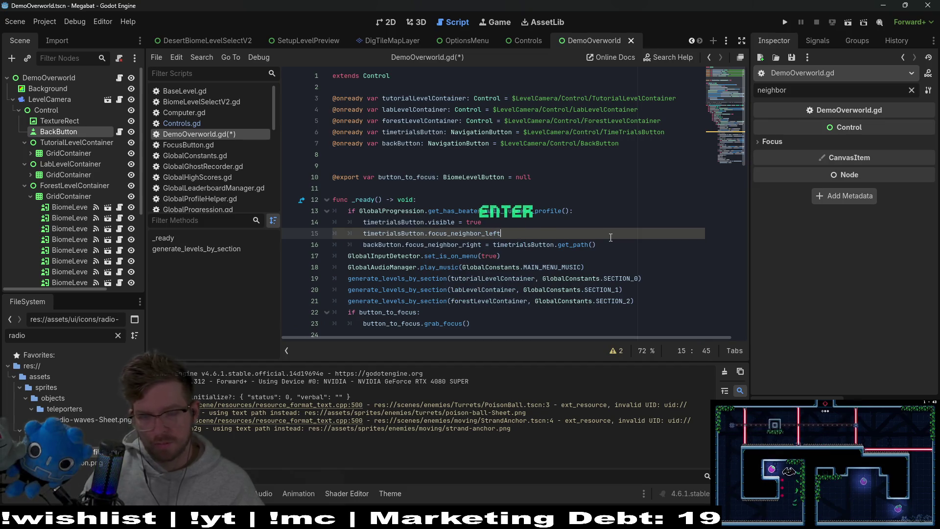
Assign backButton.get_path() as timetrialsButton's left neighbour and run the project.
type(" = back")
key("Return")
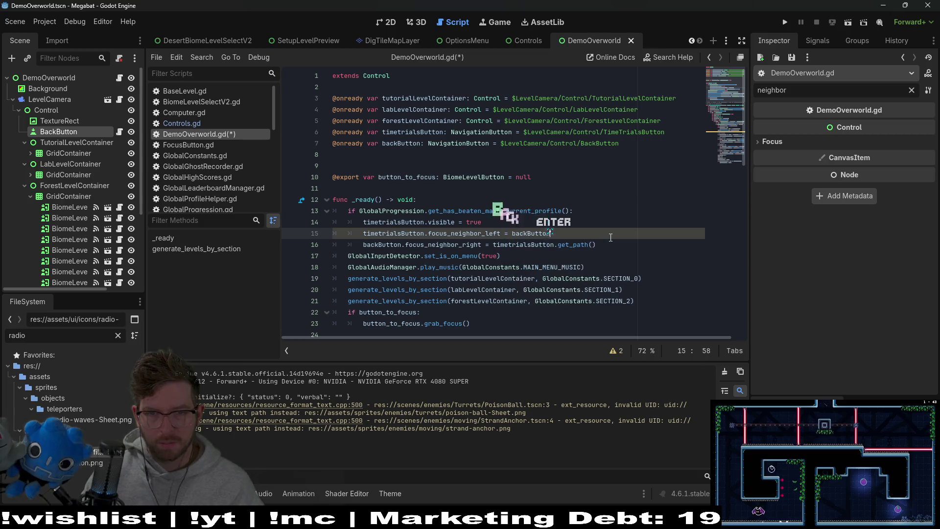
type(".get_path")
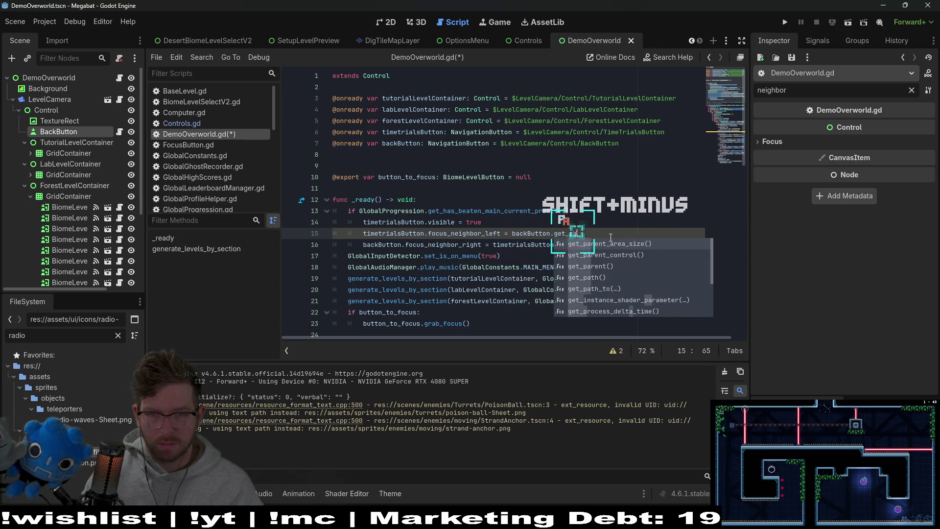
key("Return")
left_click(780, 23)
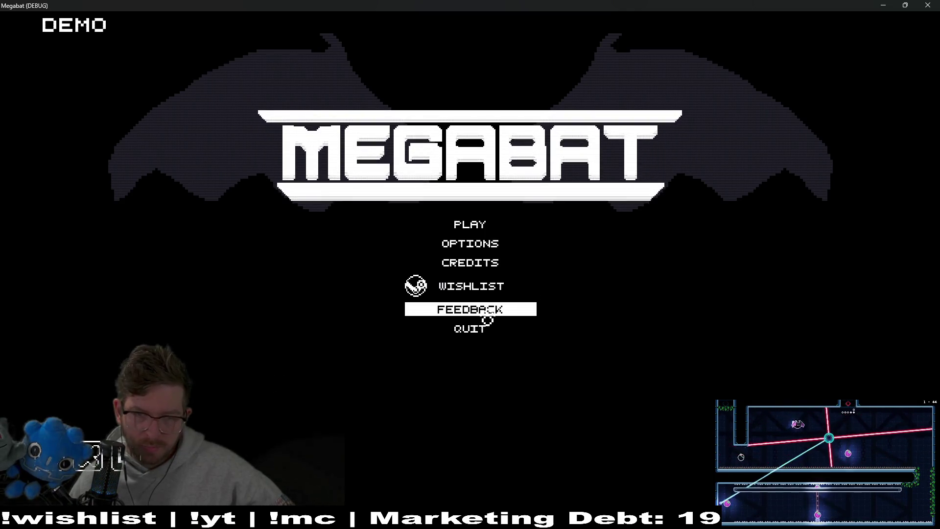
Stop the running game with F8 and bring up the quick file search.
key("F8")
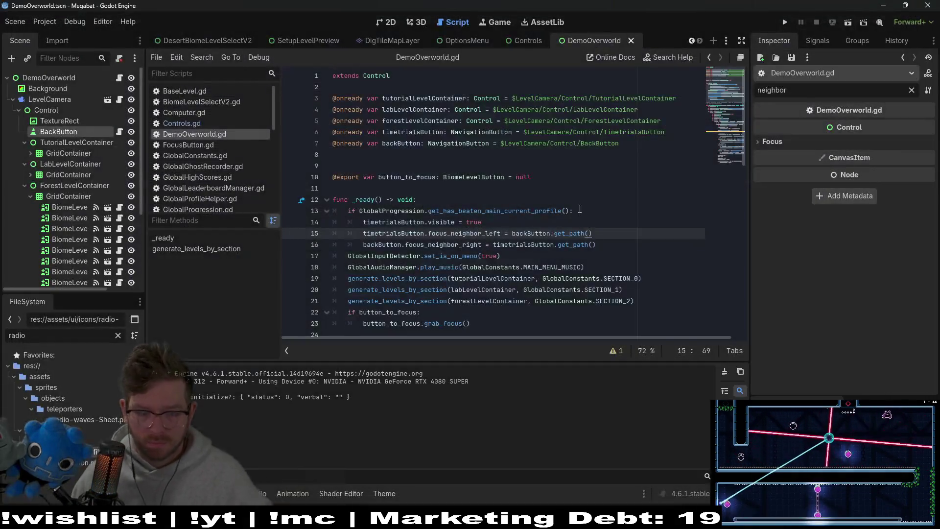
key("shift+alt+o")
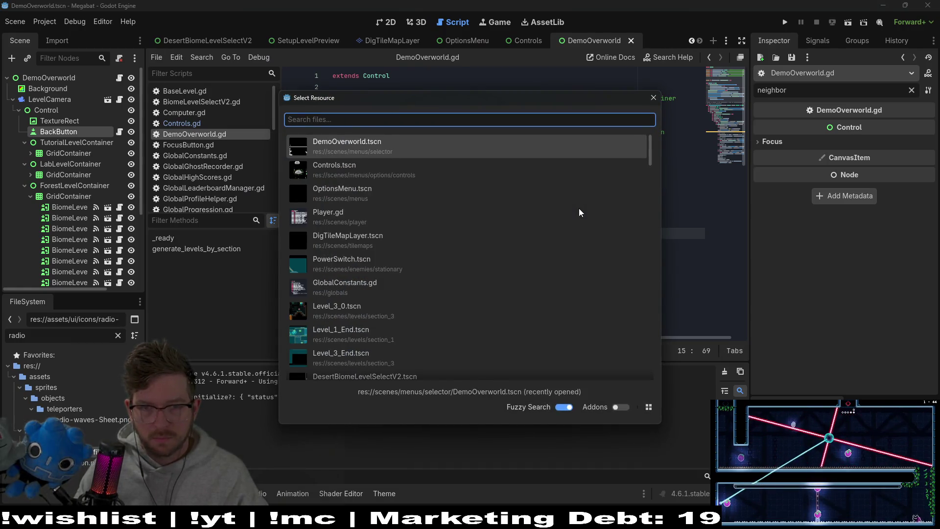
Open TitleScreen.tscn and show it in the 2D view.
type("titlescreen")
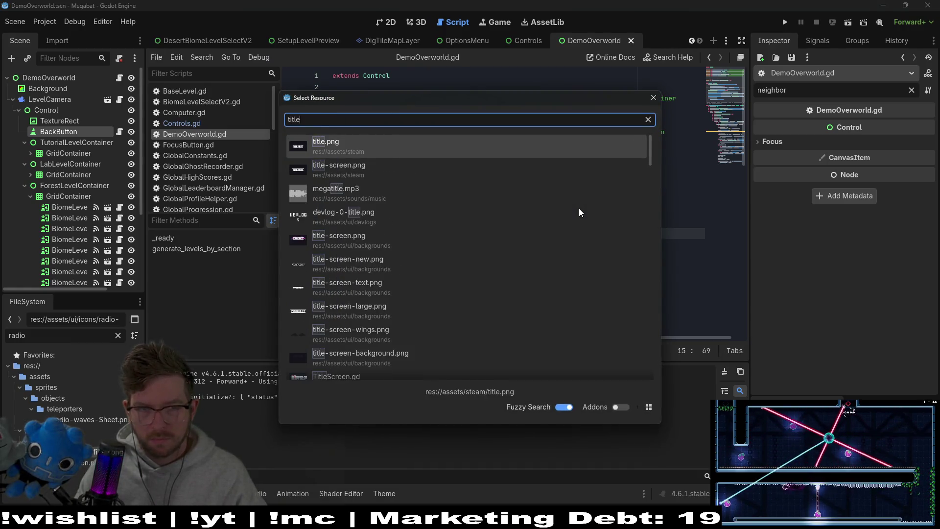
key("Down")
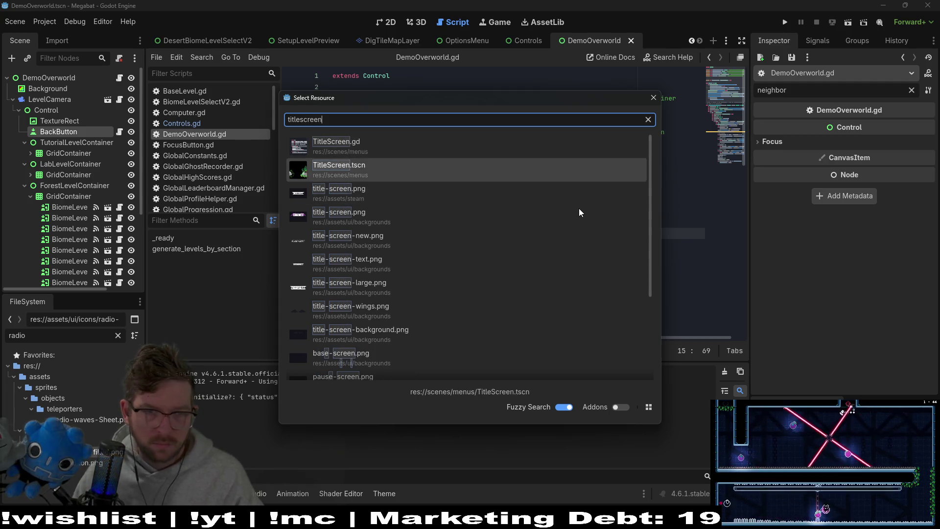
key("Return")
left_click(388, 24)
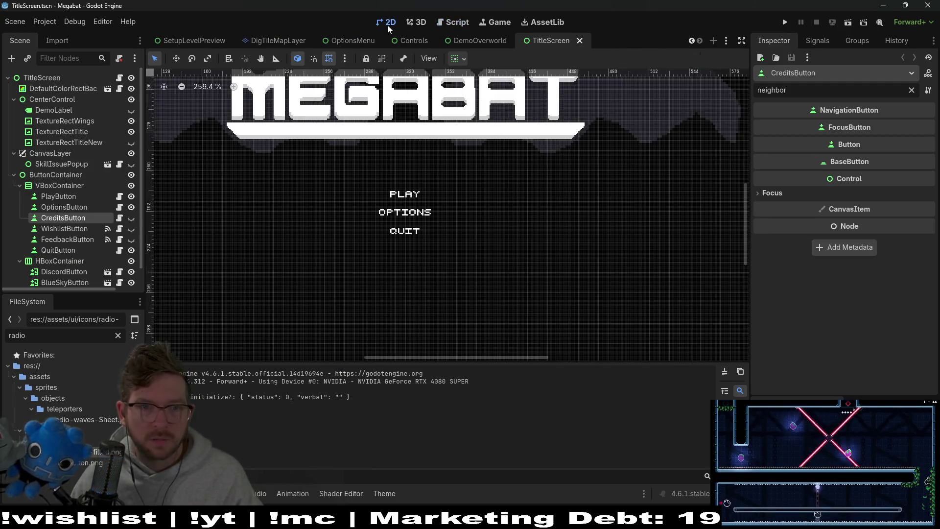
scroll(68, 247, "down", 2)
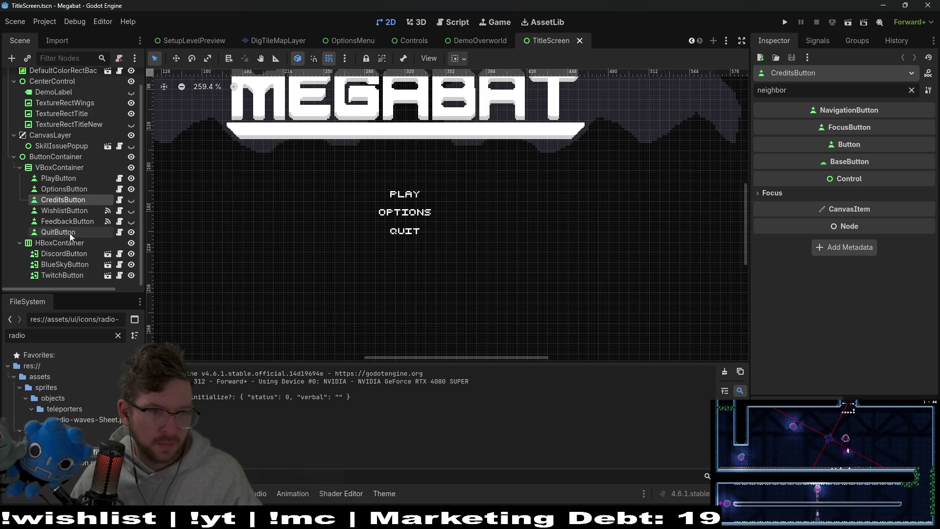
Move CreditsButton below FeedbackButton with the buttons temporarily unhidden, then save the scene.
left_click(131, 222)
left_click(131, 211)
left_click(132, 200)
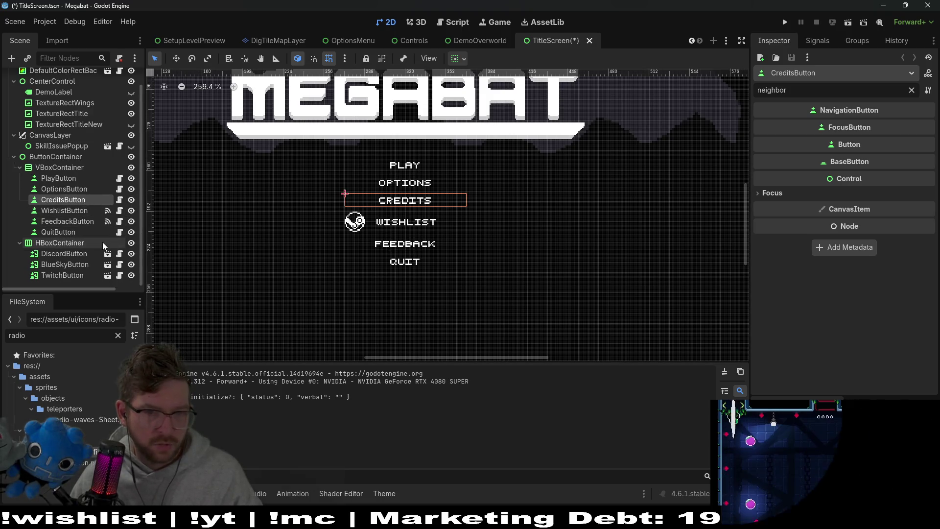
left_click_drag(62, 201, 98, 227)
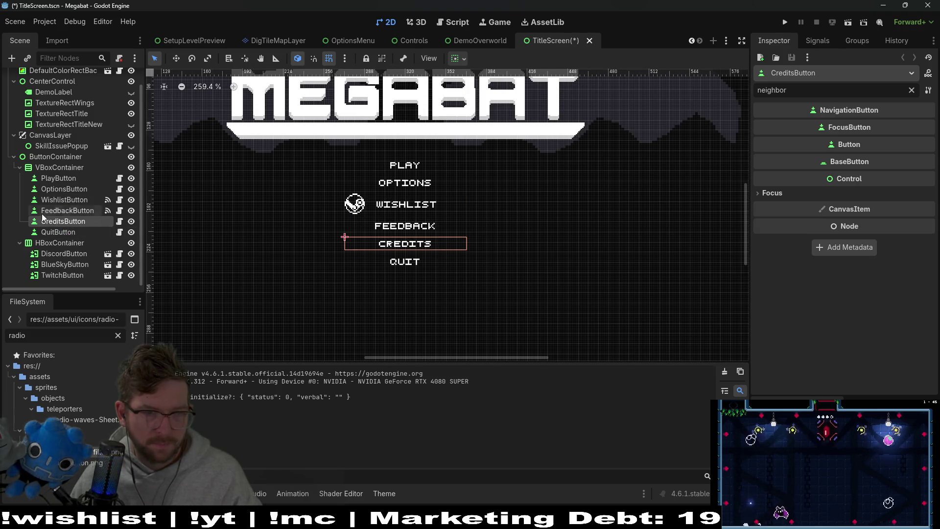
left_click(131, 211)
left_click(131, 200)
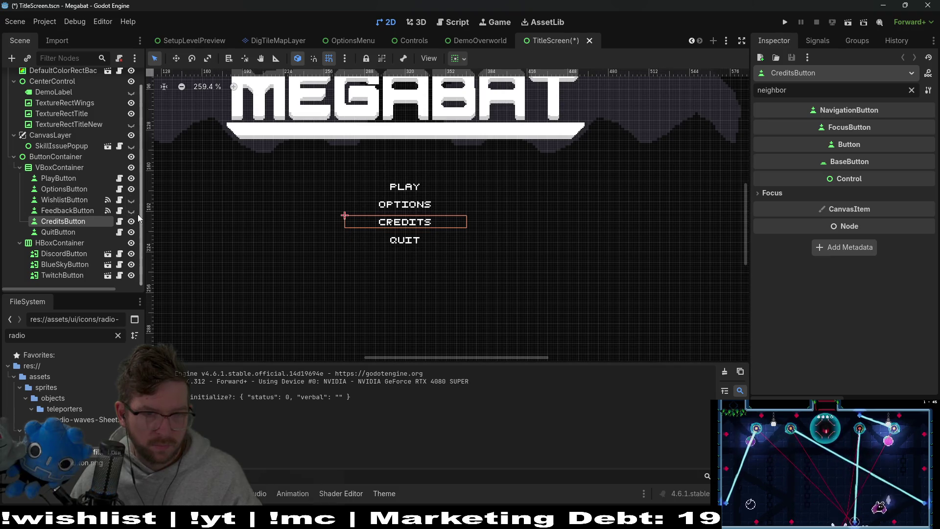
left_click(131, 222)
key("ctrl+s")
Run the game, choose PLAY and load the first save profile.
left_click(785, 22)
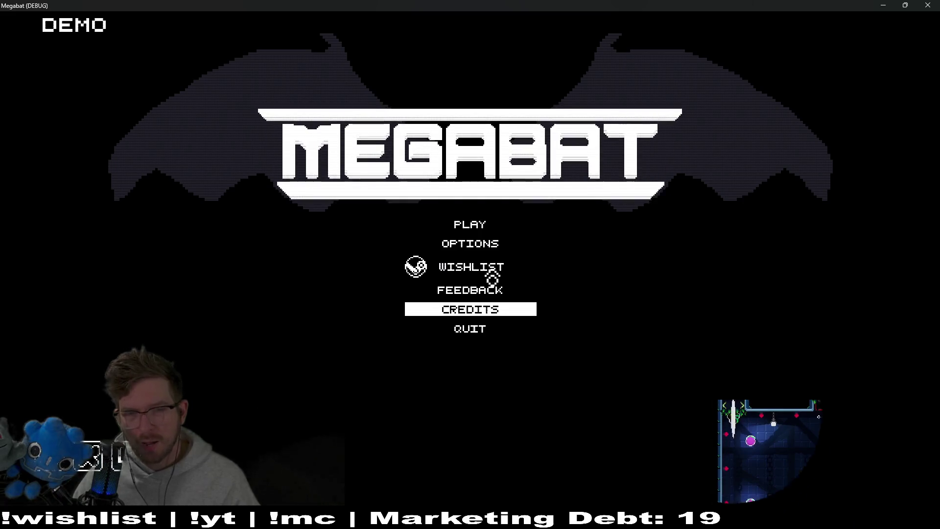
key("Up")
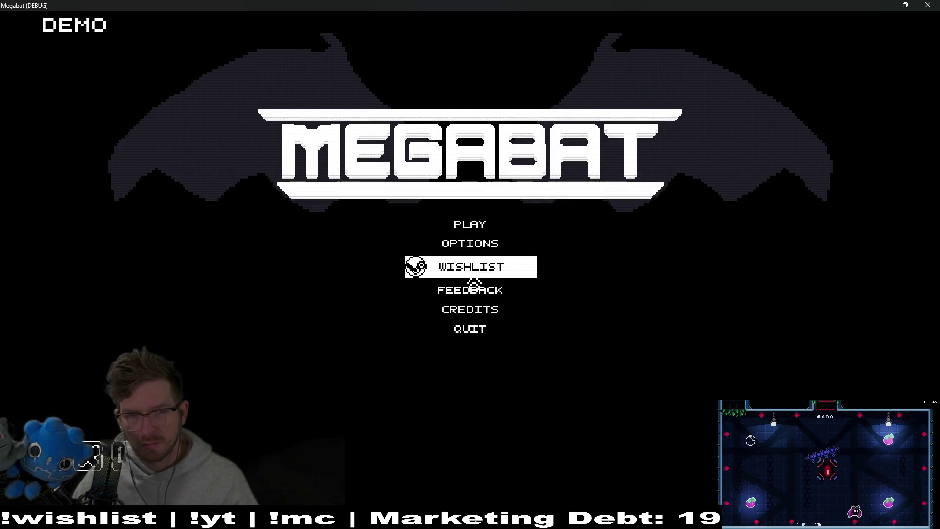
left_click(469, 233)
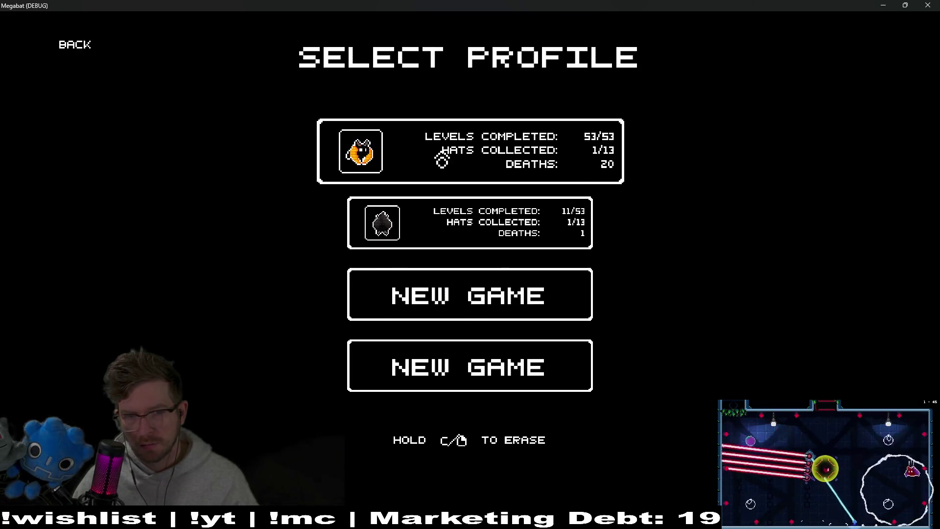
left_click(442, 158)
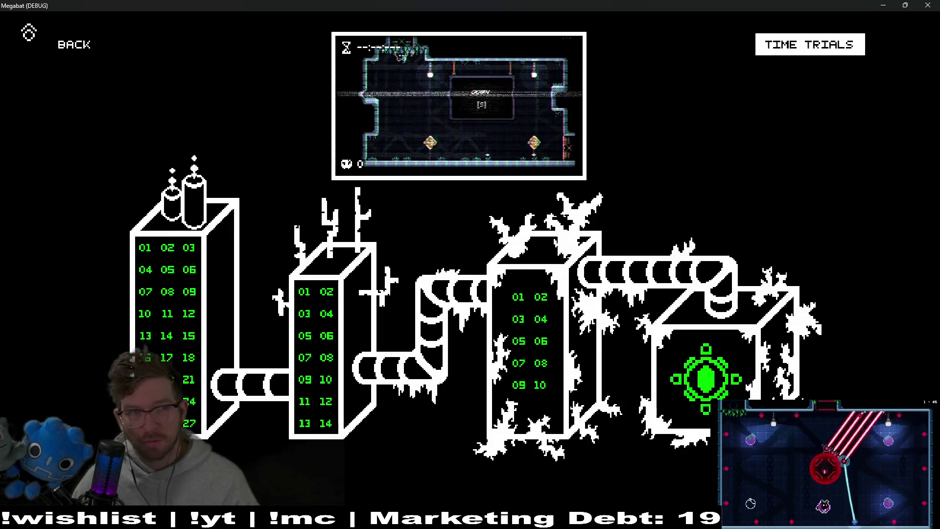
Toggle focus between BACK and TIME TRIALS, then move up the levels toward the boss.
key("Right")
key("Left")
key("Right")
key("Left")
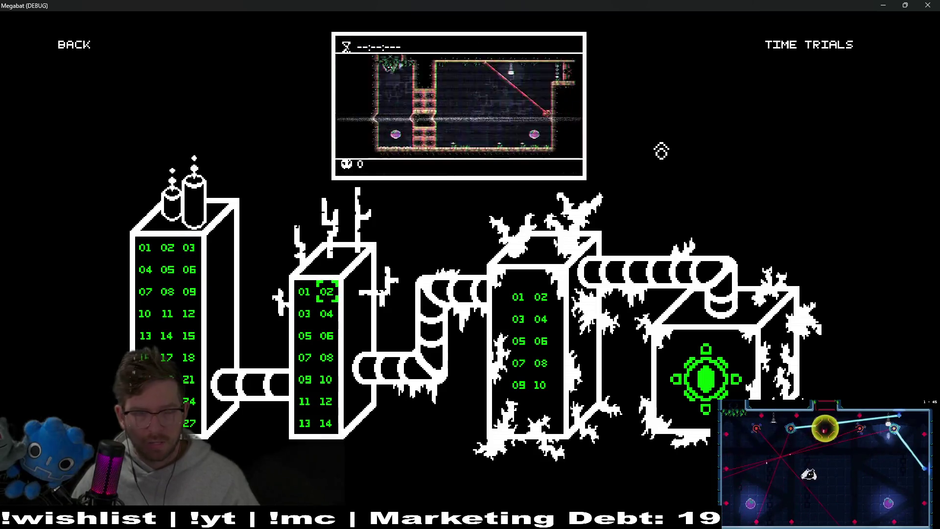
key("Up")
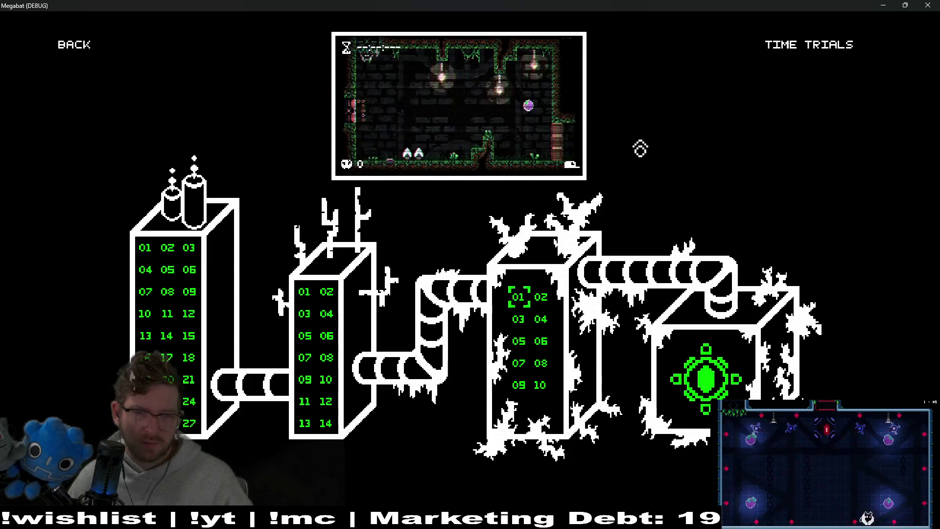
key("Up")
key("Down")
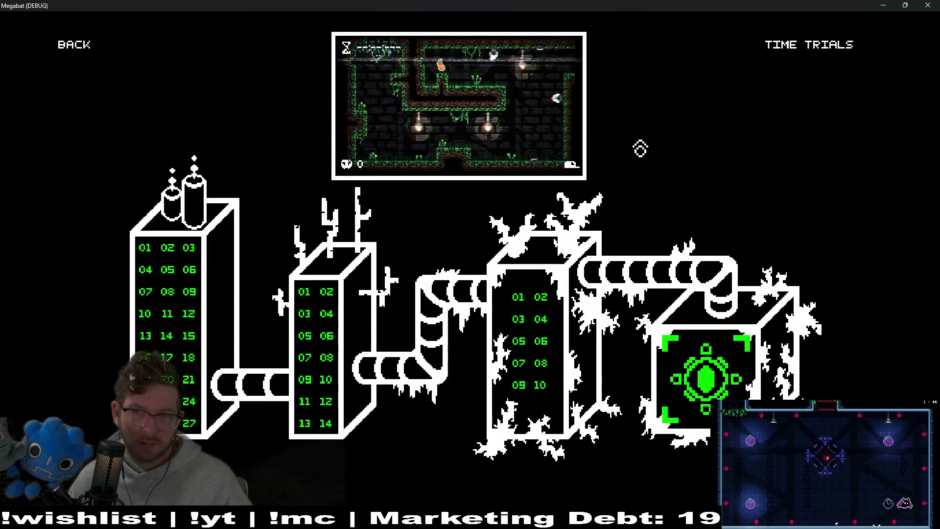
Step focus onto Back and Time Trials, then through levels 20, 08 and 01.
key("Up")
key("Down")
key("Up")
key("Left")
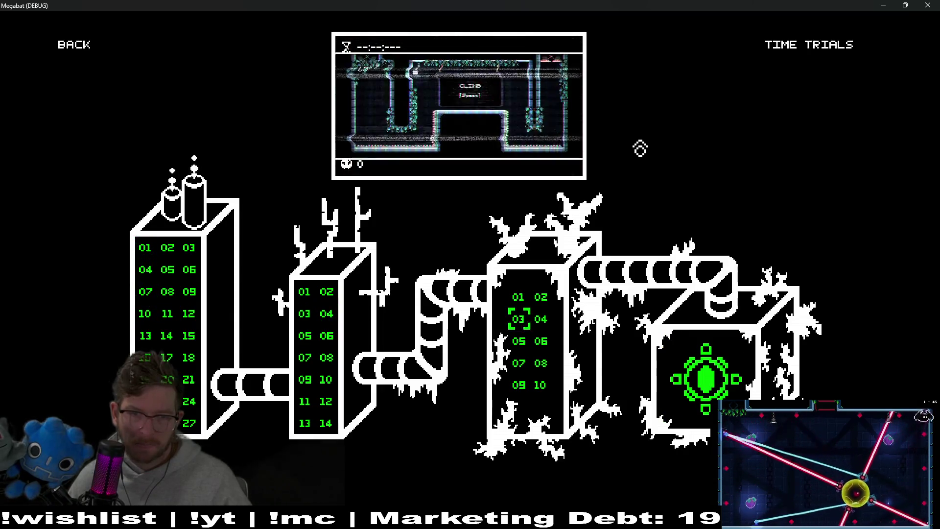
key("Up")
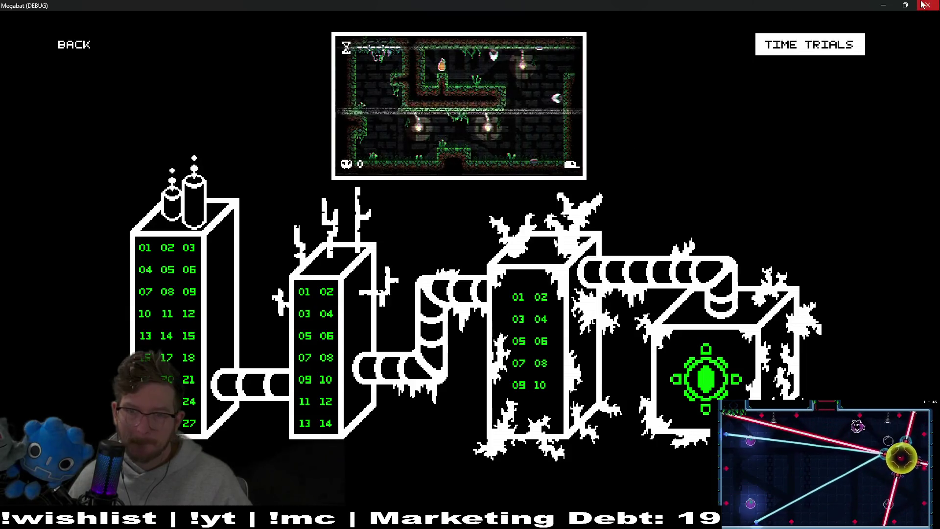
key("Down")
key("Left")
key("Left")
key("Left")
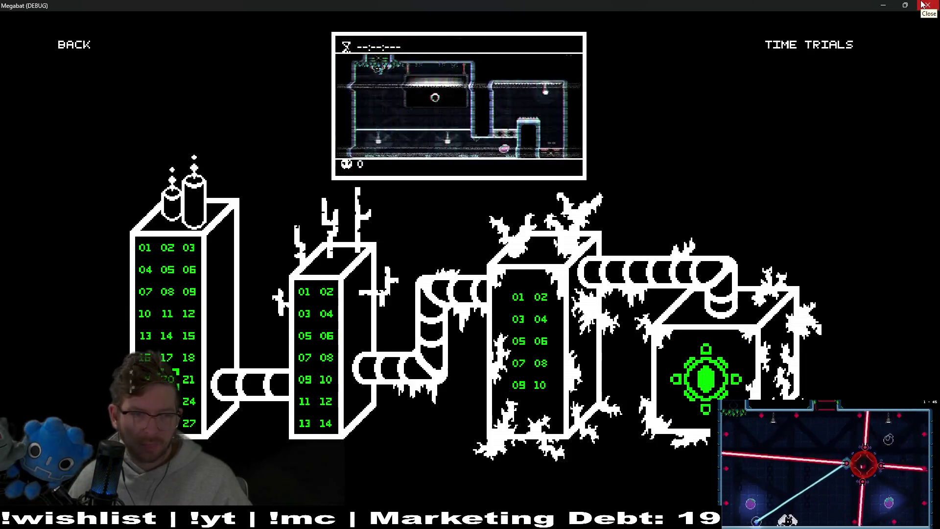
key("Right")
key("Right")
key("Right")
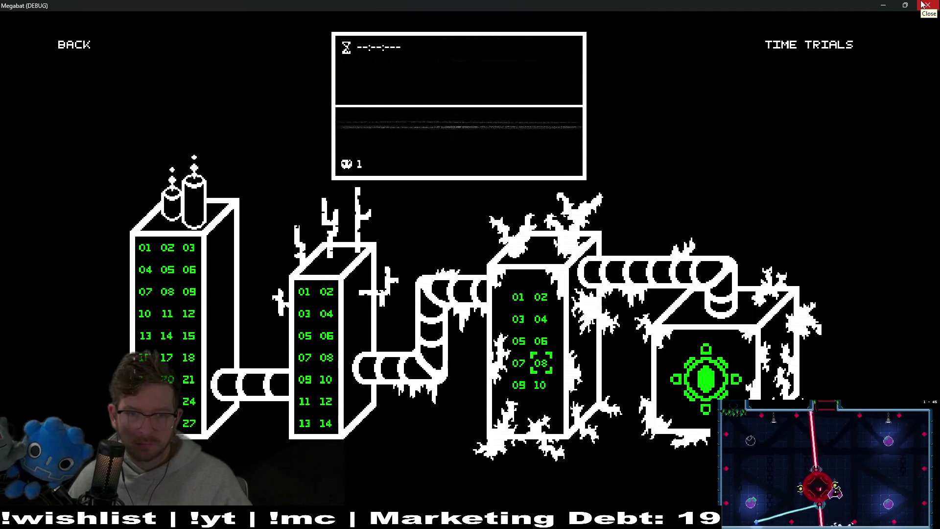
key("Up")
key("Up")
key("Up")
key("Down")
key("Left")
key("Left")
key("Left")
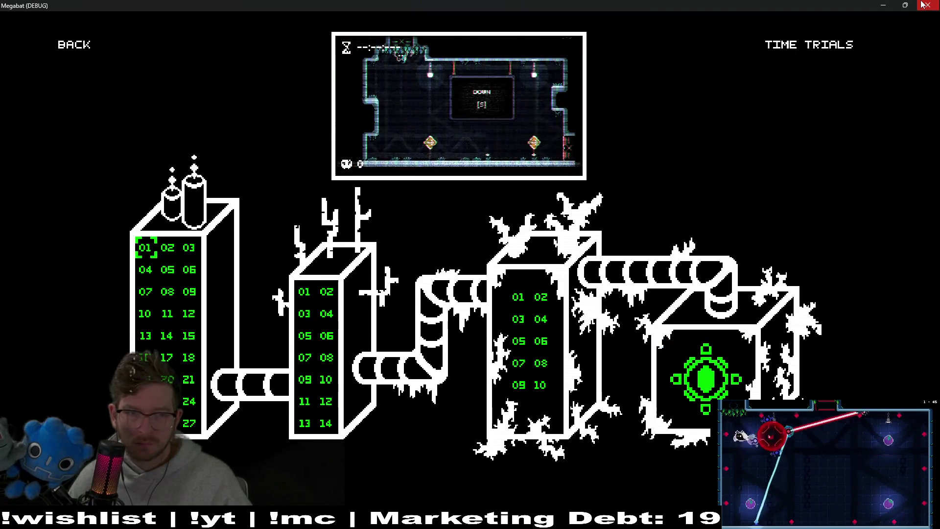
Move from Time Trials to Back, across the towers to level 07, then close the game.
key("Up")
key("Left")
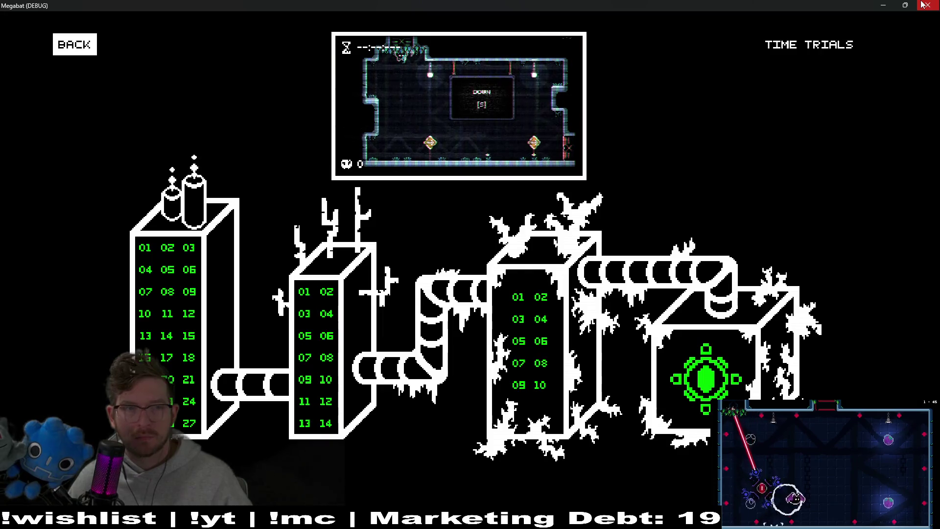
key("Down")
key("Right")
key("Right")
key("Right")
key("Right")
key("Down")
key("Down")
key("Down")
key("Right")
key("Left")
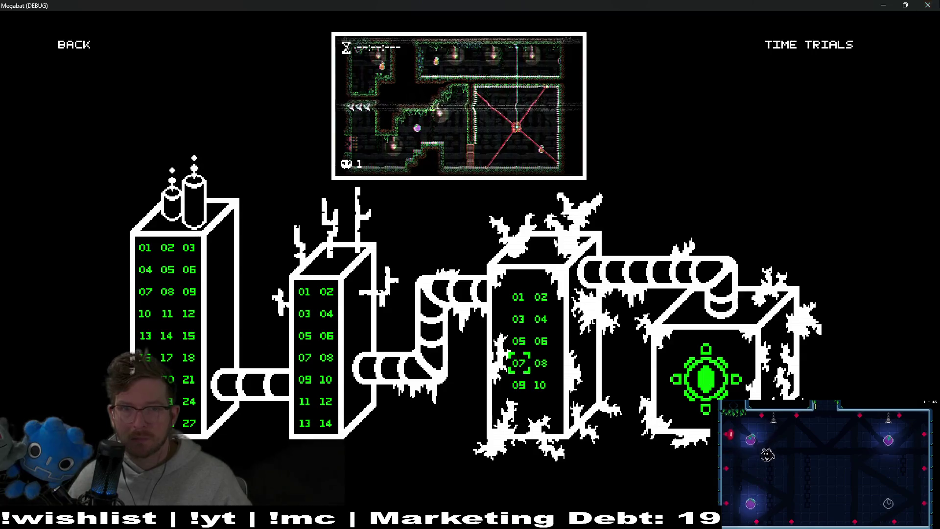
key("F8")
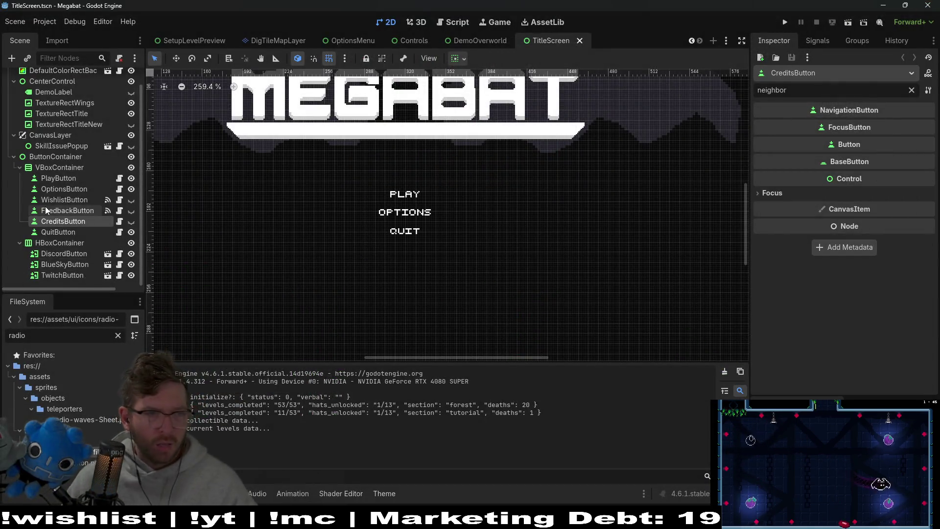
Filter the Inspector by 'min' and set PlayButton's Custom Minimum Size y to 16.
scroll(45, 207, "up", 1)
left_click(54, 196)
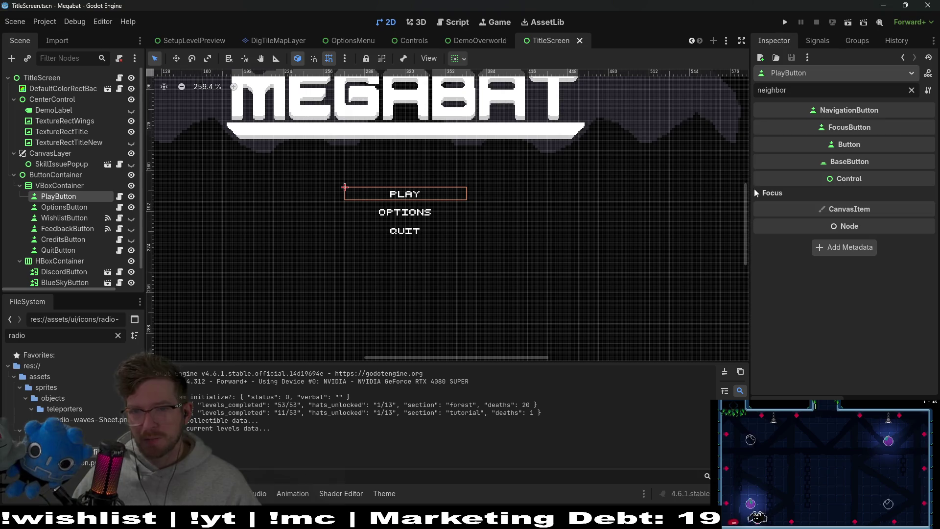
left_click(911, 90)
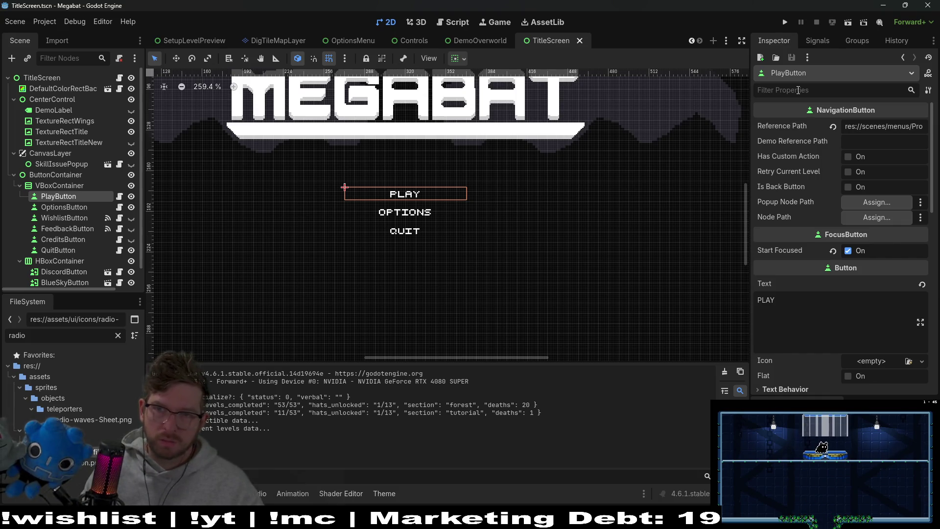
type("min")
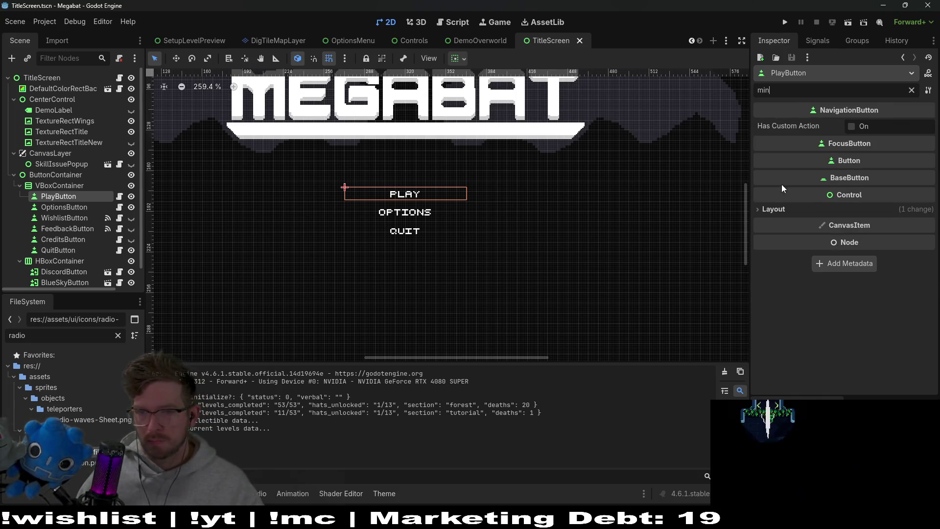
left_click(773, 209)
left_click(887, 259)
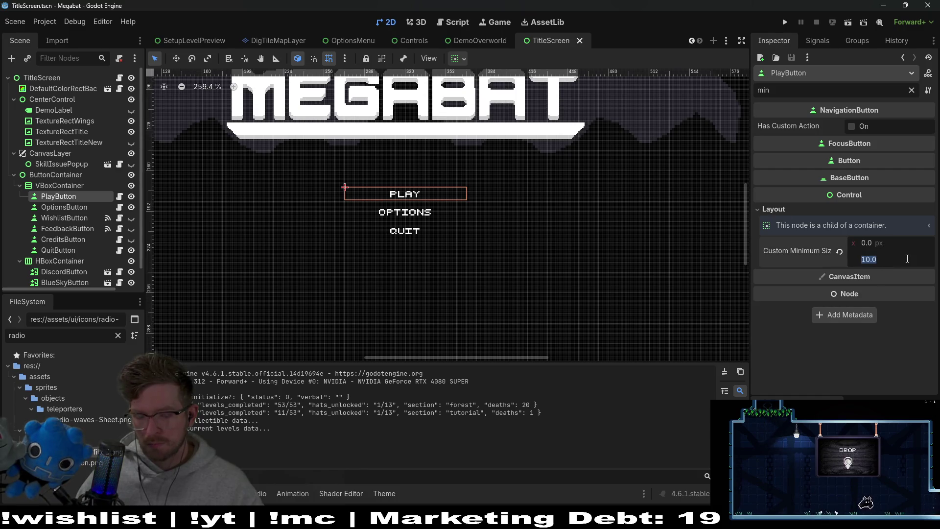
type("0")
key("Return")
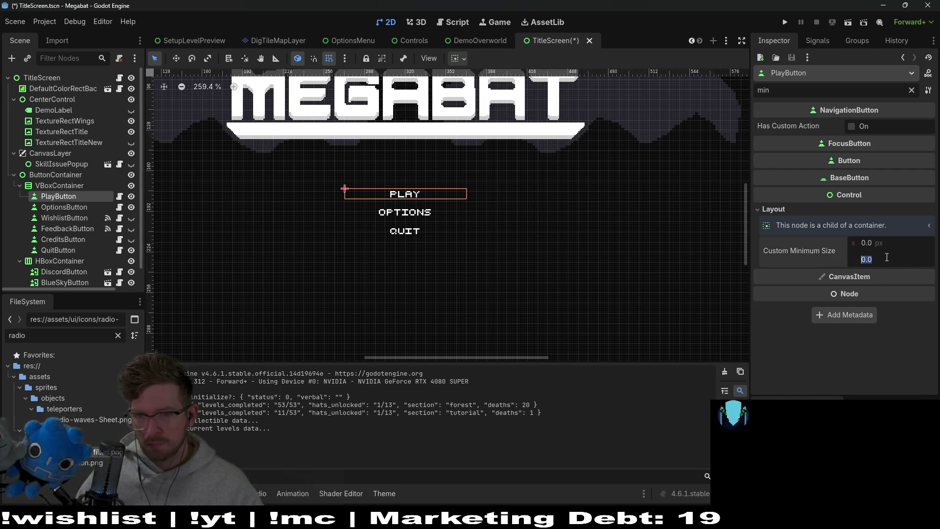
type("6")
key("Return")
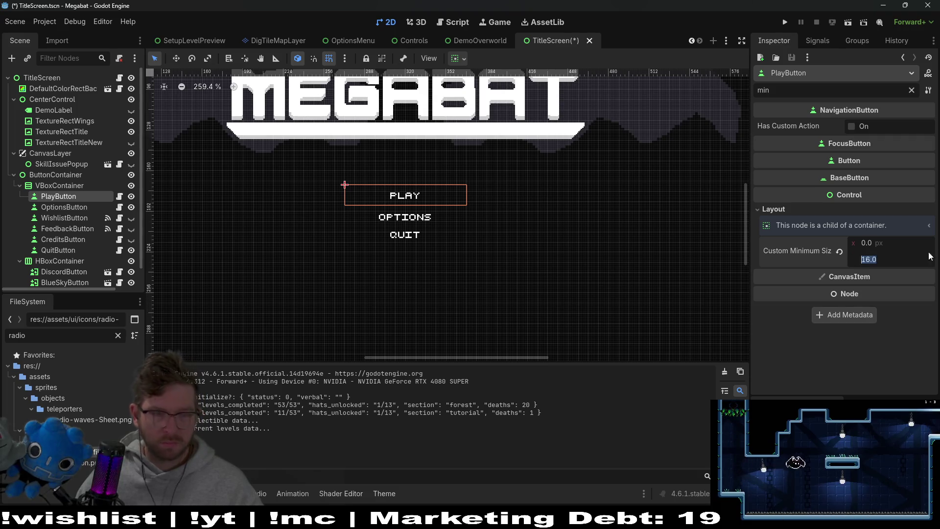
Give OptionsButton and WishlistButton a 16 px minimum height and save.
left_click(61, 208)
left_click(891, 263)
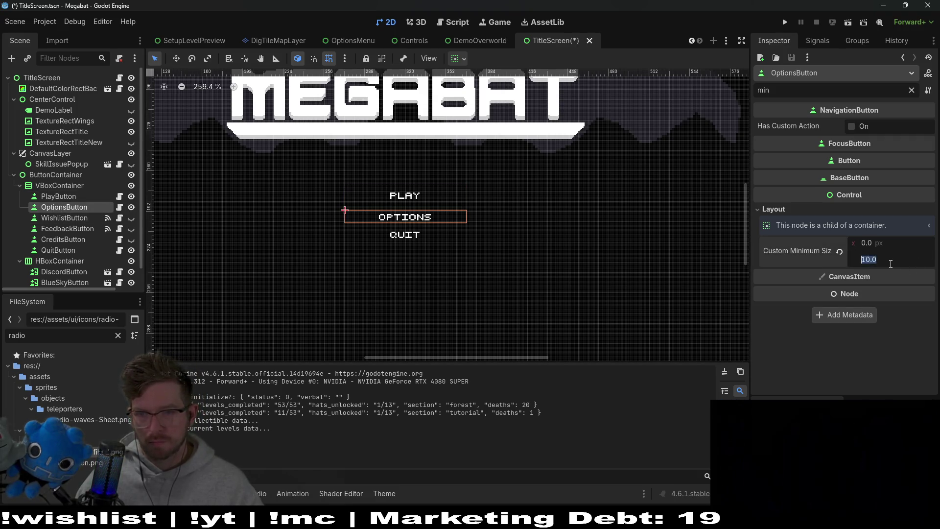
type("16")
key("Return")
key("ctrl+s")
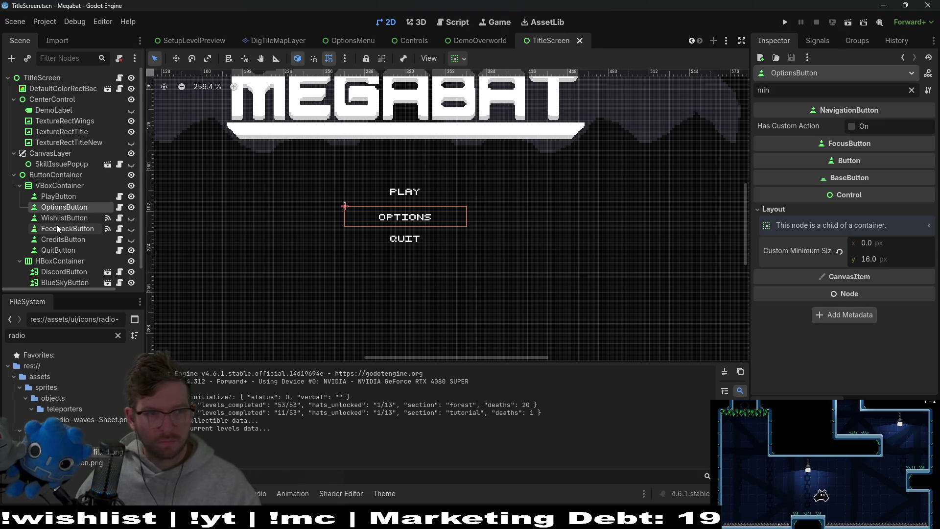
left_click(63, 219)
left_click(870, 226)
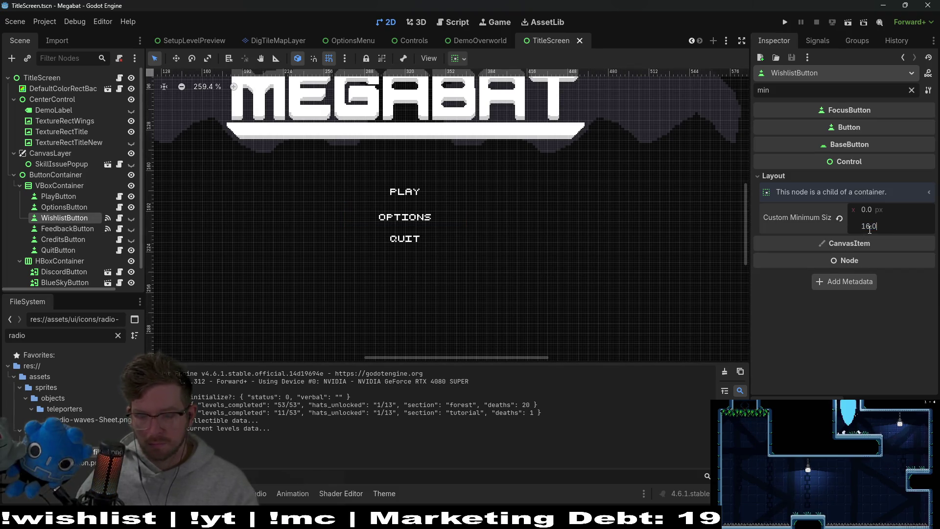
key("Return")
key("ctrl+s")
Set FeedbackButton's minimum height to 16.0 and edit CreditsButton's minimum height.
left_click(67, 228)
left_click(890, 229)
type("16.0")
left_click(63, 240)
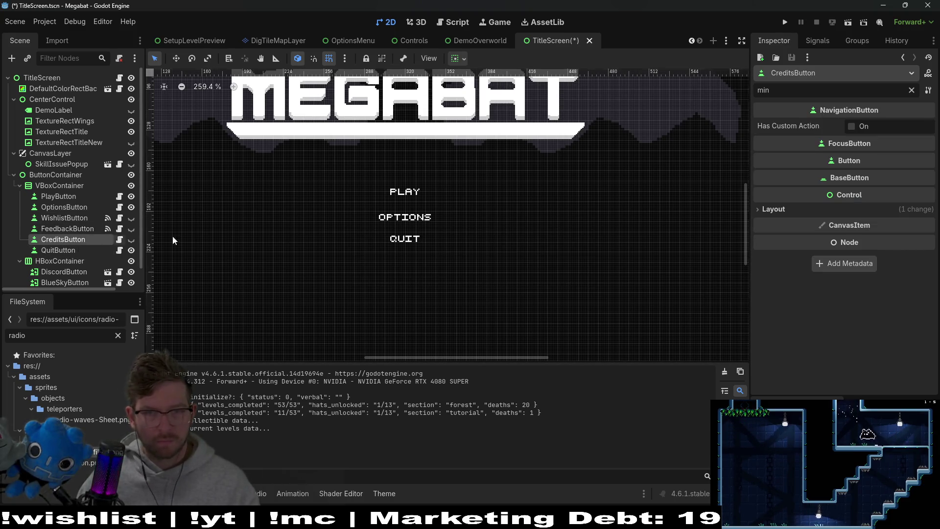
left_click(774, 210)
left_click(888, 259)
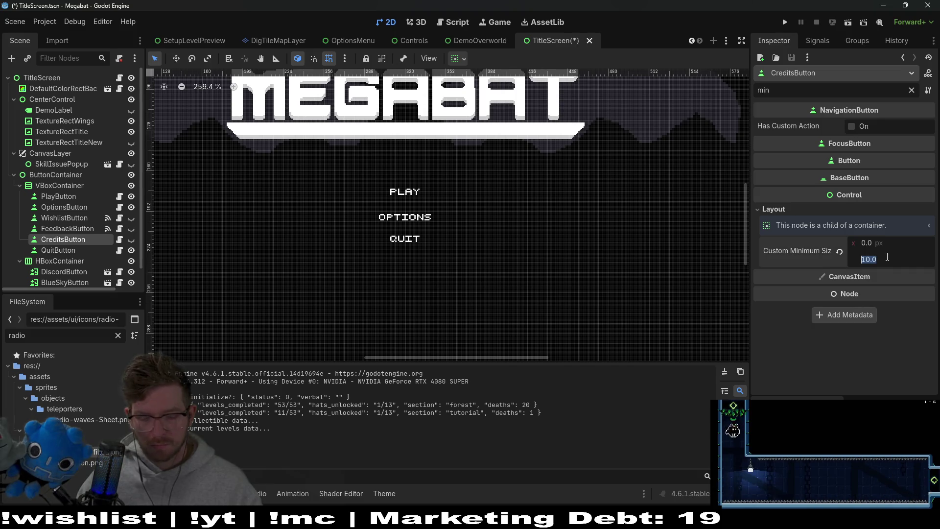
Set QuitButton's minimum height to 16.0, save the scene, and run the game.
left_click(79, 249)
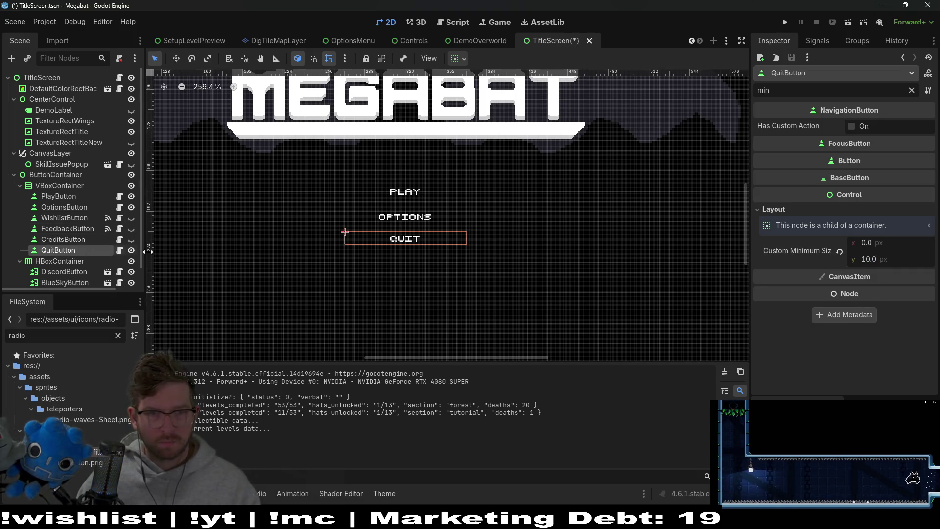
left_click(882, 260)
type("16.0")
key("Return")
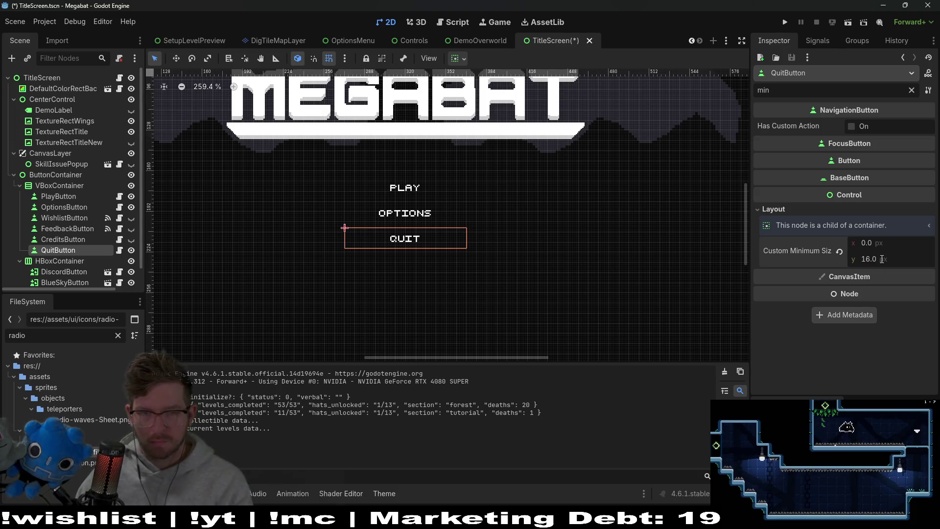
key("ctrl+s")
left_click(790, 20)
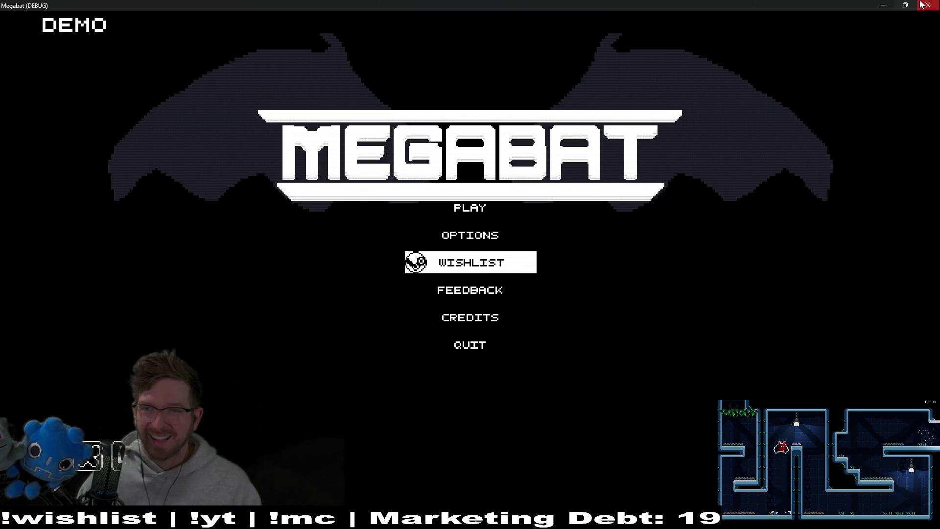
Close the game and select the VBoxContainer holding the menu buttons.
key("alt+F4")
left_click(49, 185)
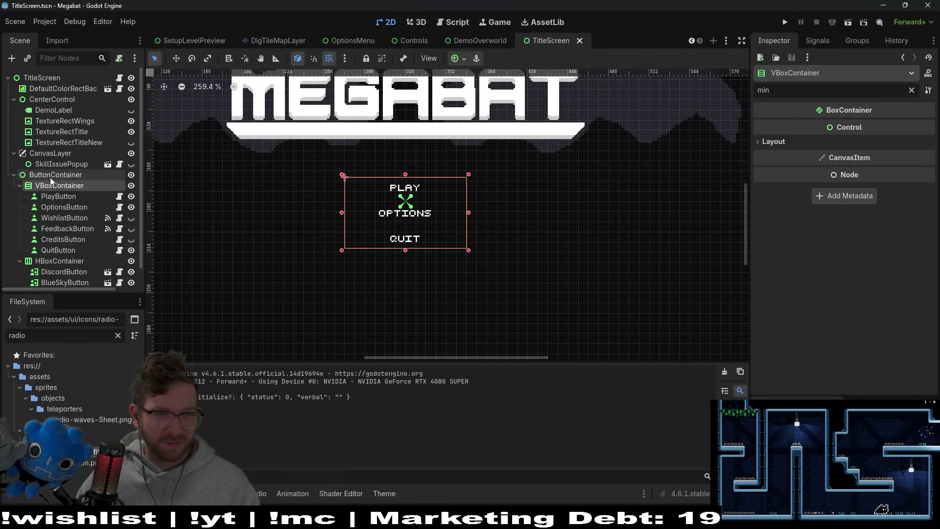
left_click(49, 174)
left_click(49, 186)
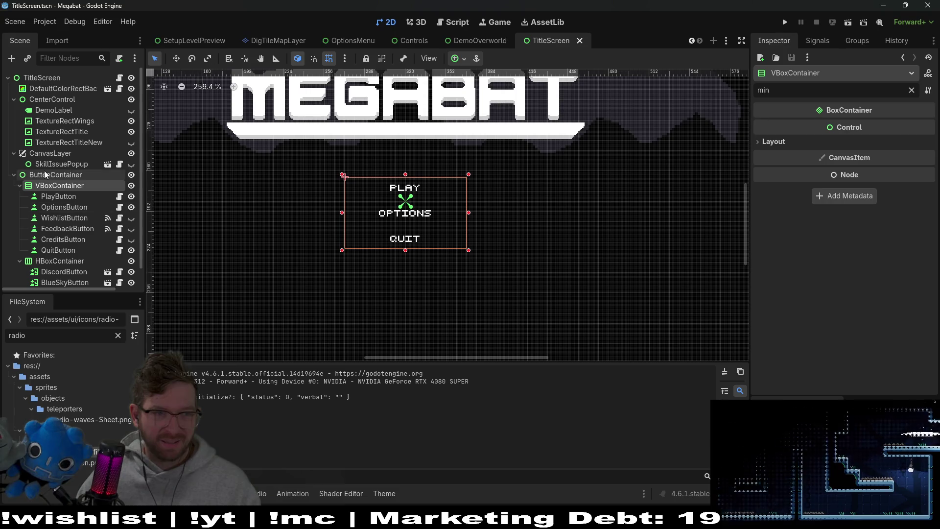
left_click(410, 167)
scroll(410, 167, "down", 4)
left_click(410, 168)
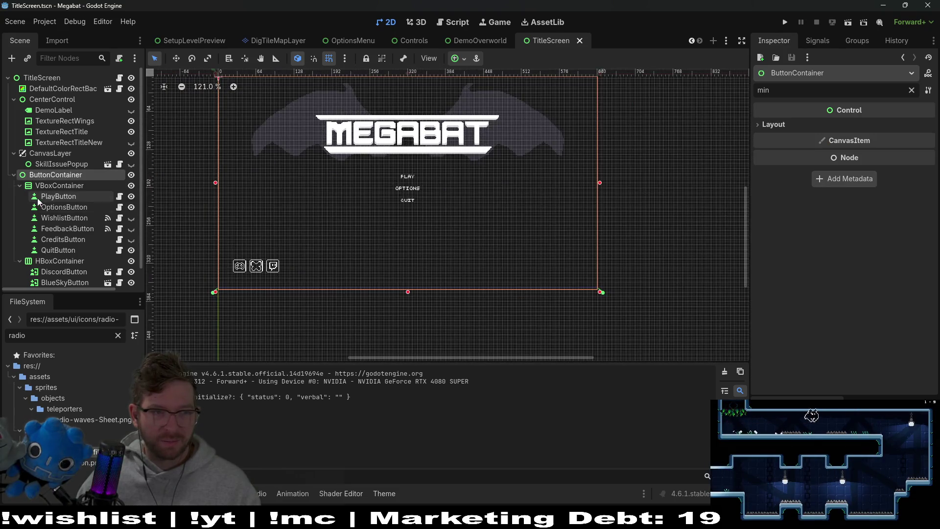
Nudge the button column down three arrow-key steps, save TitleScreen, and relaunch the game.
key("Down")
key("Down")
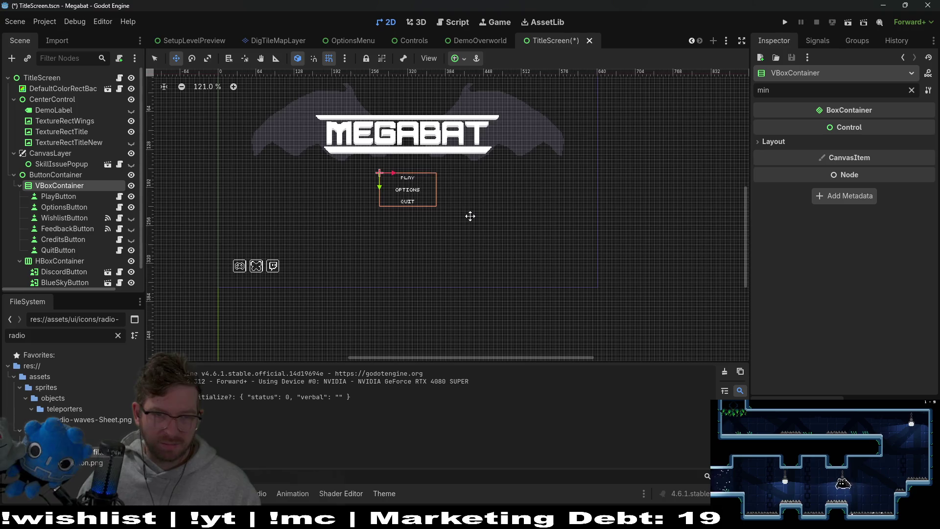
key("Down")
key("Down")
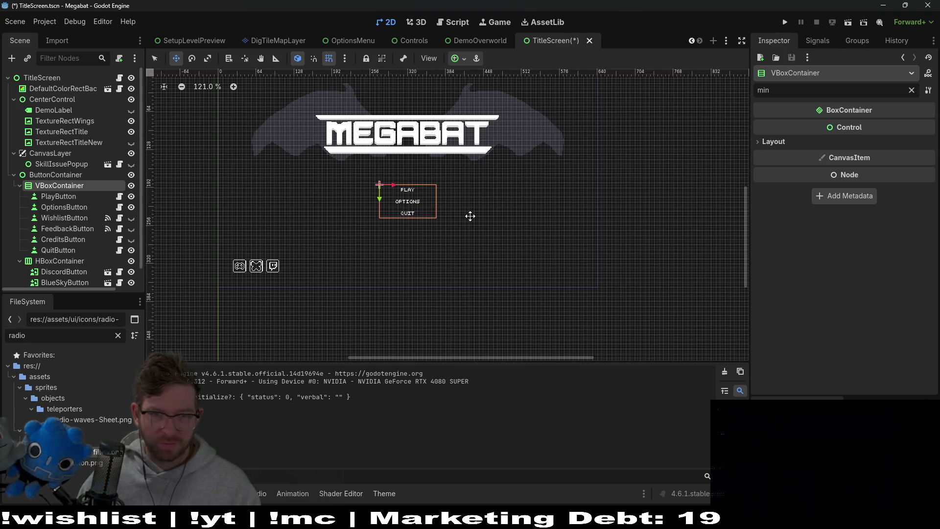
scroll(474, 211, "up", 3)
key("Down")
key("Down")
key("Down")
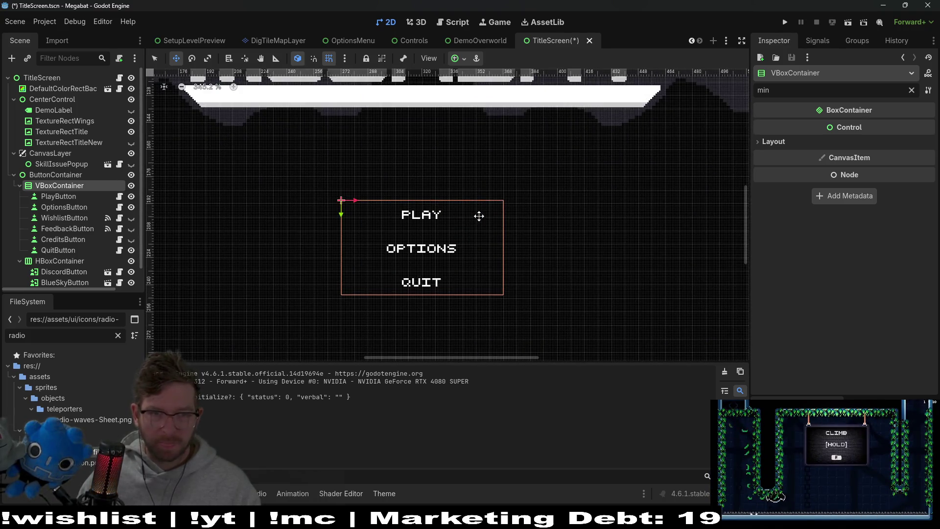
scroll(479, 216, "down", 5)
key("ctrl+s")
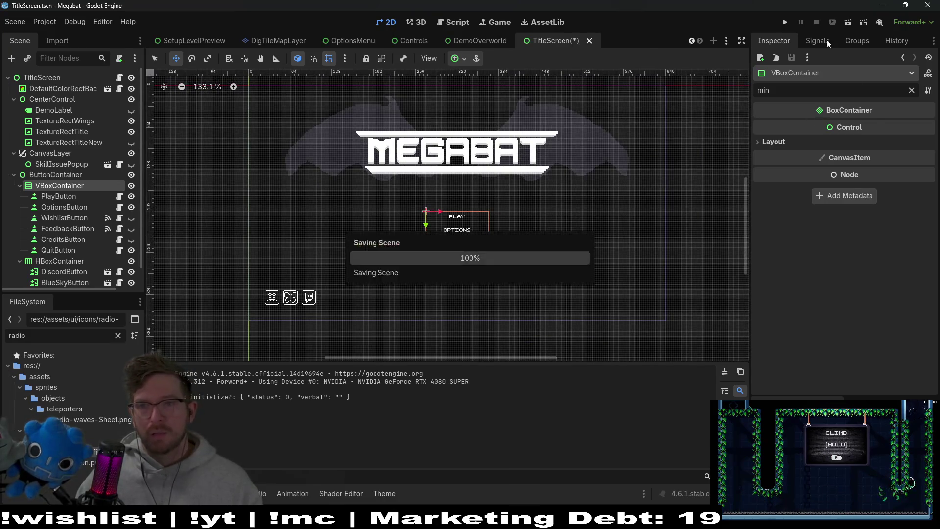
left_click(783, 22)
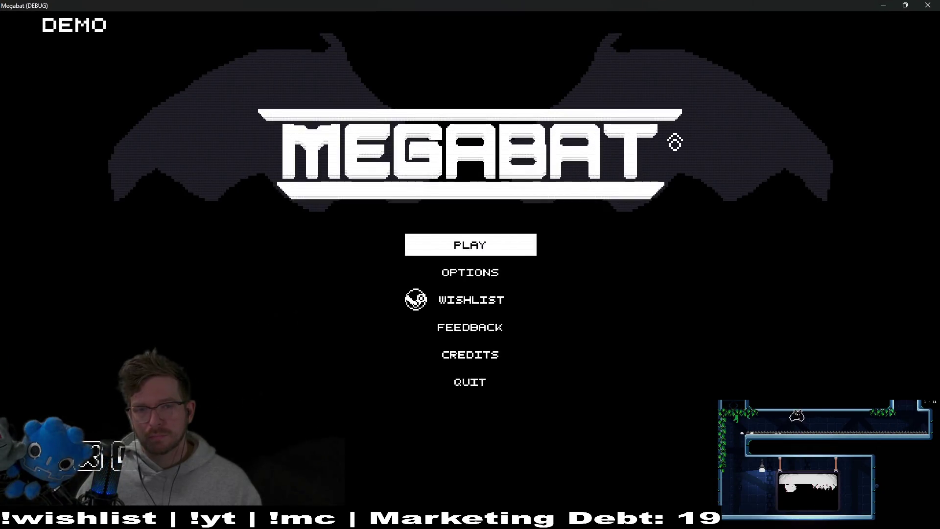
Browse the Megabat title menu with the arrow keys and enter OPTIONS.
key("Down")
key("Down")
key("Down")
key("Down")
key("Up")
key("Up")
key("Up")
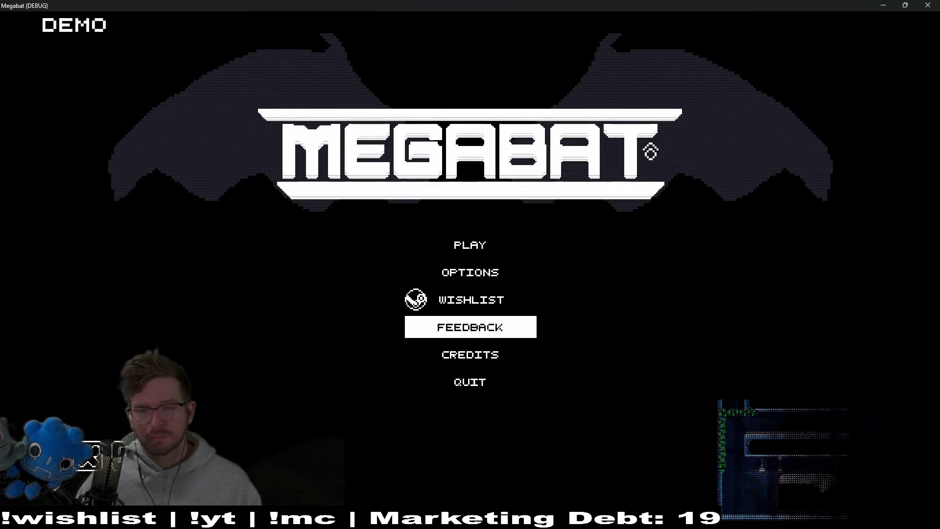
key("Down")
key("Down")
key("Down")
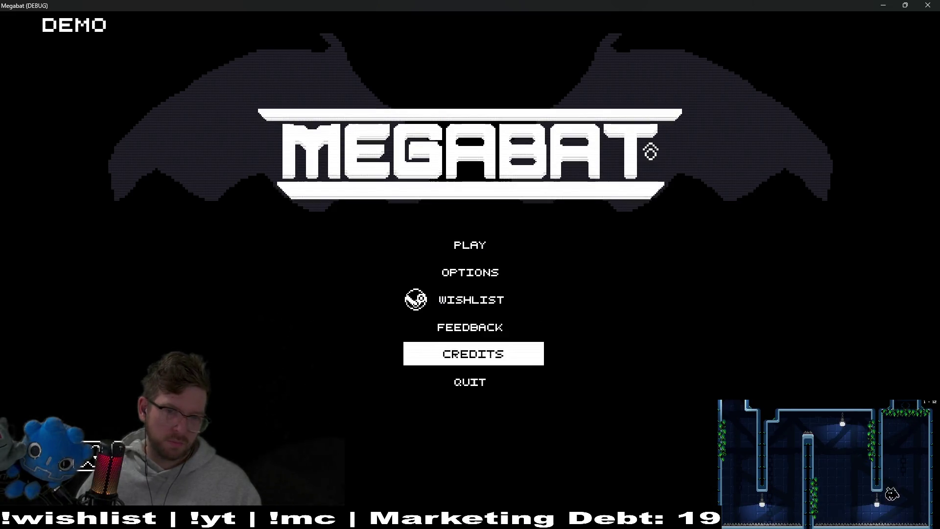
key("Up")
key("Up")
key("Up")
key("Up")
key("Down")
key("Return")
key("Down")
key("Down")
key("Down")
Step through the options list, open the AUDIO screen, then go back to Options.
key("Down")
key("Down")
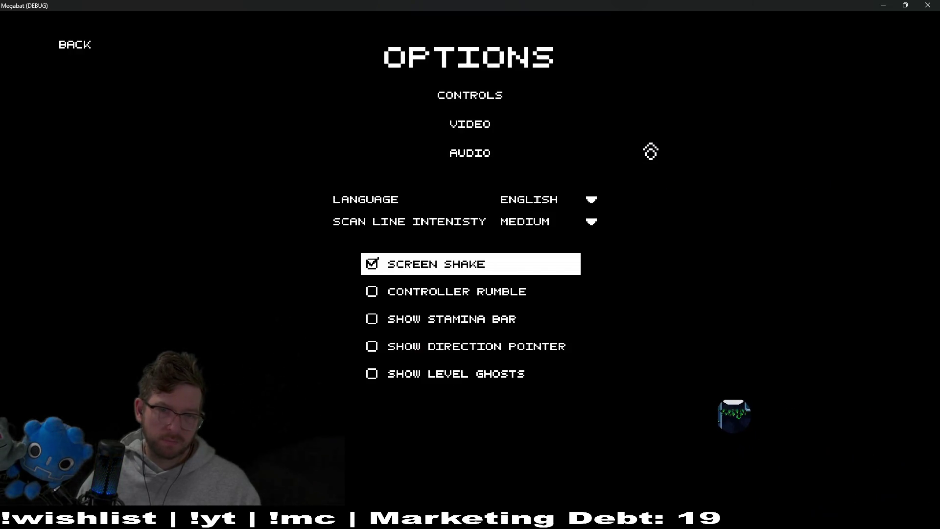
key("Down")
key("Down")
key("Down")
key("Up")
key("Up")
key("Up")
key("Up")
key("Return")
key("Up")
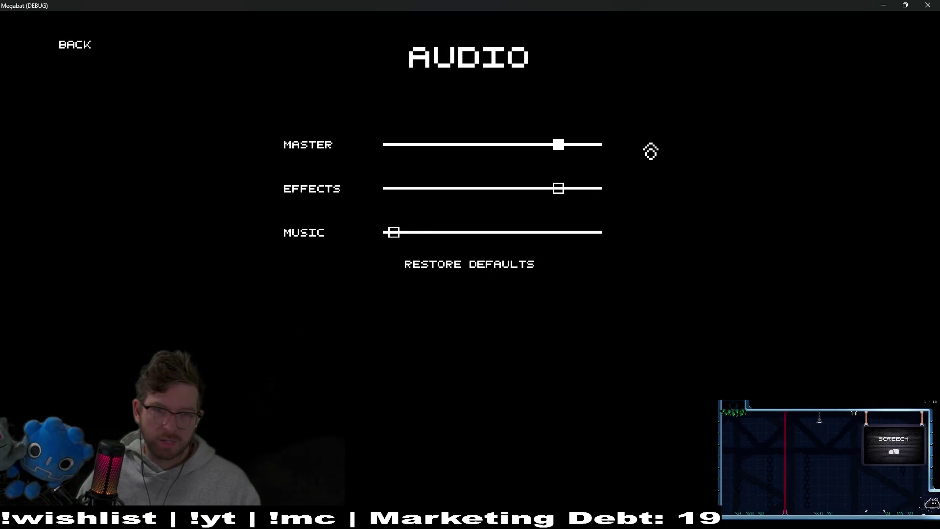
key("Up")
key("Return")
Open the VIDEO settings screen, then close the debug game with F8.
key("Down")
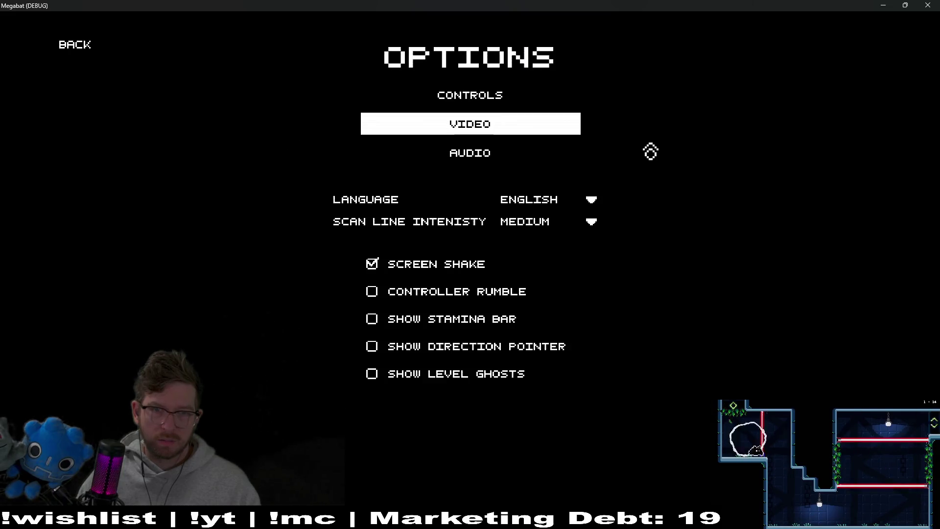
key("Return")
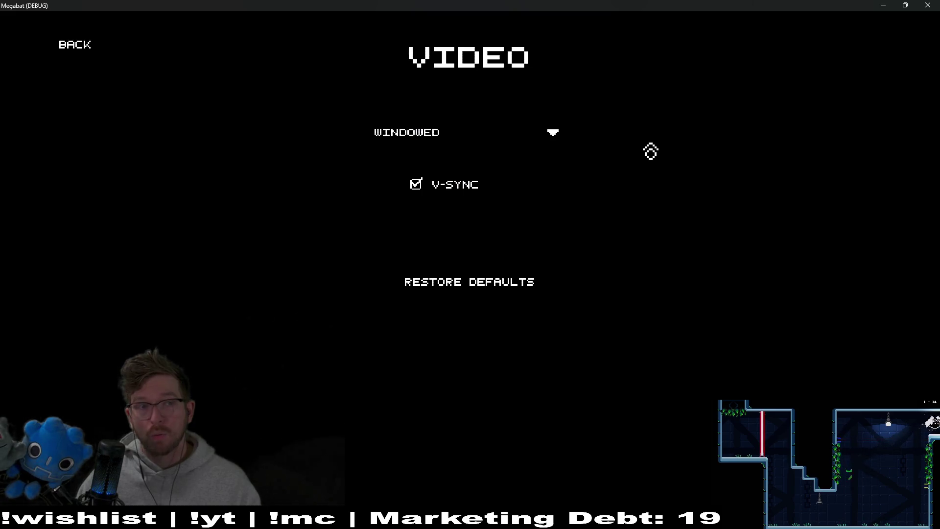
key("F8")
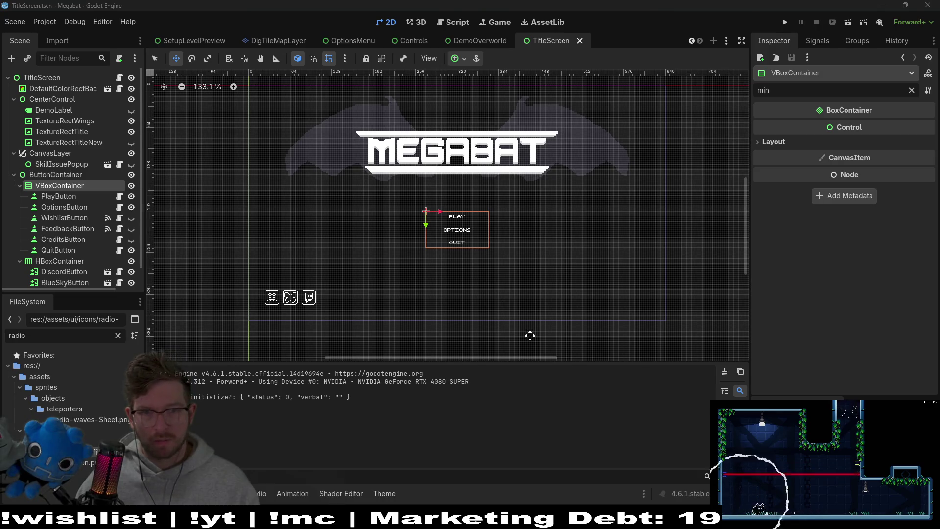
Quick-open the VideoOptions.tscn scene.
key("shift+alt+o")
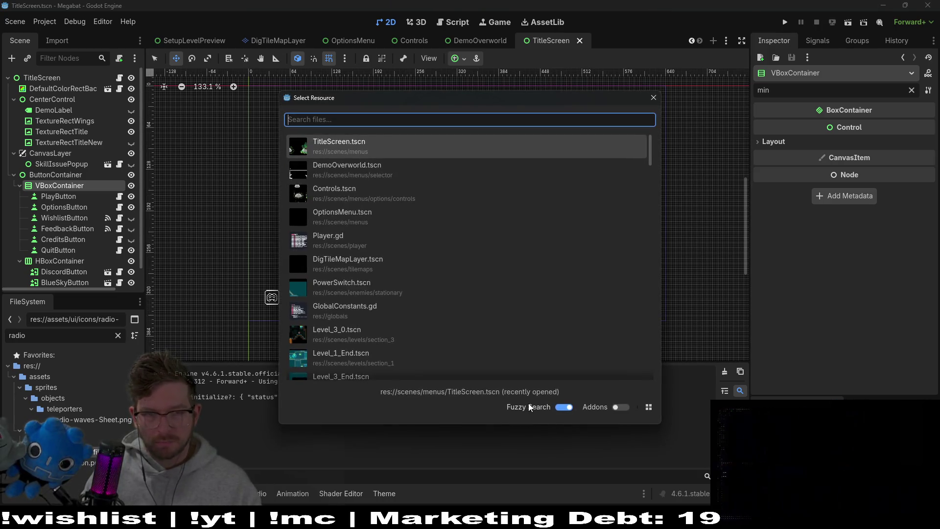
type("videoo")
key("Down")
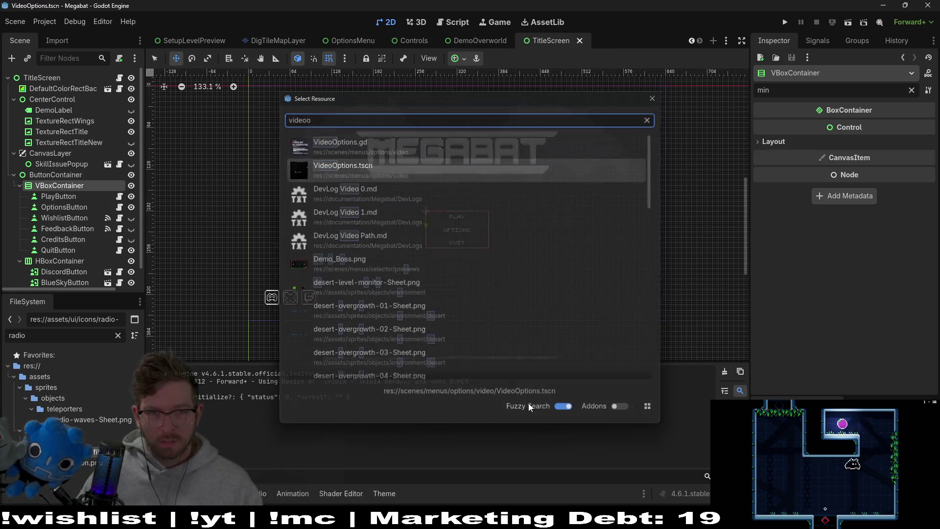
key("Return")
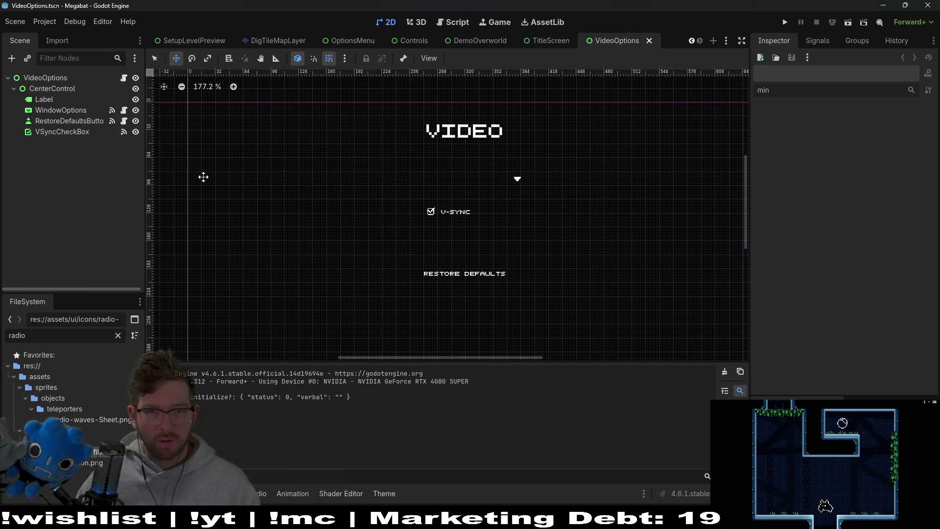
Give the WindowOptions dropdown a 16 px minimum height and save the scene.
left_click(43, 100)
left_click(54, 110)
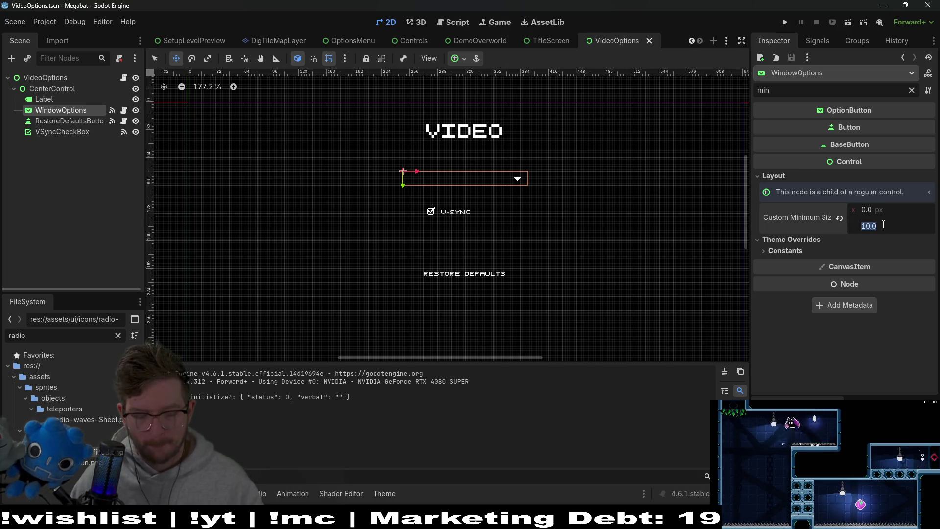
type("16")
key("Return")
key("ctrl+s")
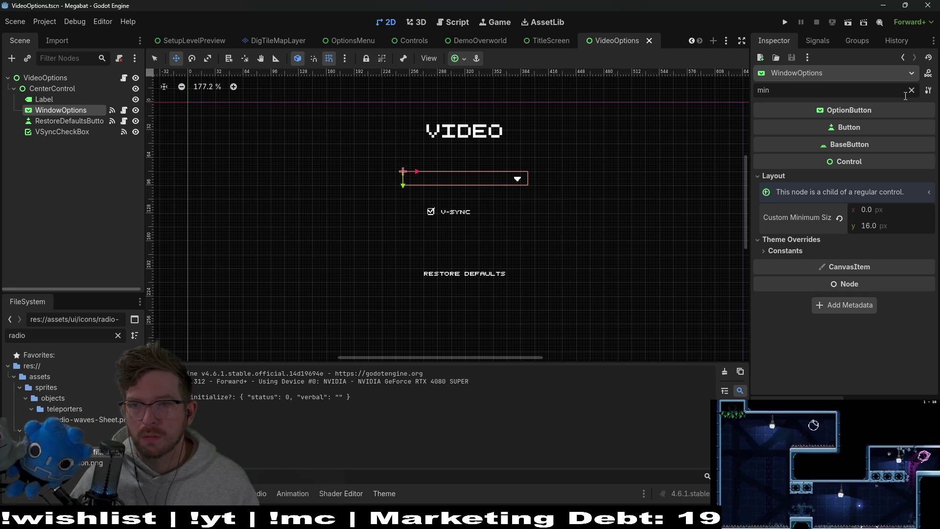
Filter the Inspector for 'focus', expand the Focus properties, and open VideoOptions.gd.
left_click(912, 90)
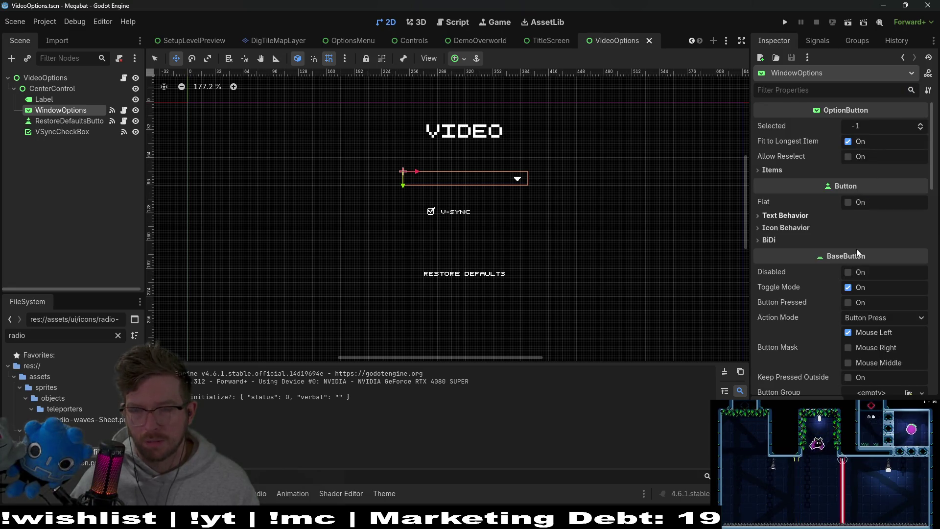
scroll(807, 328, "down", 5)
scroll(807, 328, "up", 4)
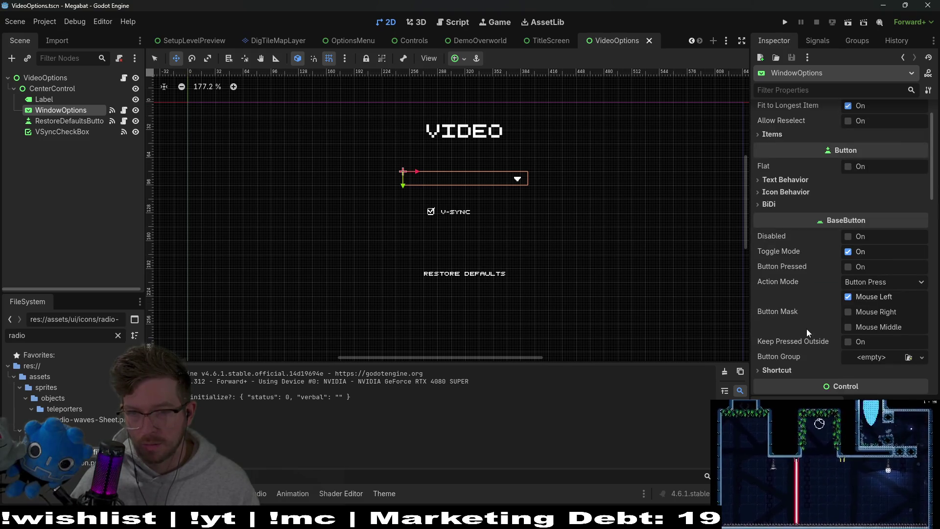
scroll(816, 307, "down", 3)
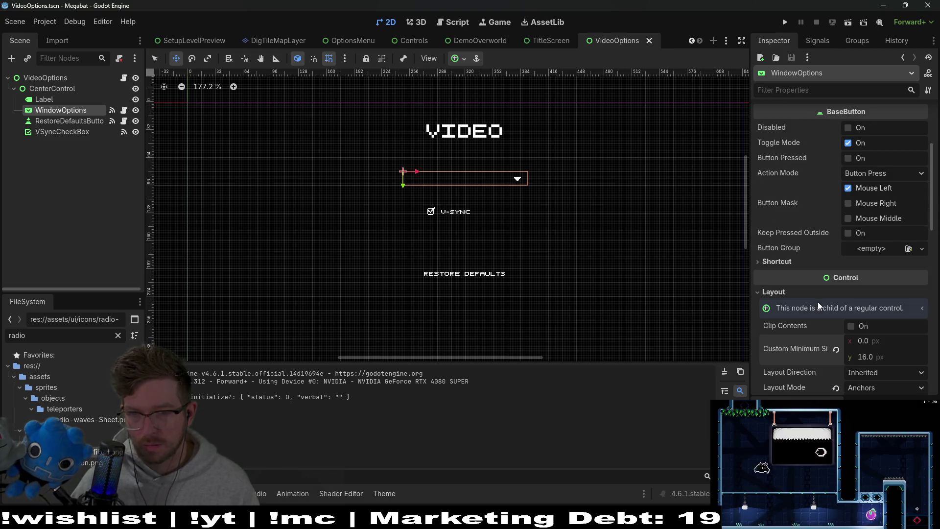
type("g")
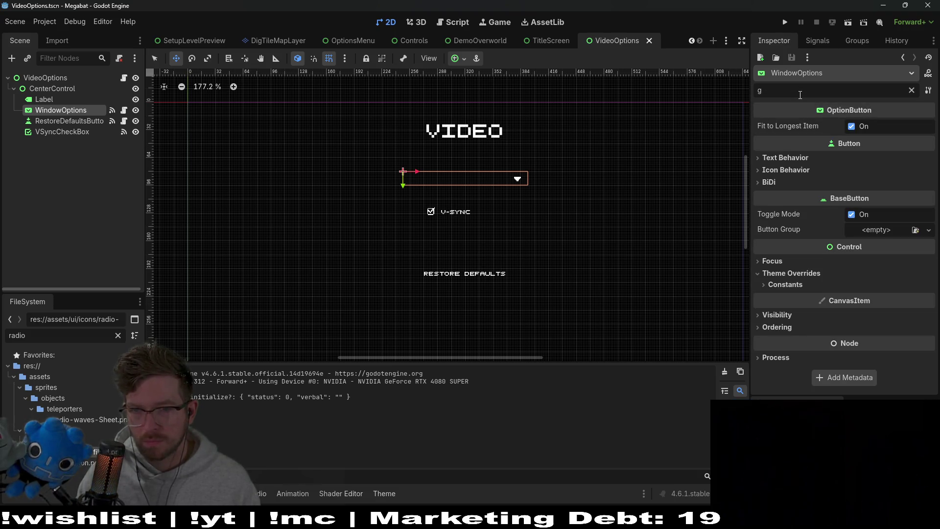
key("BackSpace")
type("focus")
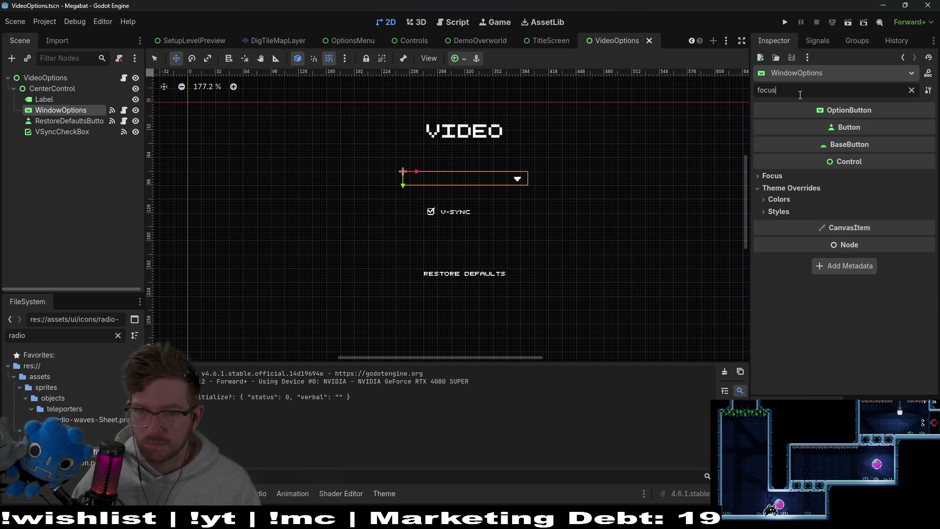
left_click(772, 176)
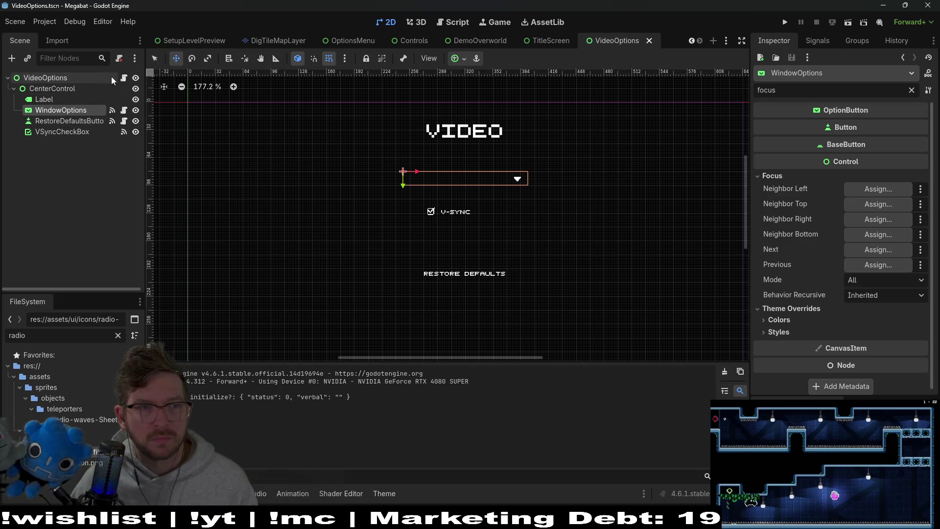
left_click(125, 78)
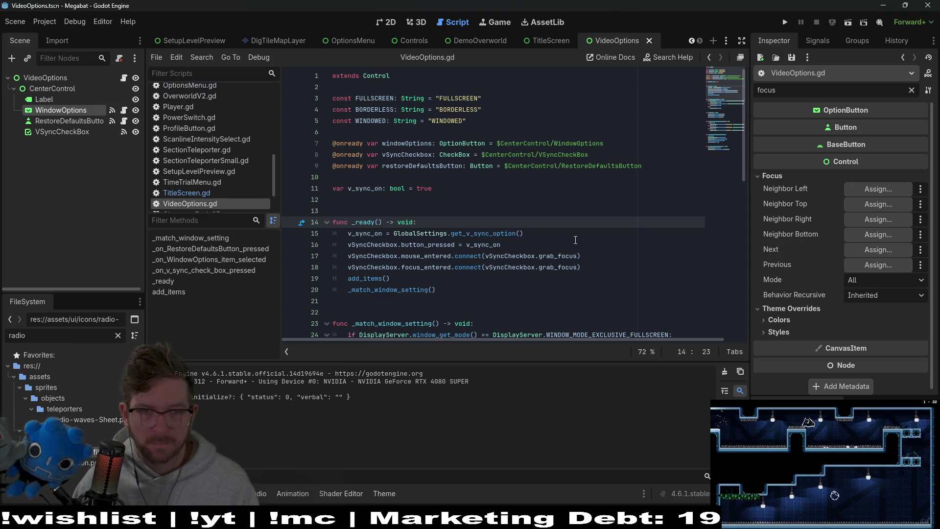
Add windowOptions.grab_focus() as _ready's first line, save the script, and run the project.
key("Return")
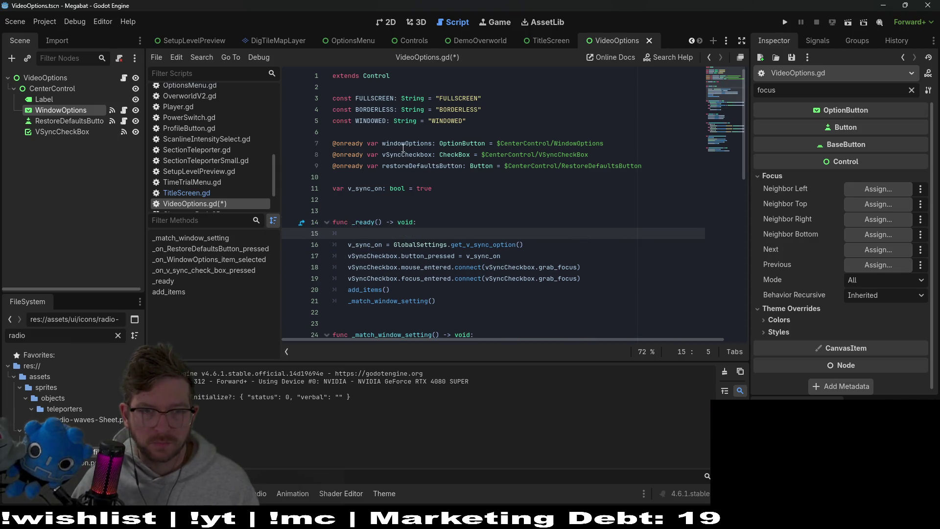
double_click(403, 148)
key("ctrl+c")
left_click(375, 233)
key("ctrl+v")
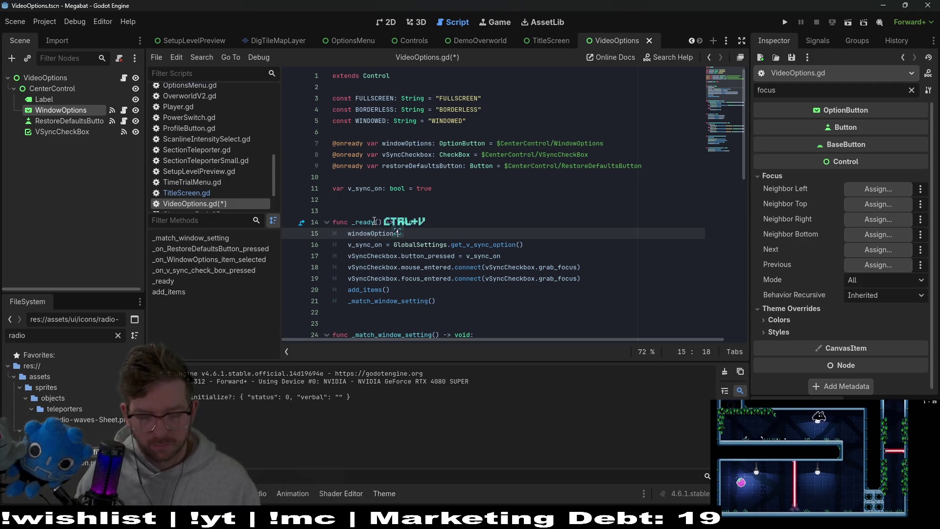
type(".")
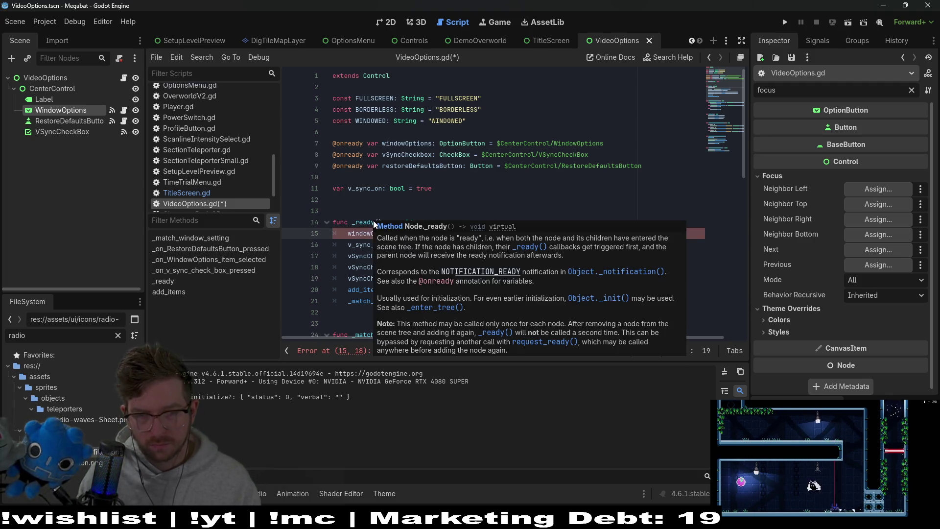
type("grab_focus")
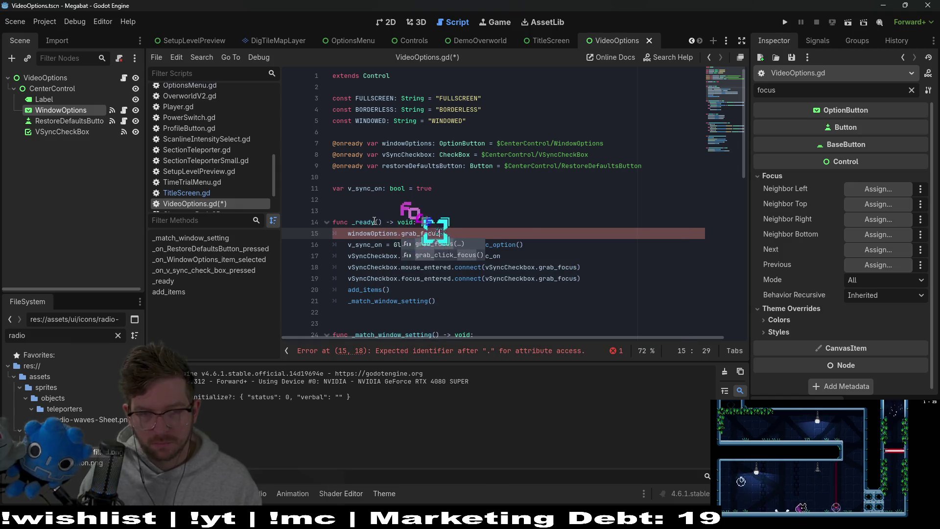
type("()")
key("ctrl+s")
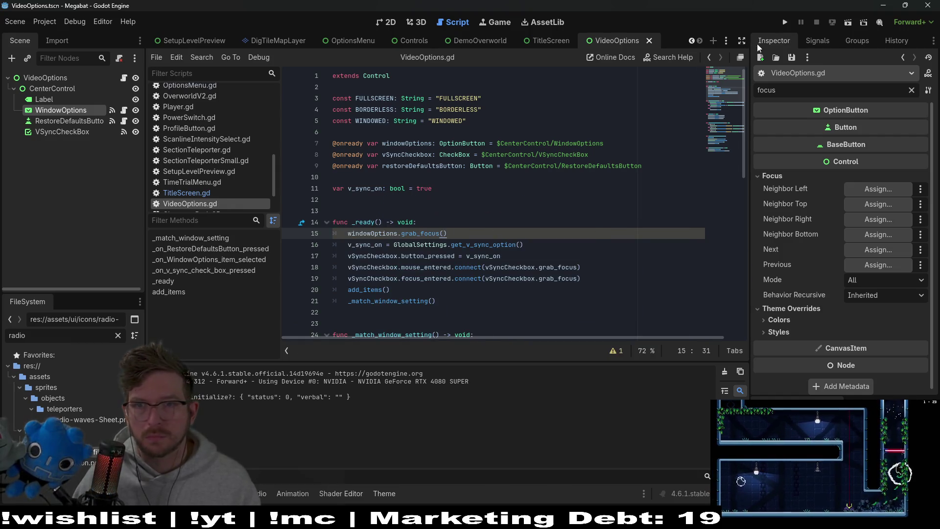
left_click(785, 23)
Cycle focus up and down the main menu, then open OPTIONS.
key("Down")
key("Up")
key("Down")
key("Up")
key("Down")
key("Down")
key("Up")
key("Return")
Browse the VIDEO and AUDIO settings screens by keyboard, returning to Options each time.
key("Down")
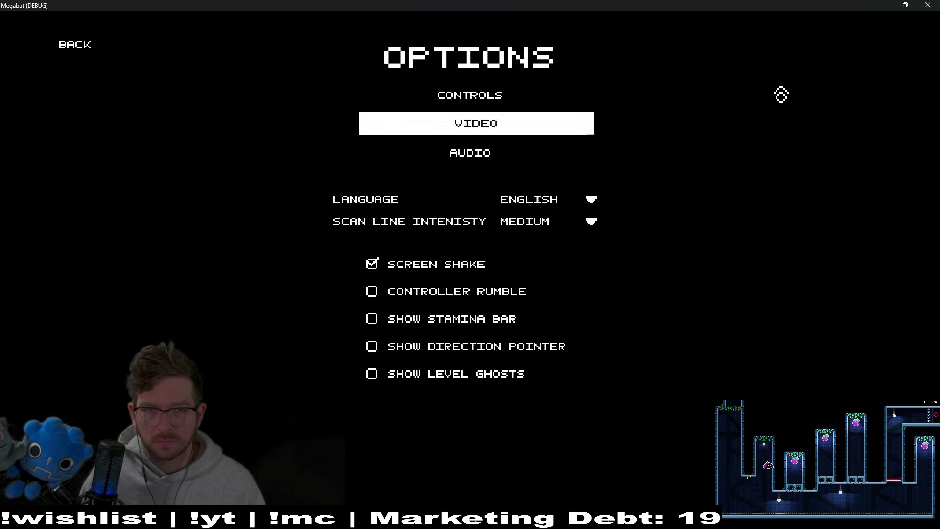
key("Return")
key("Down")
key("Down")
key("Up")
key("Up")
key("Up")
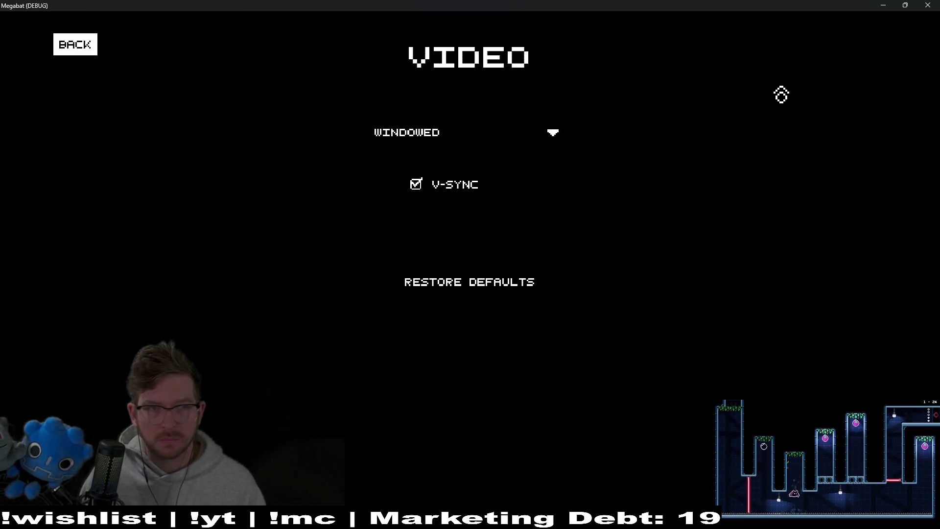
key("Return")
key("Down")
key("Down")
key("Return")
key("Up")
key("Up")
key("Up")
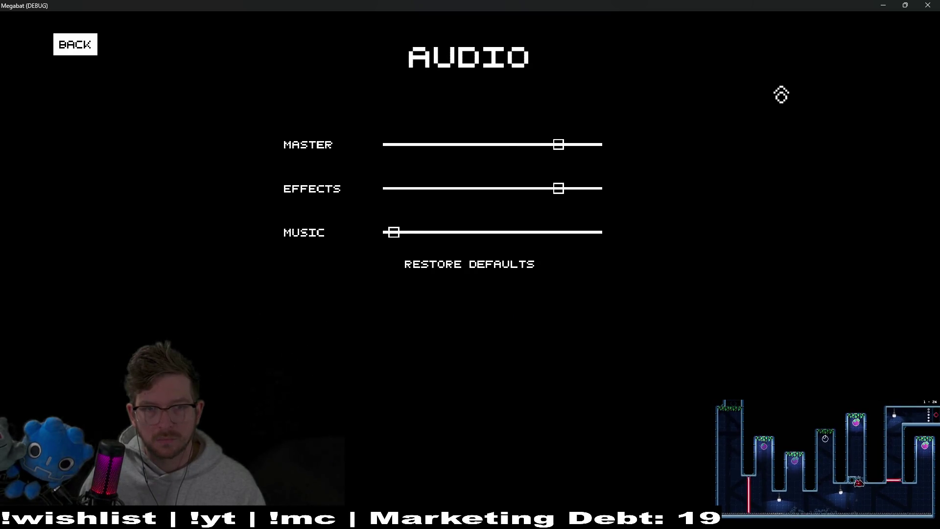
key("Return")
Revisit AUDIO's EFFECTS slider and VIDEO's BACK button, then return to Options.
key("Down")
key("Down")
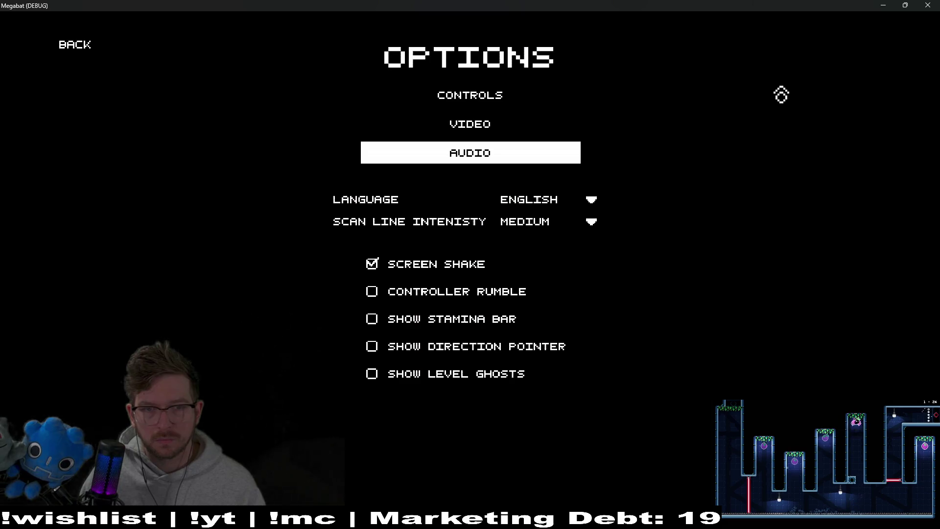
key("Return")
key("Up")
key("Up")
key("Up")
key("Up")
key("Return")
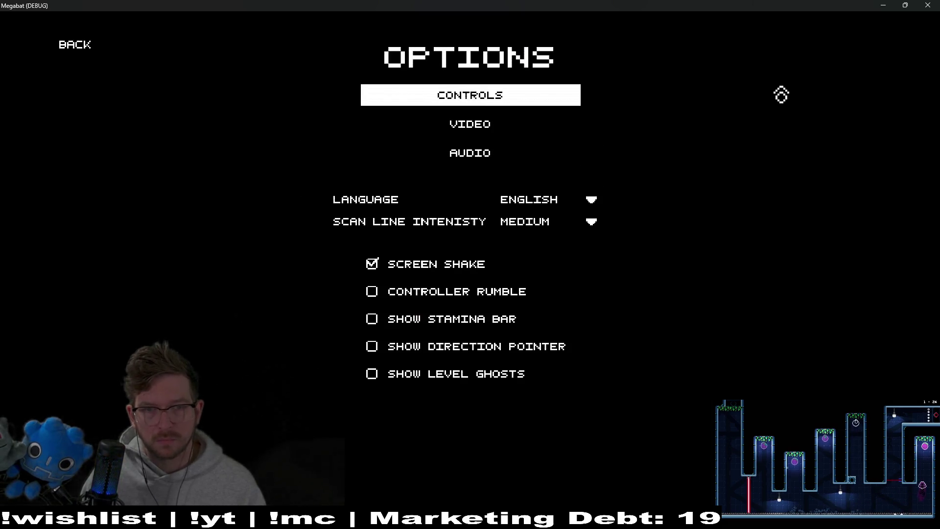
key("Down")
key("Return")
key("Up")
key("Return")
Open CONTROLS, toggle the bindings between CONTROLLER and KEYBOARD, then back out to the main menu.
key("Up")
key("Down")
key("Return")
key("Down")
key("Up")
key("Up")
key("Down")
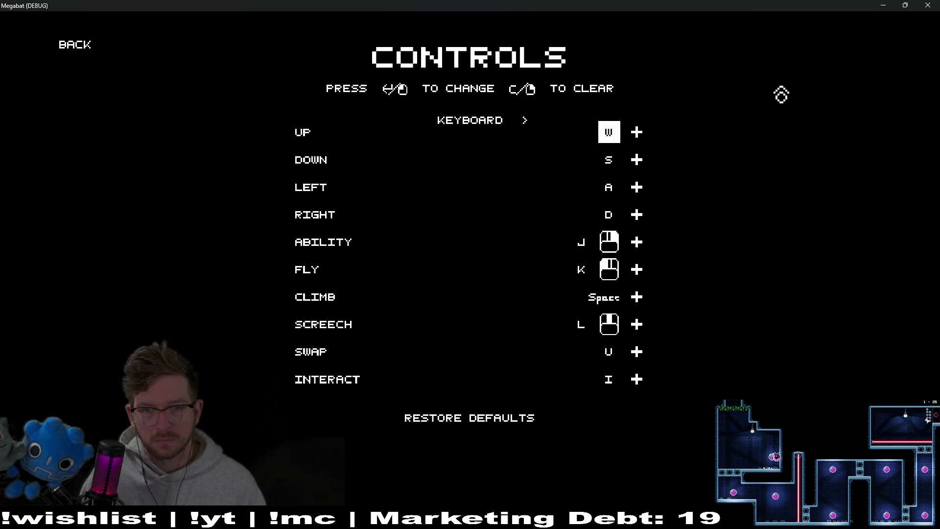
key("Up")
key("Up")
key("Up")
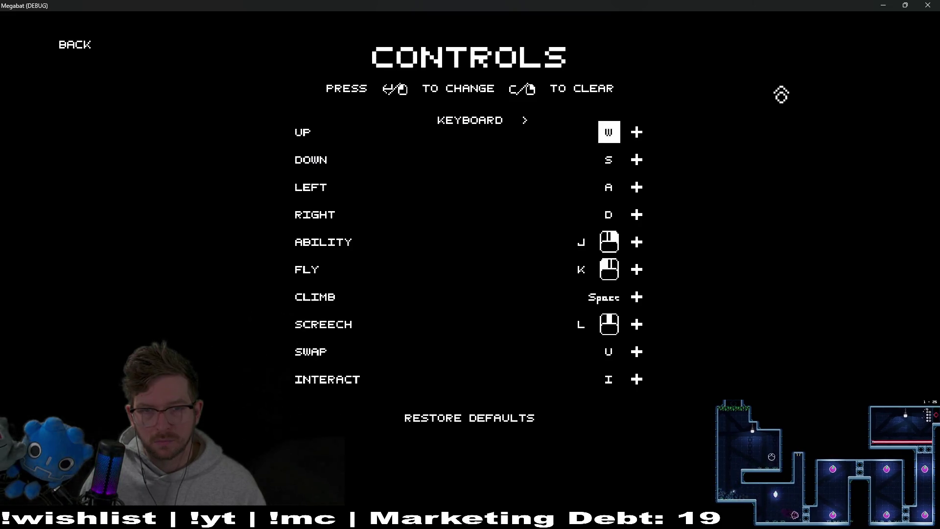
key("Up")
key("Right")
key("Left")
key("Up")
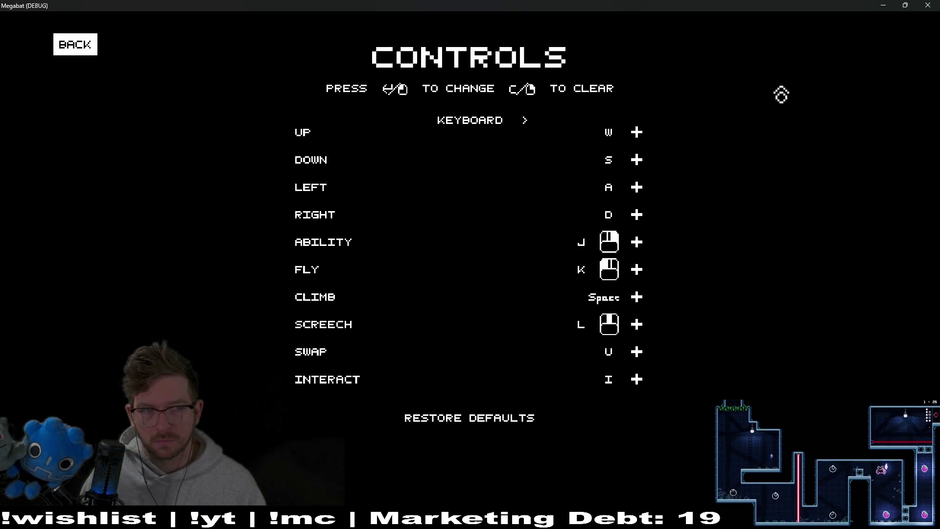
key("Return")
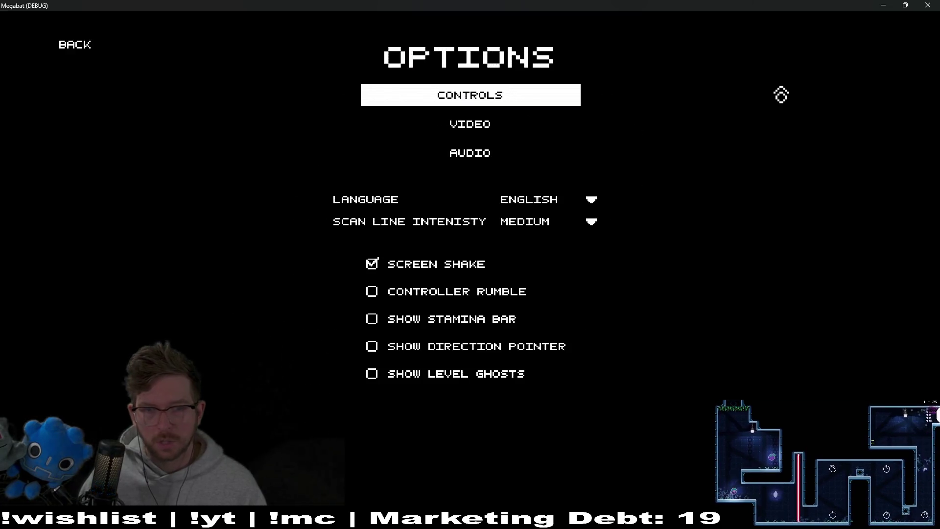
left_click(74, 46)
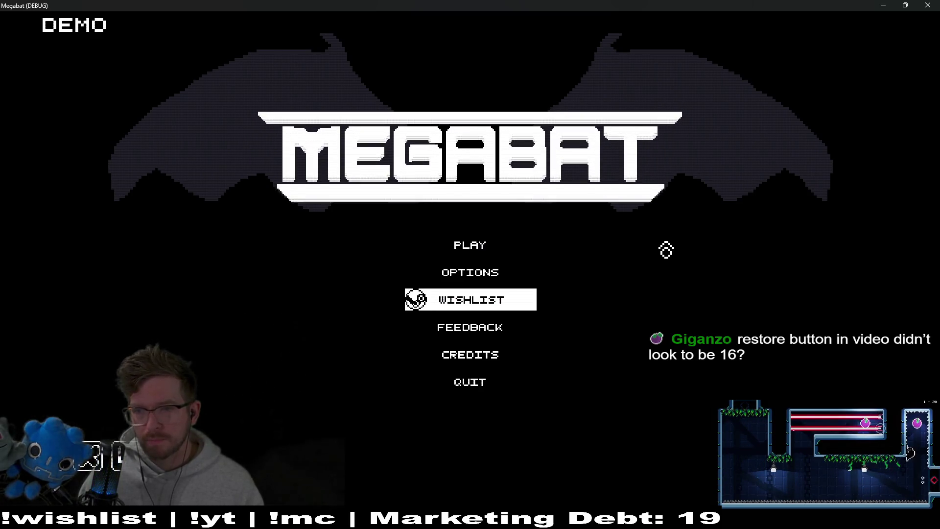
Open and leave the profile selection screen, then go to Options > Video.
left_click(461, 261)
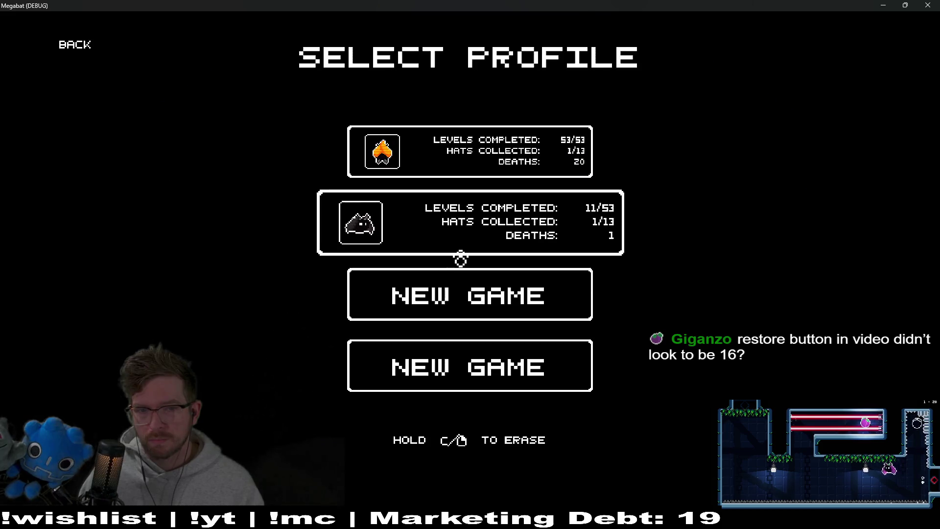
left_click(78, 47)
left_click(461, 271)
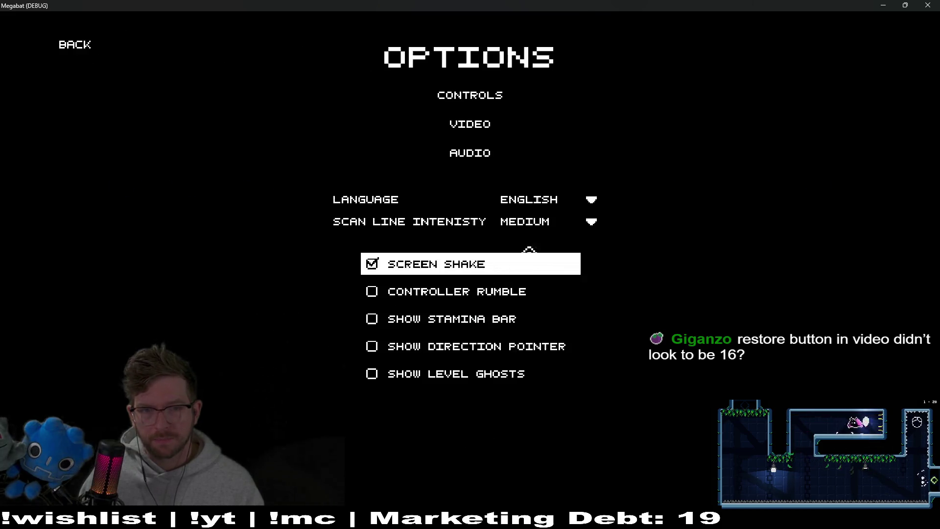
left_click(474, 132)
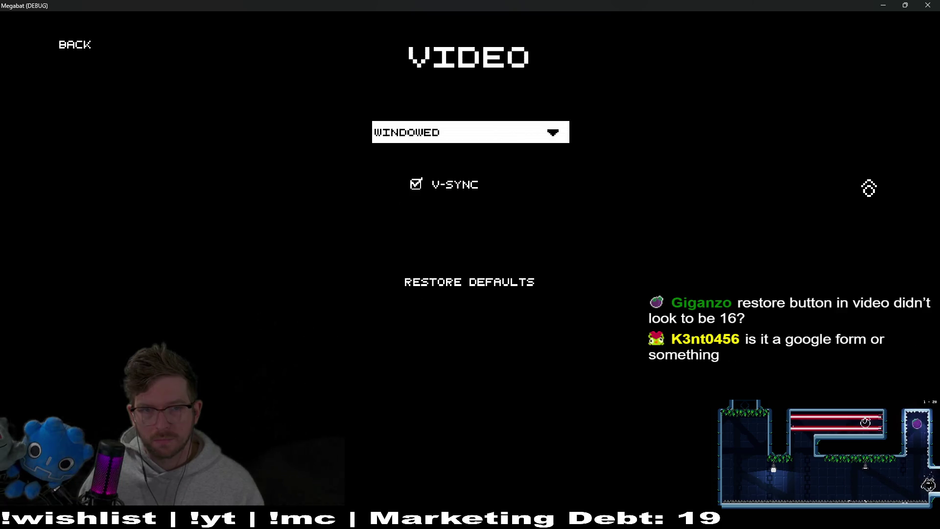
Move focus between V-SYNC and RESTORE DEFAULTS, then close the game window.
key("Down")
key("Down")
key("Up")
key("Down")
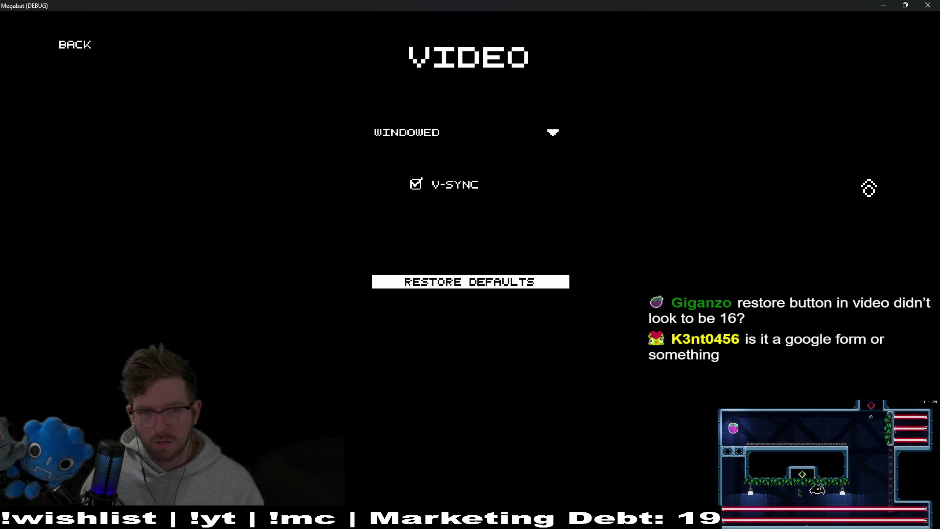
key("Up")
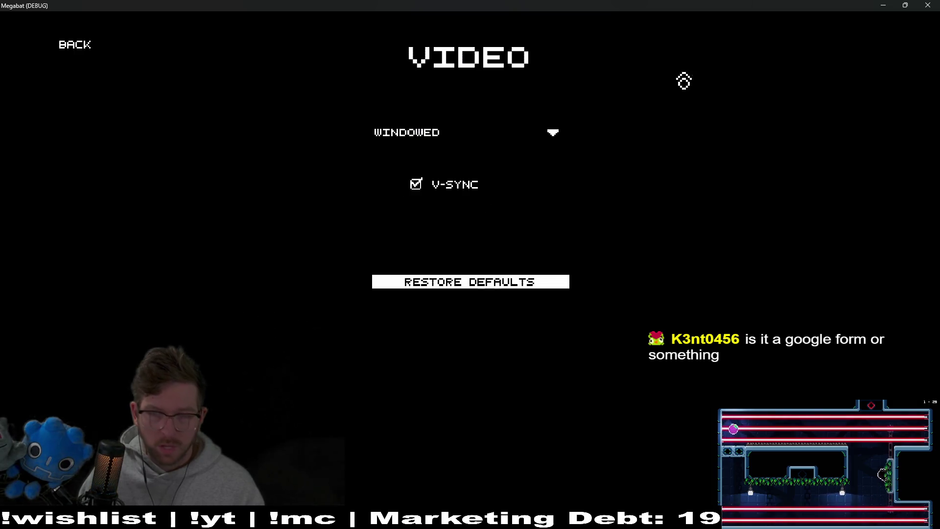
left_click(929, 4)
left_click(567, 136)
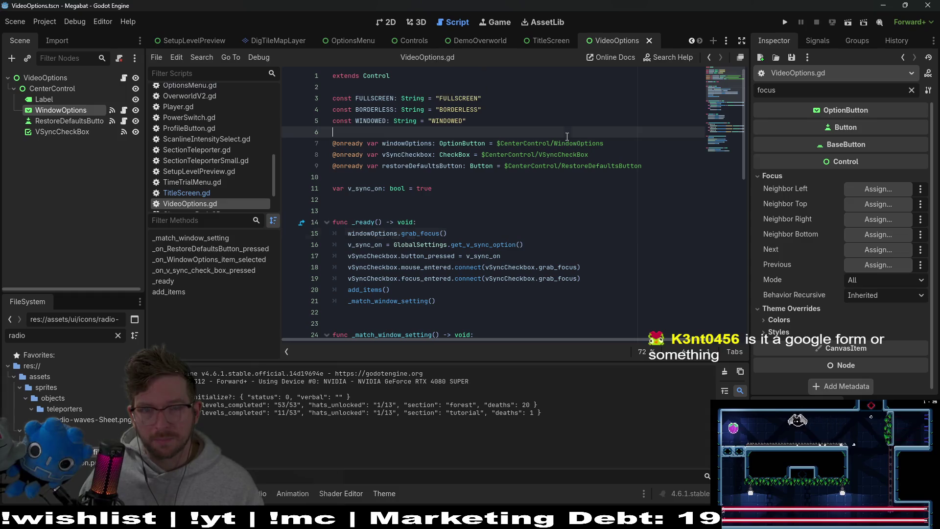
Quick-open AudioOptions.tscn in the 2D view and select RestoreDefaultsButton.
key("shift+alt+o")
type("audio")
key("Down")
key("Down")
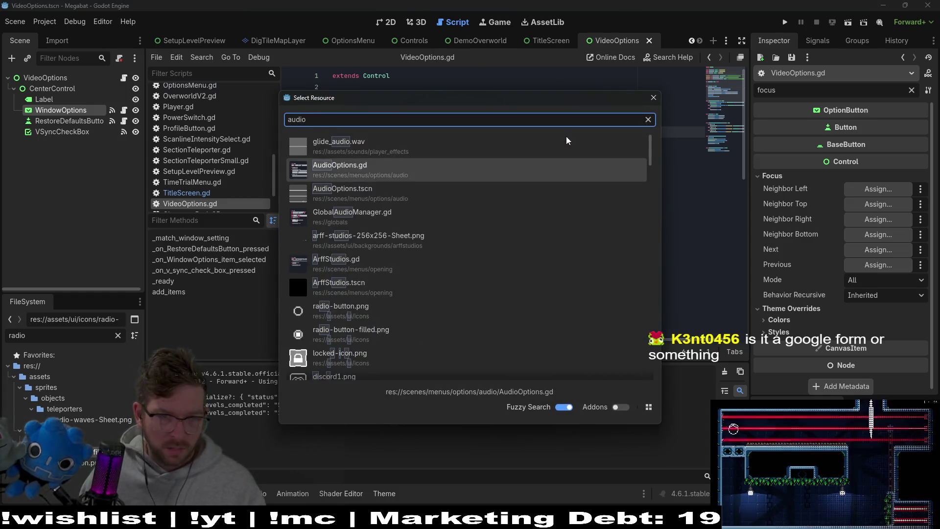
key("Return")
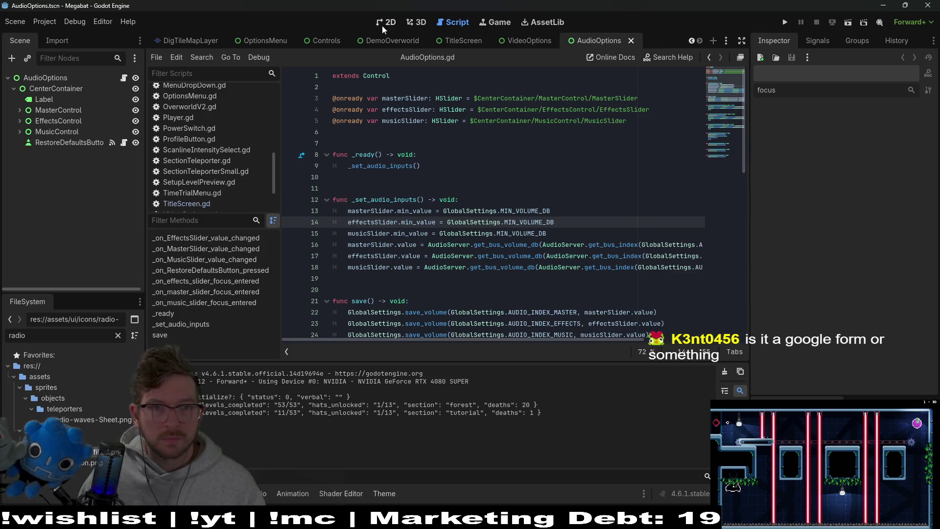
left_click(385, 23)
left_click(70, 142)
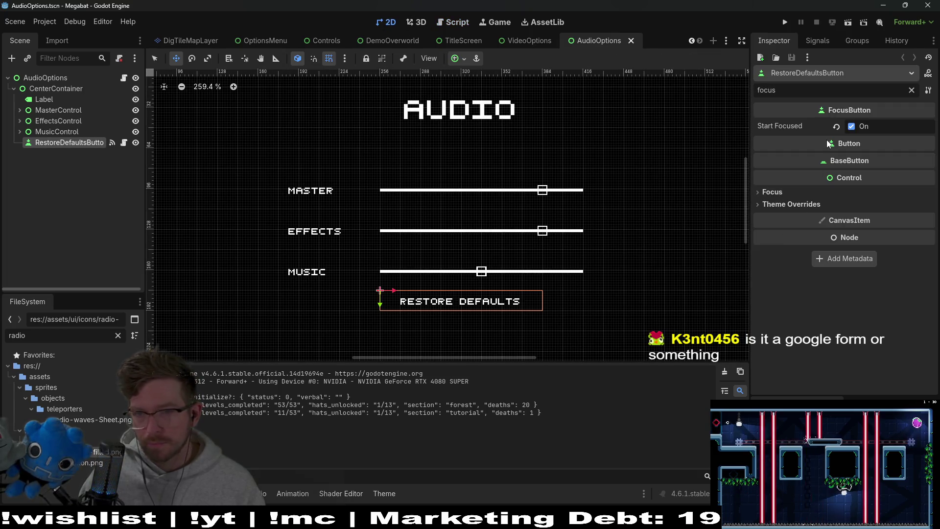
Filter the Inspector for 'min' and set the button's Custom Minimum Size y to 16.
scroll(437, 314, "up", 4)
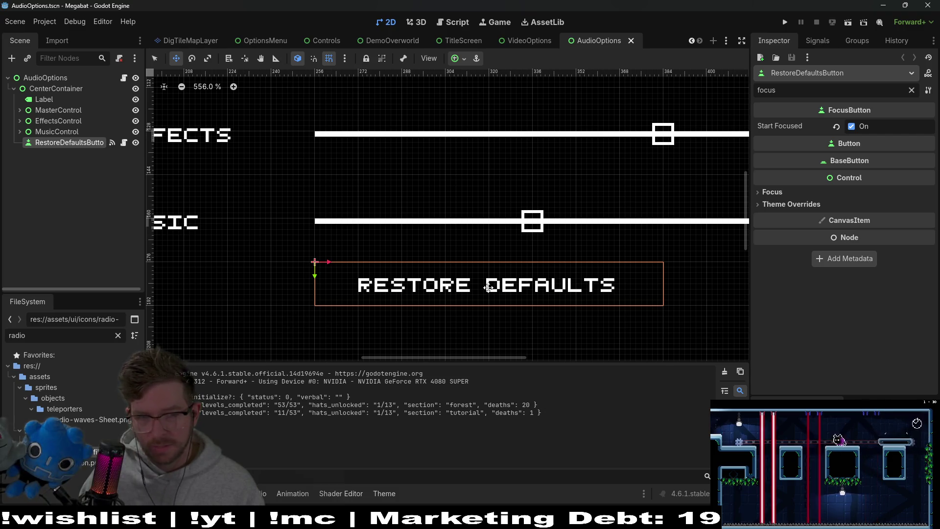
scroll(488, 288, "down", 4)
left_click(802, 193)
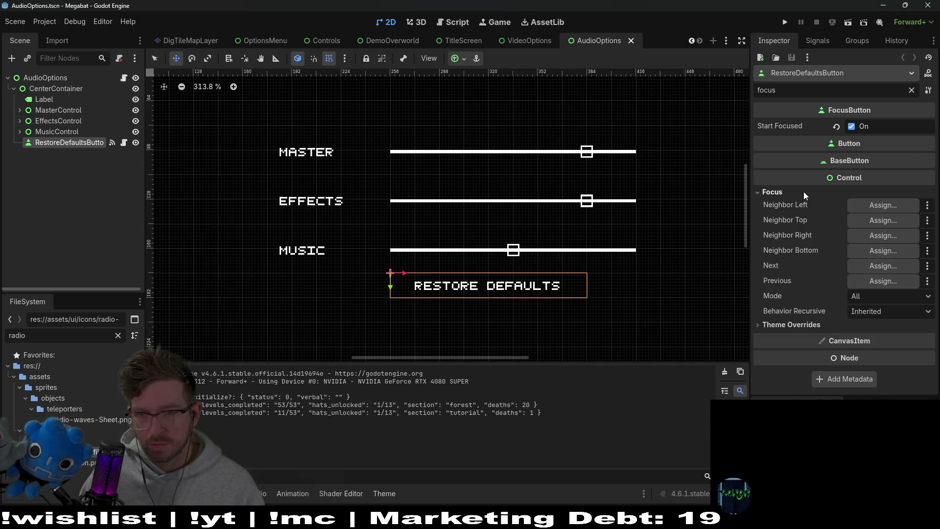
left_click(786, 193)
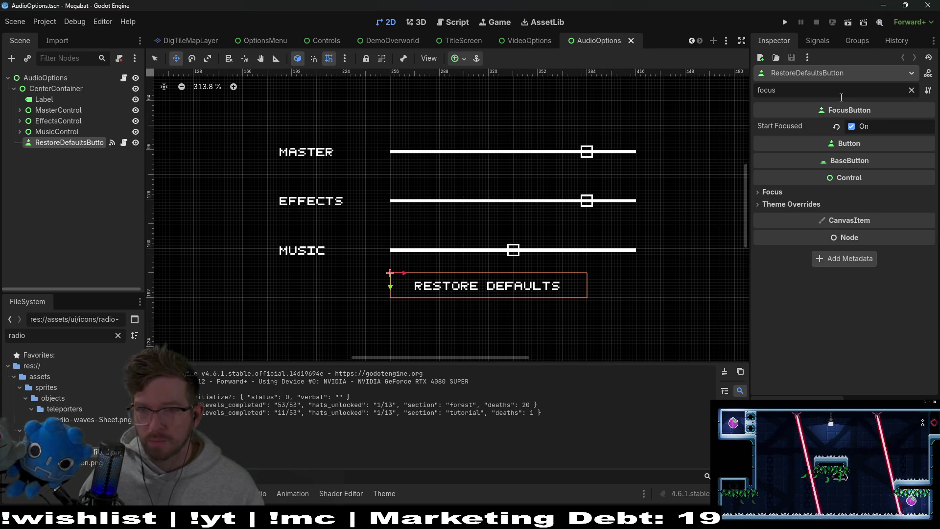
double_click(890, 91)
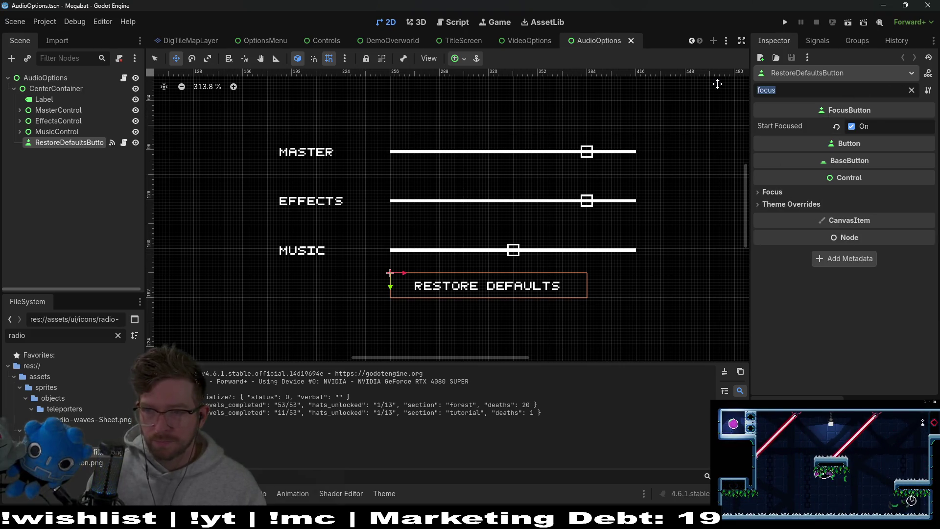
type("min")
left_click(775, 175)
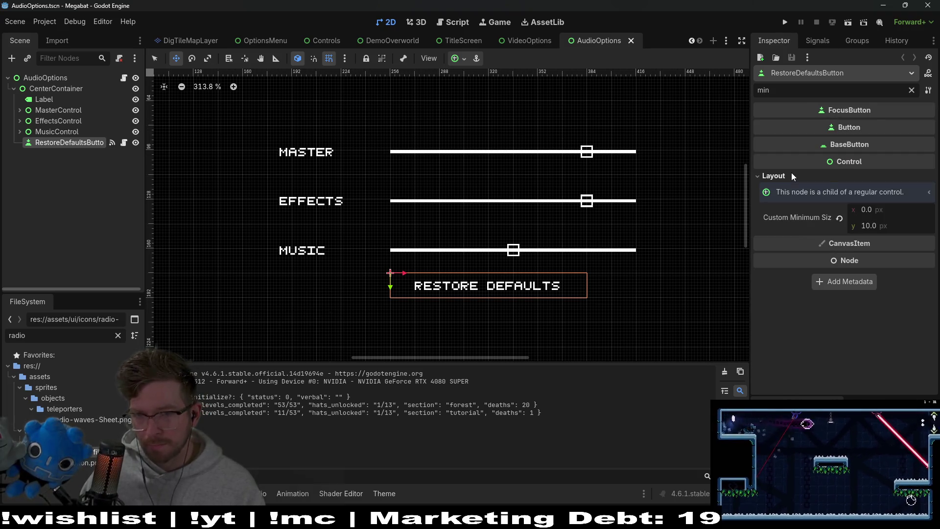
left_click(870, 225)
type("16")
key("Return")
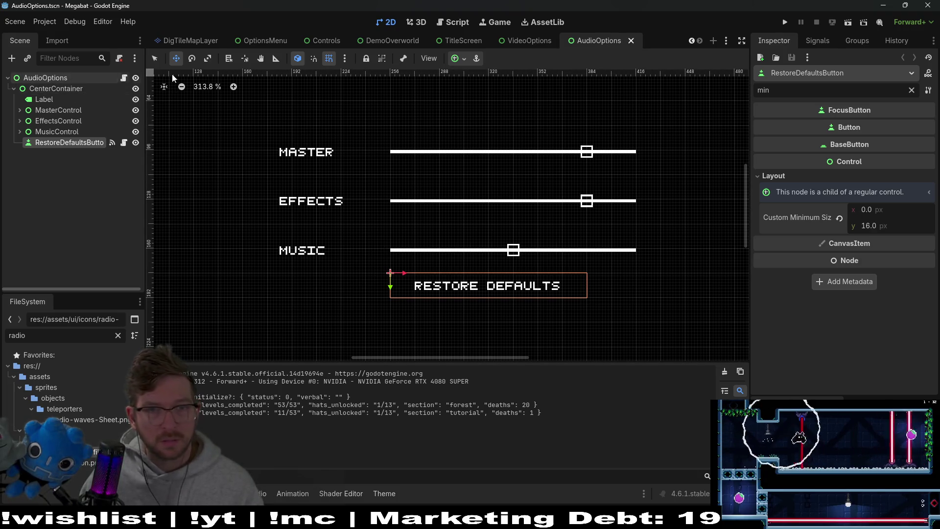
left_click(529, 40)
Move RestoreDefaultsButton below VSyncCheckBox in the tree and give it a 16 px minimum height.
left_click(59, 132)
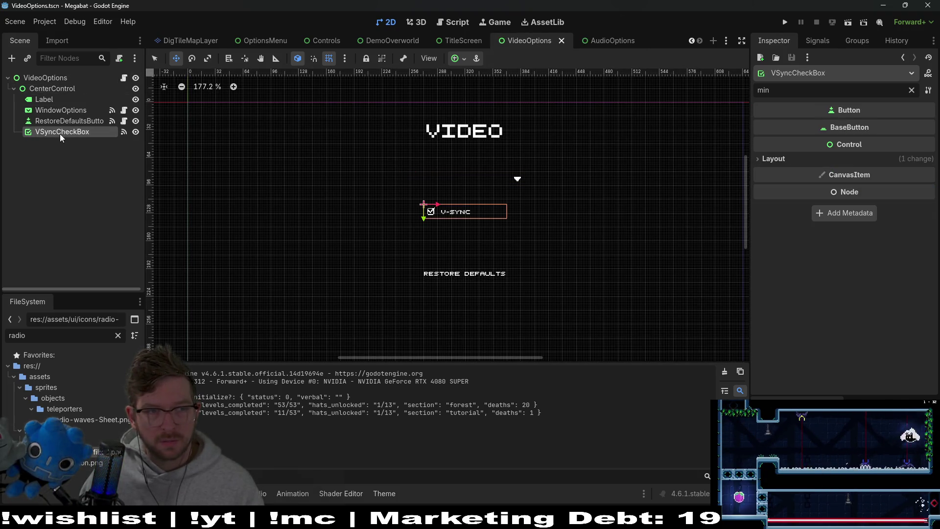
left_click(69, 121)
left_click_drag(51, 129, 55, 140)
left_click(876, 175)
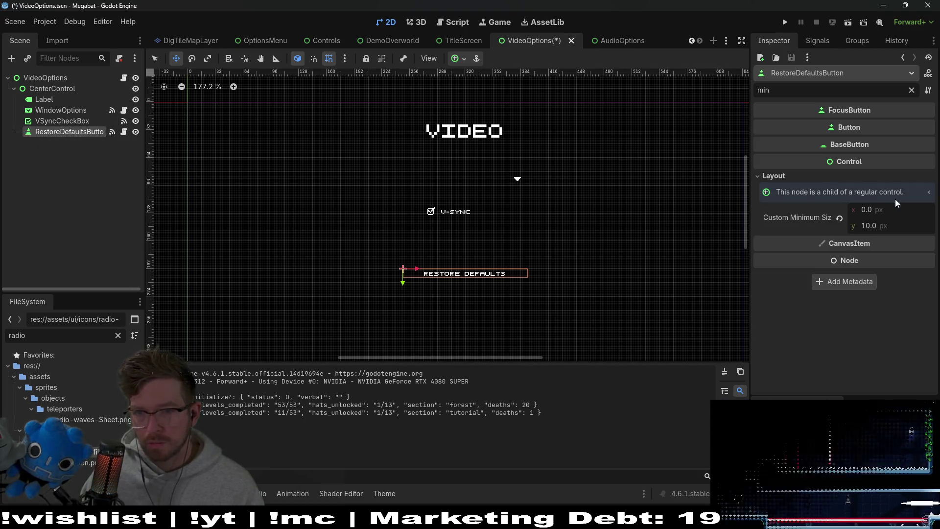
left_click(880, 226)
type("6")
key("Return")
key("ctrl+s")
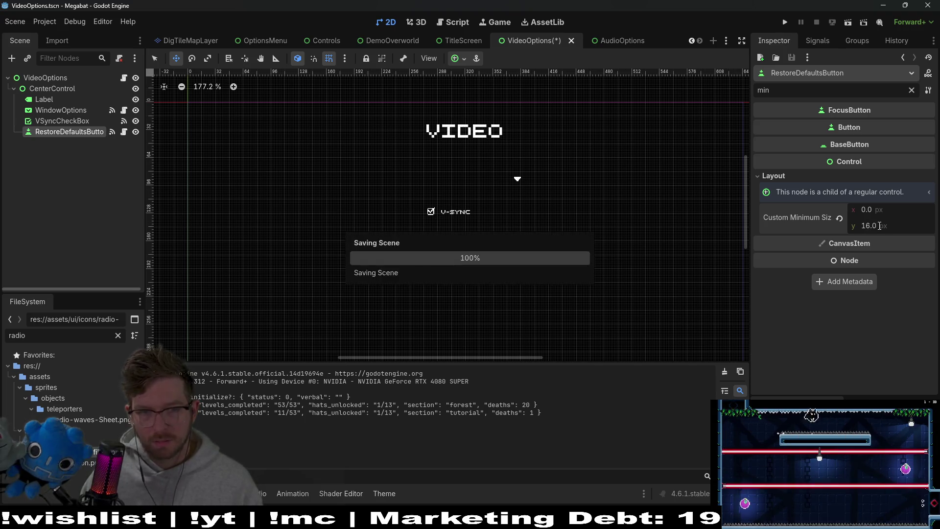
Review the VideoOptions nodes and widen the window mode dropdown slightly.
scroll(510, 263, "up", 4)
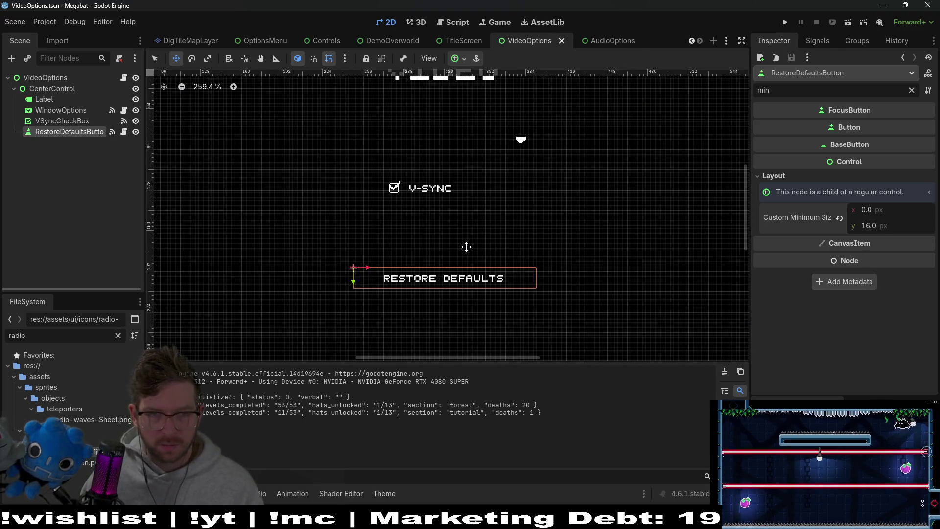
left_click(64, 123)
left_click(51, 110)
scroll(405, 168, "up", 4)
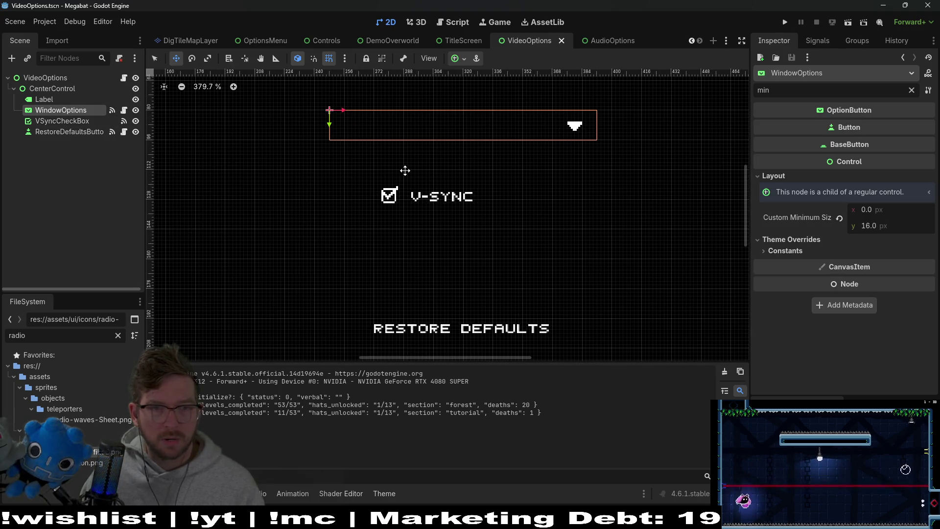
scroll(530, 156, "down", 4)
scroll(529, 156, "down", 4)
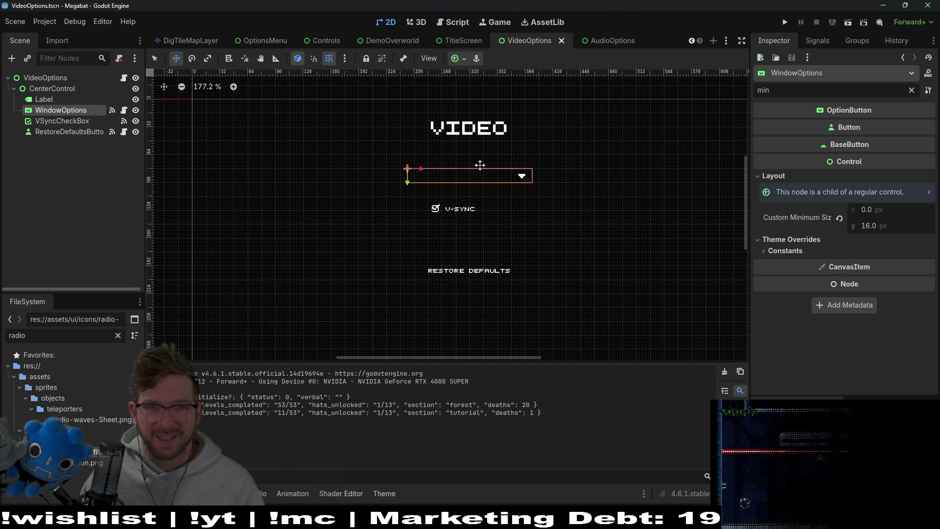
left_click(28, 91)
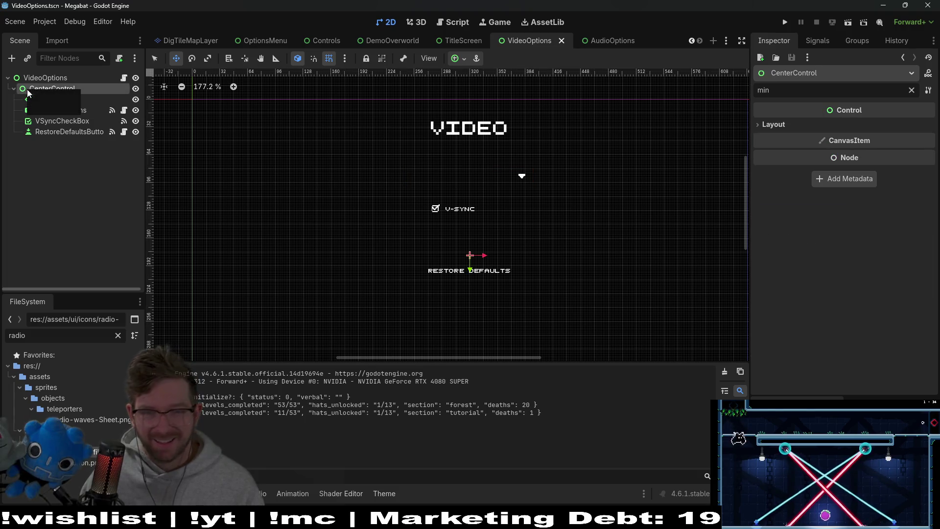
left_click(46, 102)
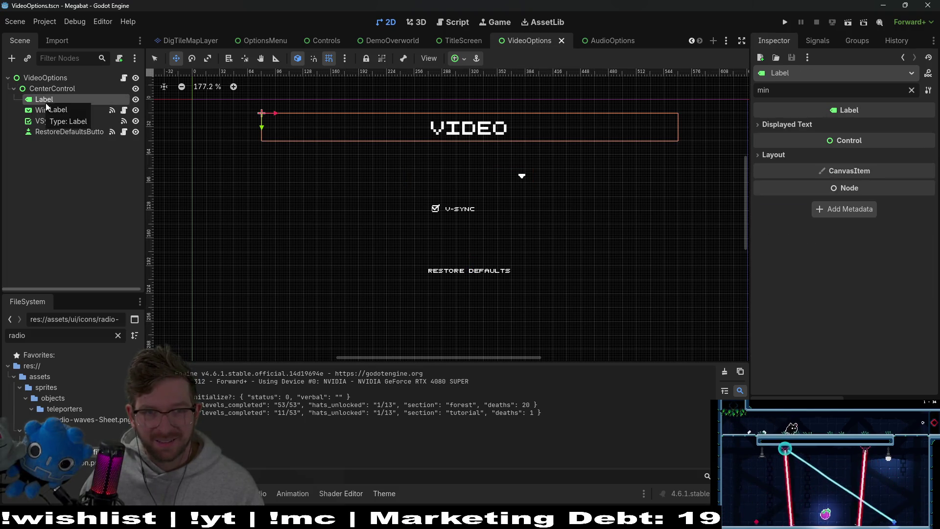
left_click(50, 112)
scroll(480, 169, "up", 4)
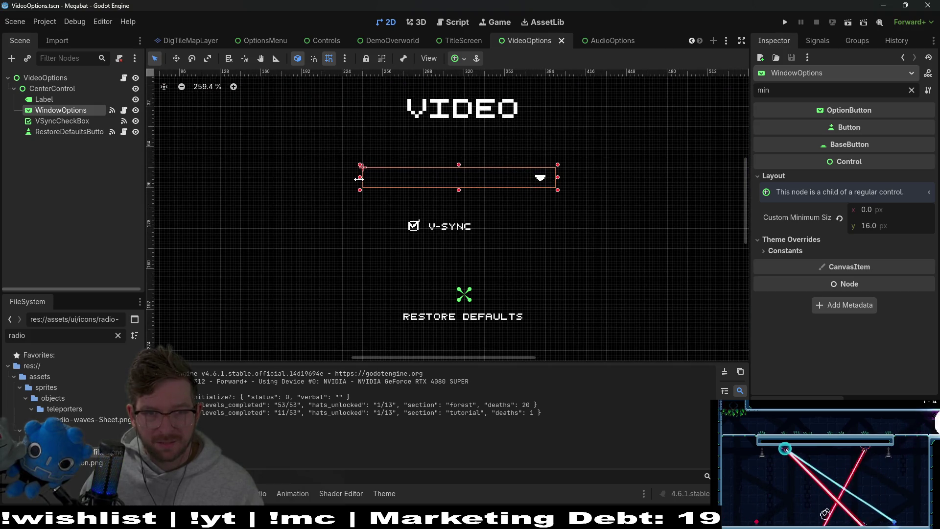
scroll(587, 189, "up", 2)
left_click_drag(553, 175, 555, 175)
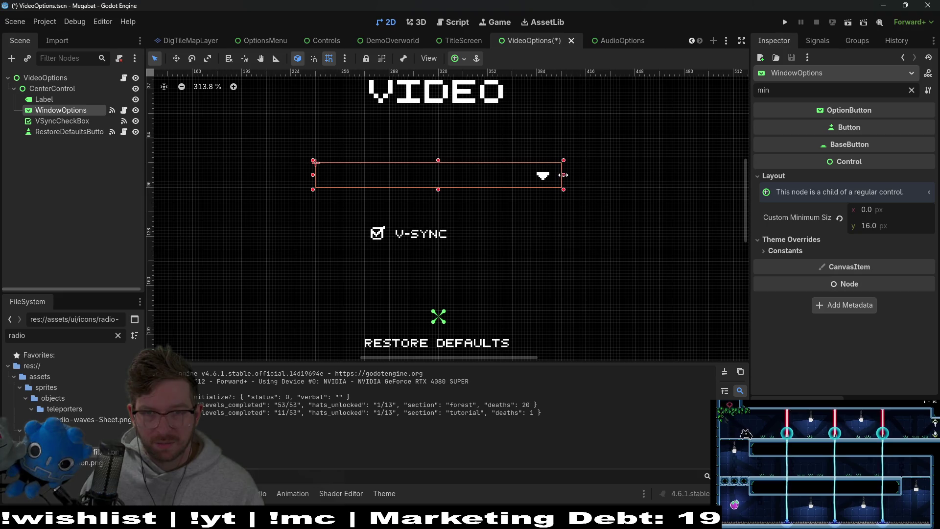
Shift the V-SYNC checkbox up-left, raise and widen Restore Defaults, and save VideoOptions.
left_click(62, 121)
key("w")
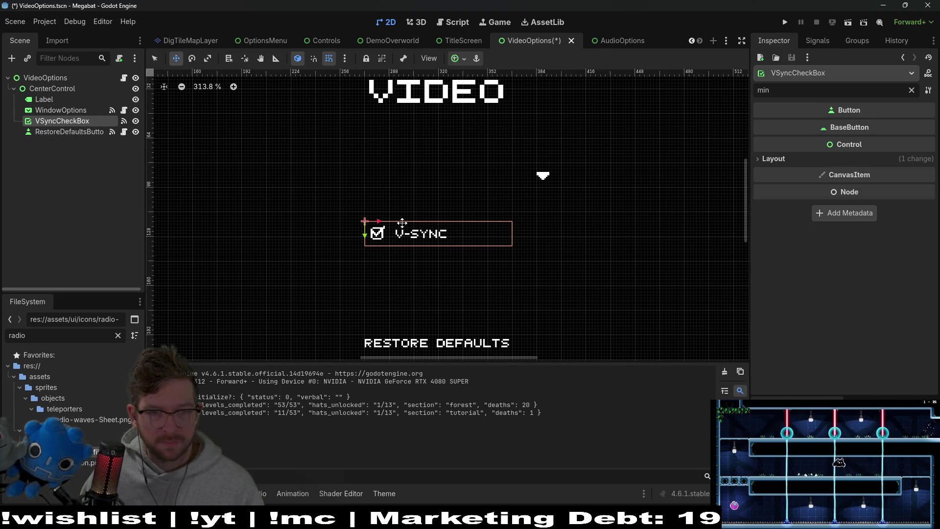
mouse_move(425, 237)
left_mouse_down()
mouse_move(370, 206)
mouse_move(380, 202)
mouse_move(376, 228)
left_mouse_up()
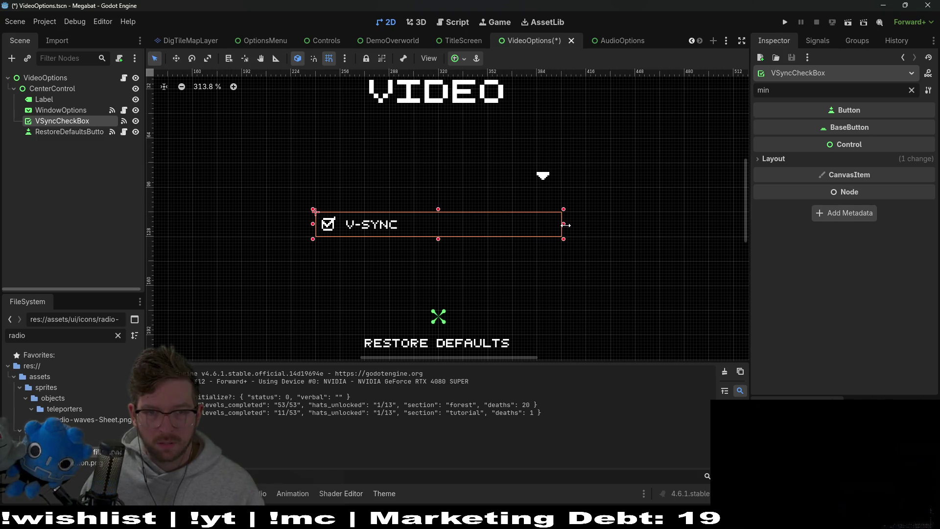
scroll(457, 301, "down", 1)
left_click(41, 133)
key("w")
left_click_drag(449, 319, 436, 248)
left_click_drag(543, 249, 565, 248)
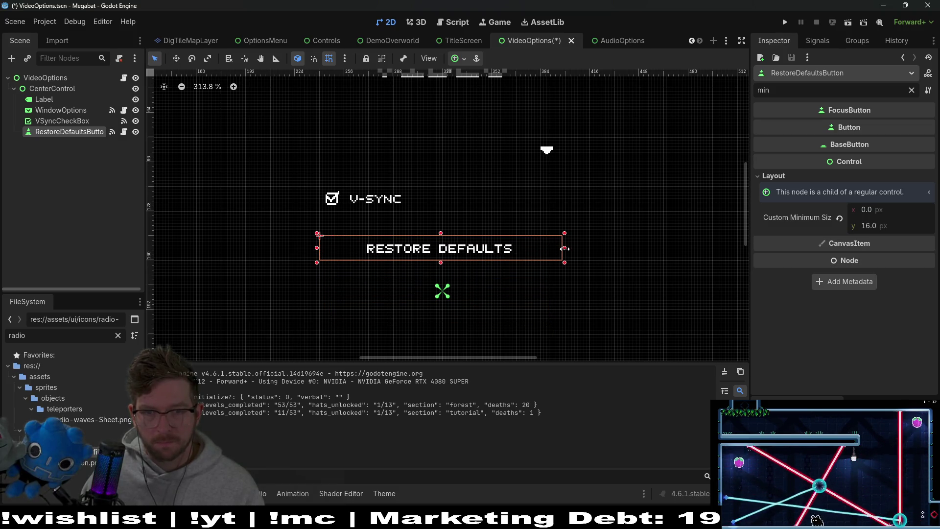
key("ctrl+s")
Check the Label, WindowOptions and CenterControl layout, then switch to the AudioOptions scene.
left_click(42, 121)
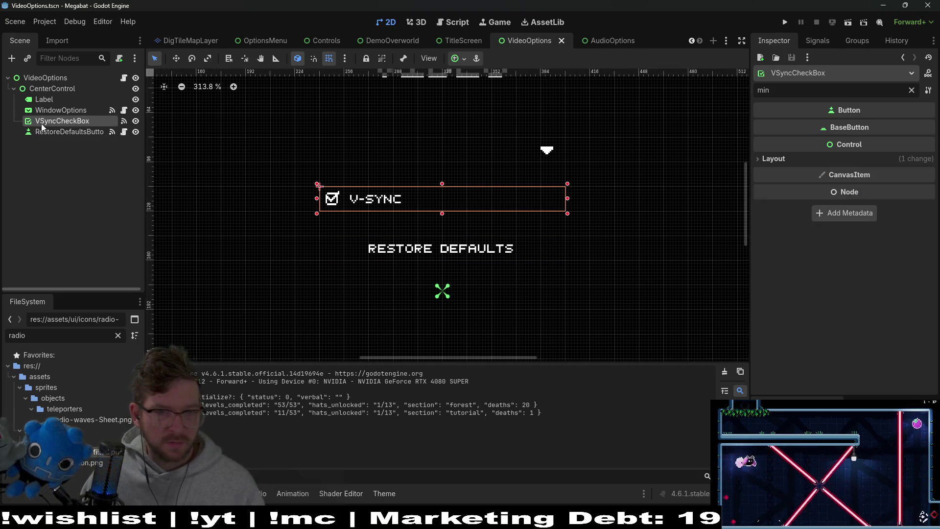
left_click(59, 113)
left_click(52, 101)
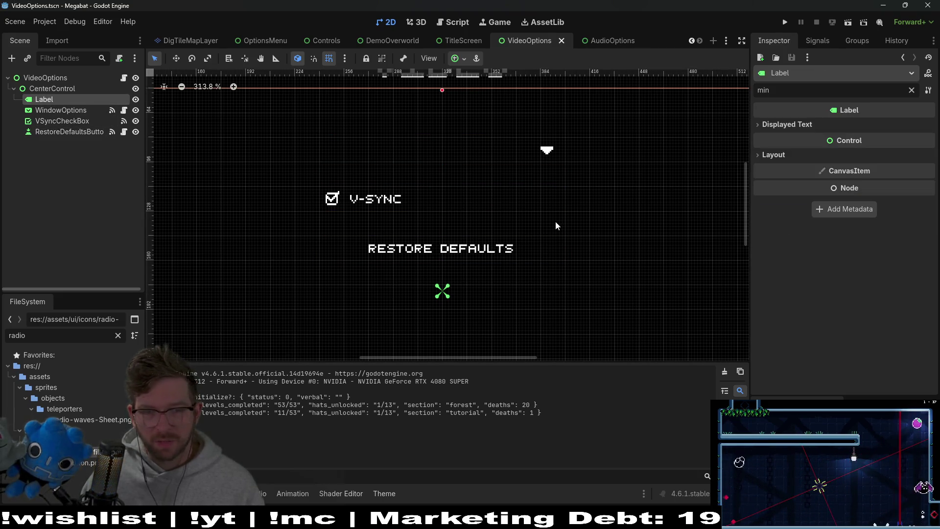
scroll(555, 221, "down", 2)
left_click_drag(541, 166, 516, 194)
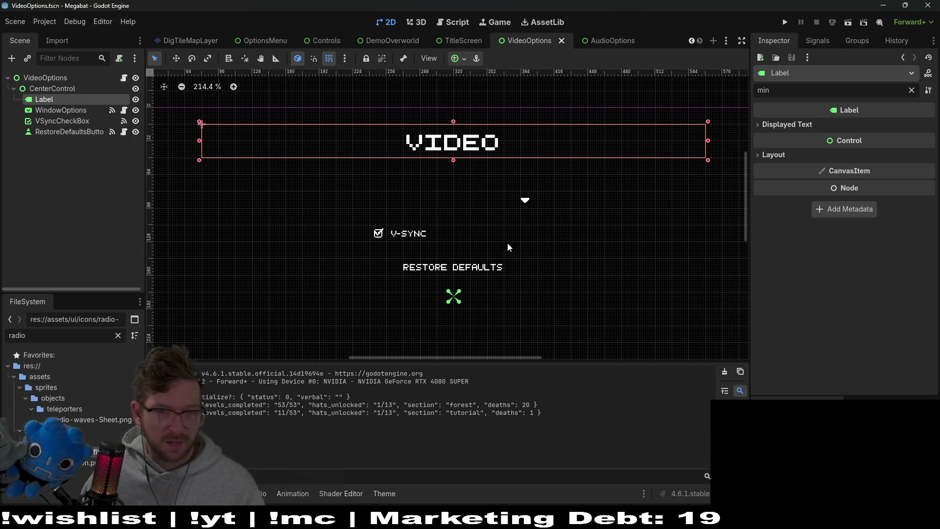
left_click(52, 90)
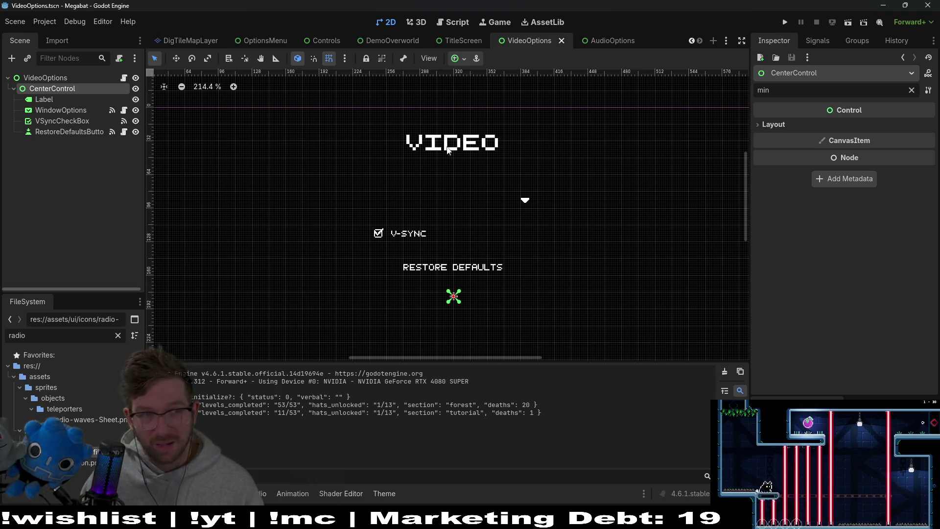
left_click(601, 40)
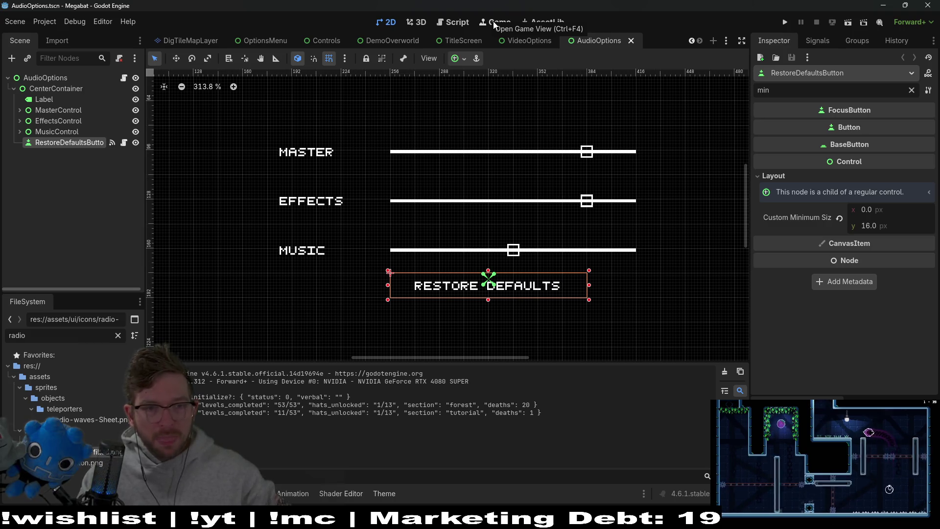
Expand the AudioOptions music row to examine MusicSlider and MusicLabel, then return to VideoOptions.
left_click(75, 130)
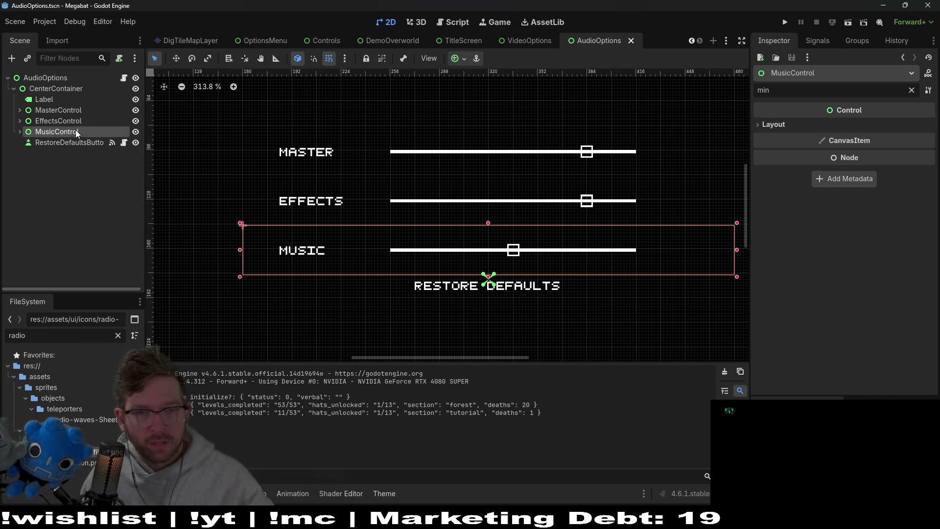
key("f")
left_click(20, 132)
left_click(51, 143)
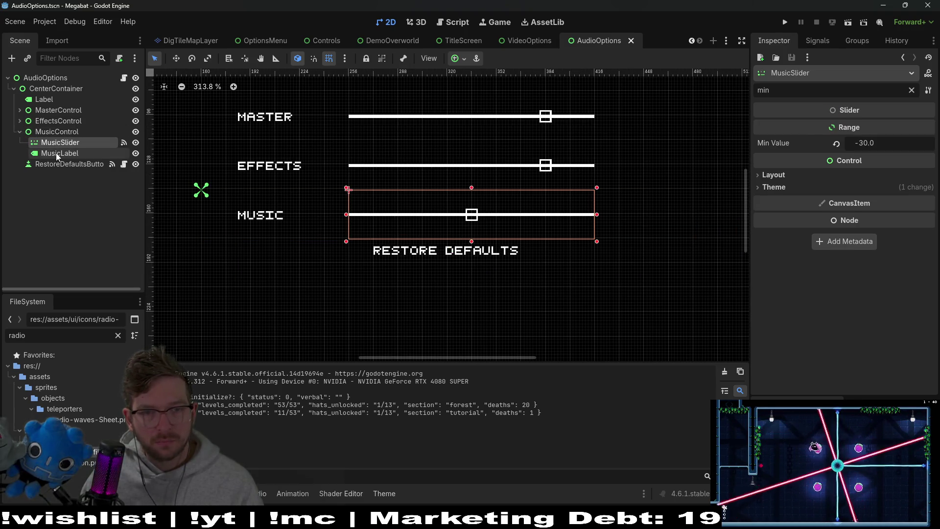
left_click(56, 155)
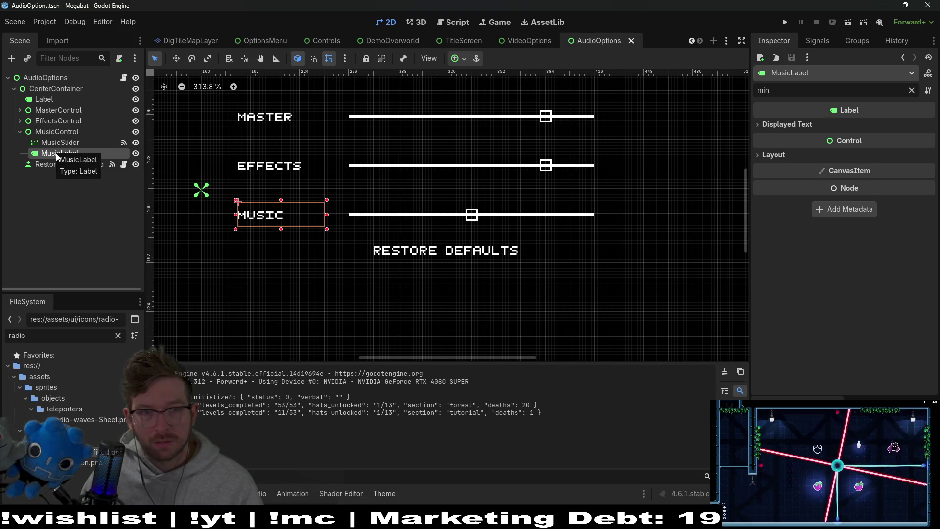
left_click(52, 89)
left_click(524, 41)
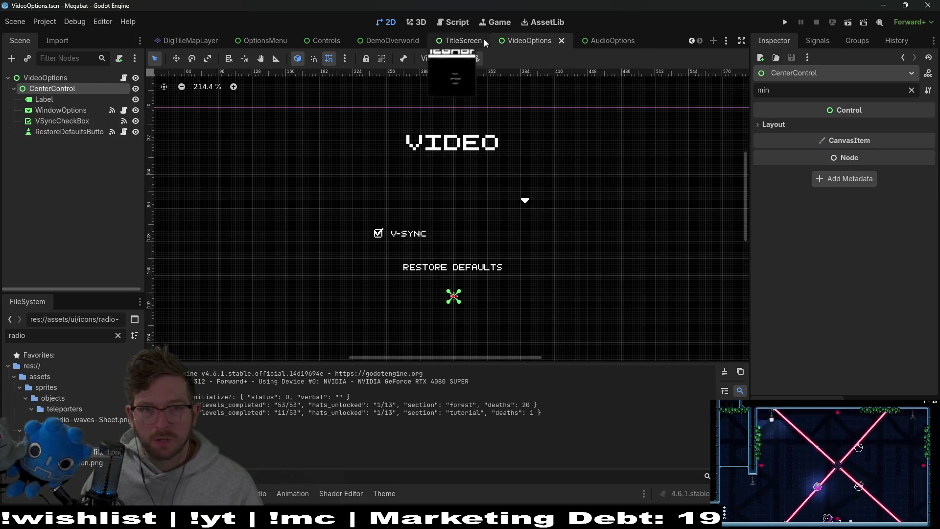
Run the game from the TitleScreen scene and reach Options using only the keyboard.
left_click(470, 41)
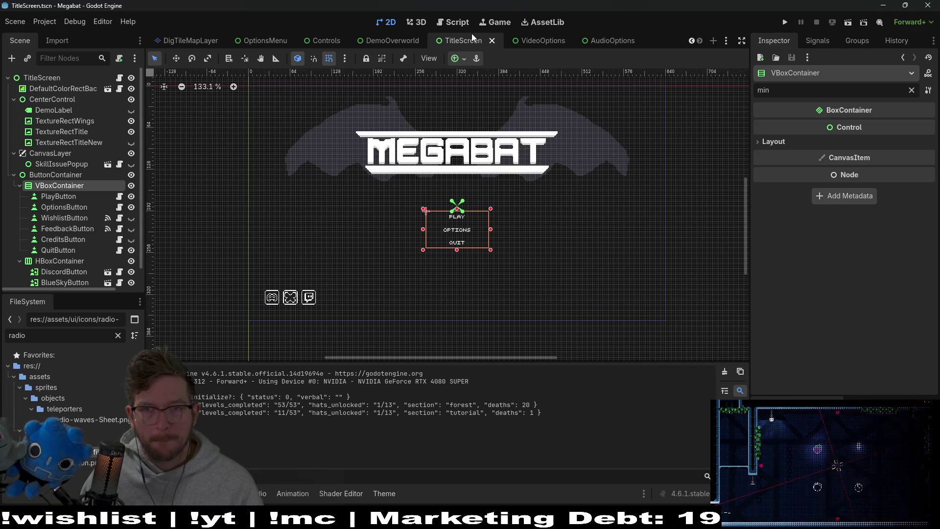
left_click(790, 21)
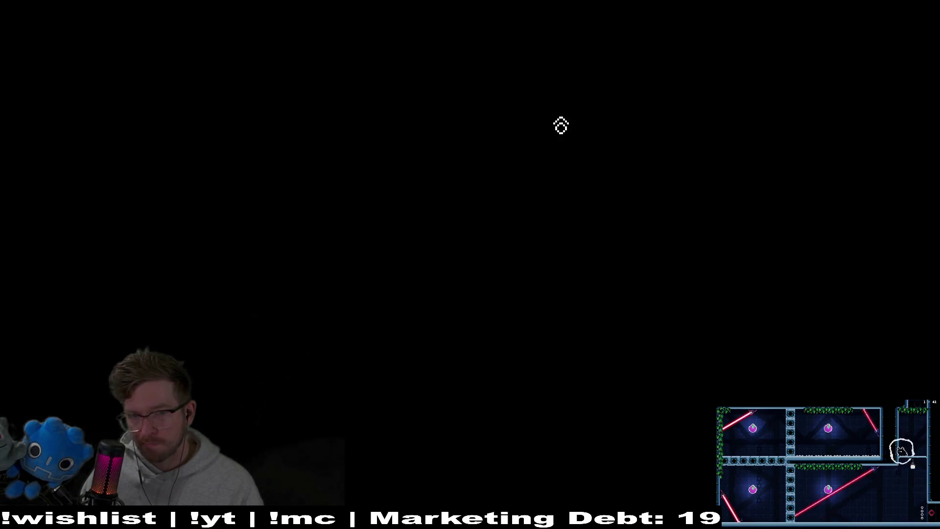
key("Down")
key("Down")
key("Down")
key("Up")
key("Up")
key("Up")
key("Up")
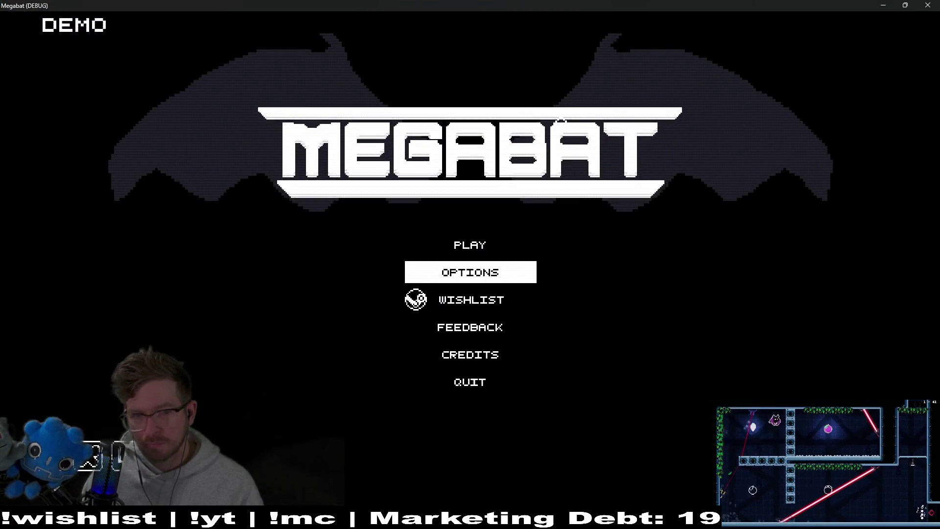
key("Return")
Move focus around the Options list by keyboard, open the Controls page and come back.
key("Down")
key("Down")
key("Down")
key("Up")
key("Up")
key("Up")
key("Up")
key("Down")
key("Left")
key("Right")
key("Down")
key("Down")
key("Down")
key("Up")
key("Up")
key("Up")
key("Left")
key("Right")
key("Return")
key("Down")
key("Left")
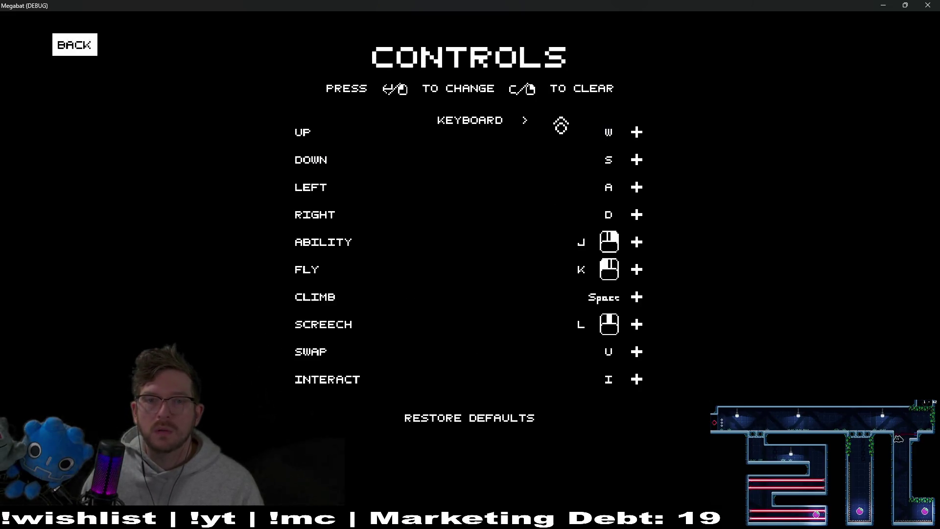
key("Return")
Open the Video page by keyboard, test focus between WINDOWED and V-SYNC, then close the game.
key("Down")
key("Return")
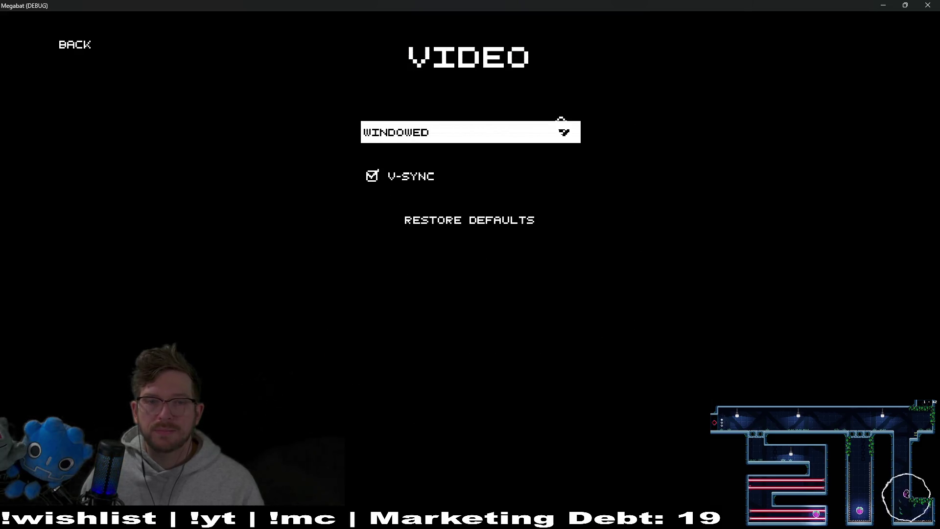
key("Down")
key("Down")
key("Up")
key("Up")
key("Down")
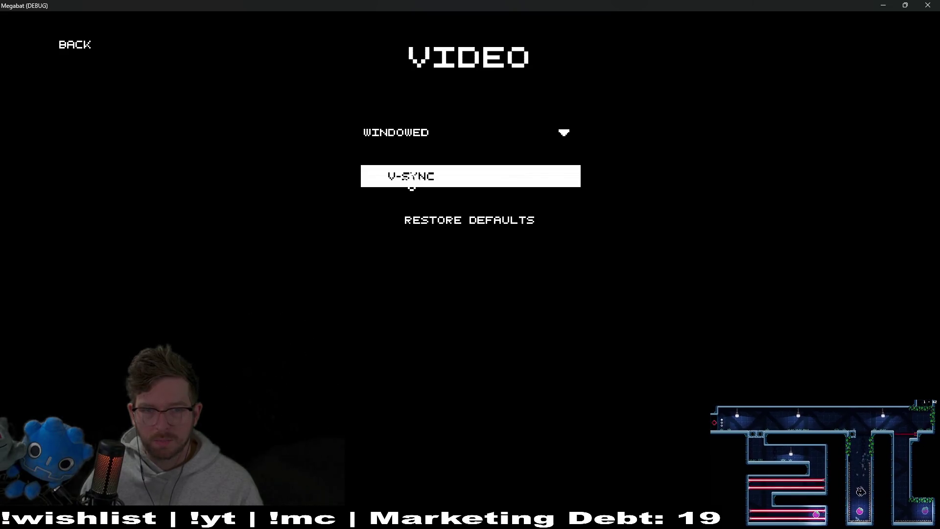
left_click(935, 9)
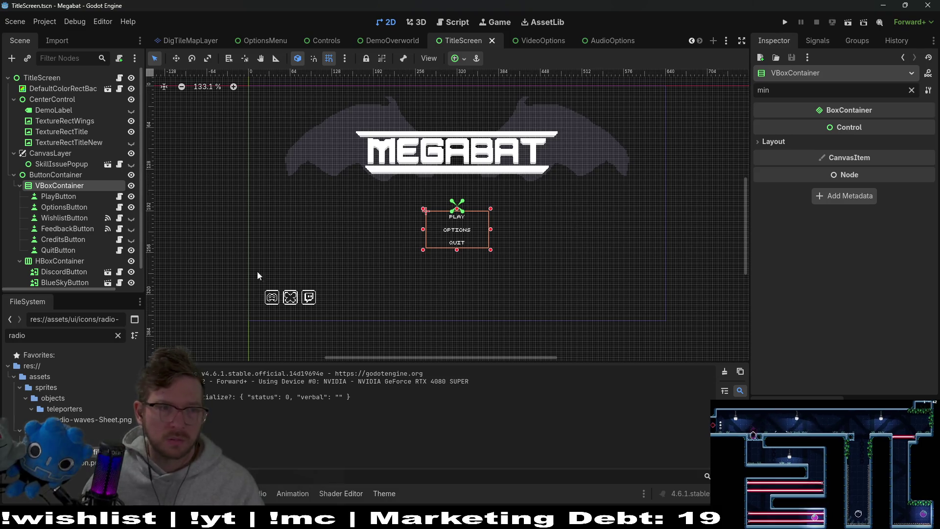
Select VSyncCheckBox in VideoOptions, clear the Inspector filter and expand its Theme properties.
left_click(534, 40)
left_click(62, 121)
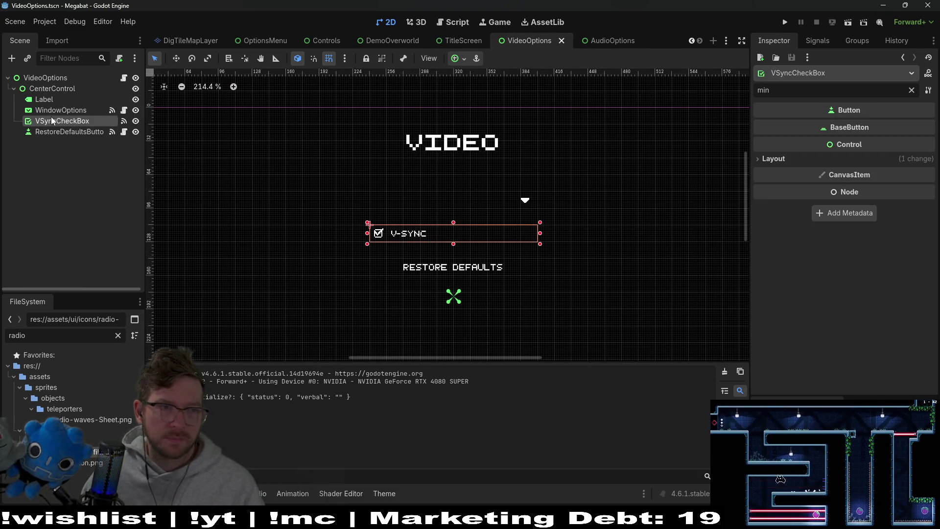
left_click(912, 91)
scroll(845, 236, "down", 10)
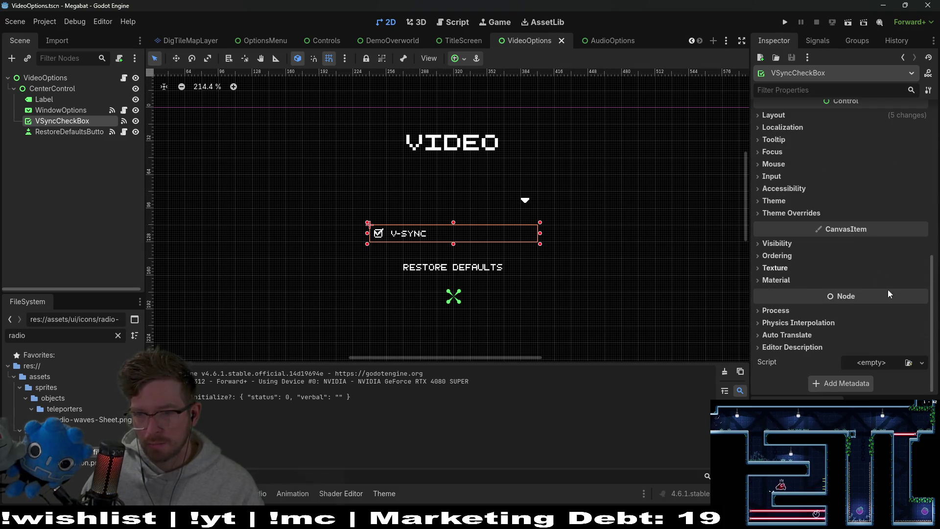
type("main")
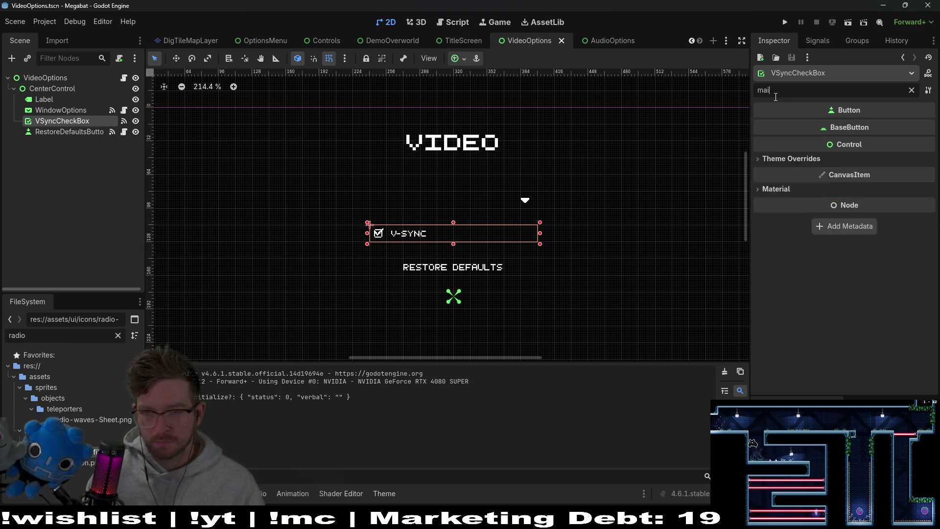
key("BackSpace")
key("BackSpace")
key("BackSpace")
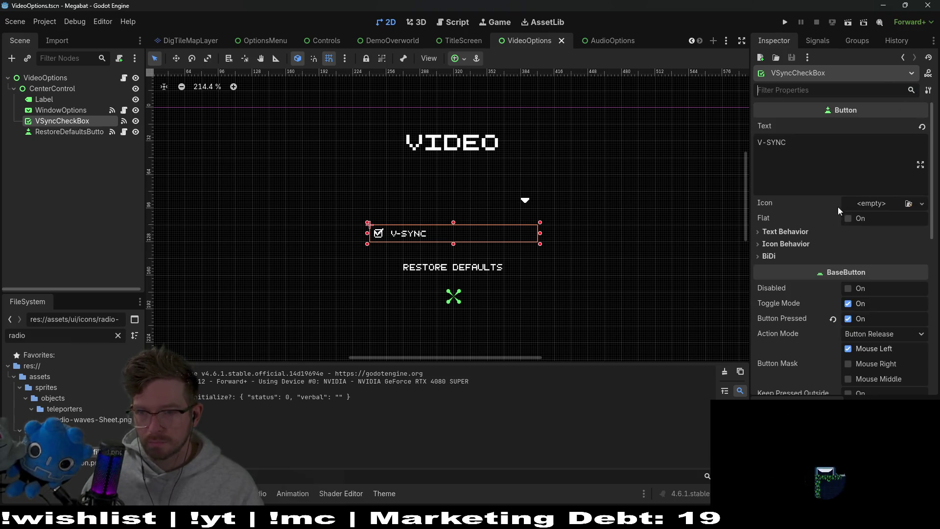
scroll(846, 228, "down", 10)
scroll(847, 227, "down", 3)
left_click(776, 214)
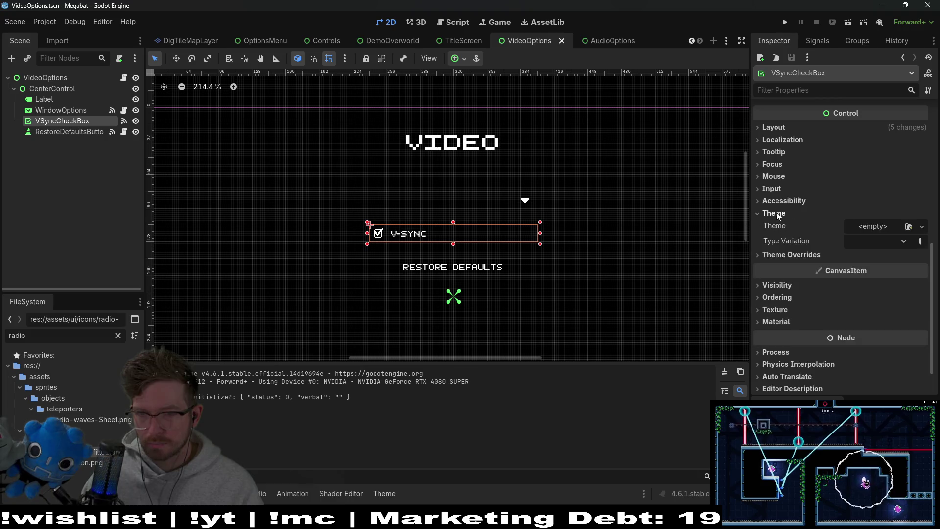
Open main_theme from the VideoOptions root, choose the CheckBox type and view its focus style.
left_click(34, 79)
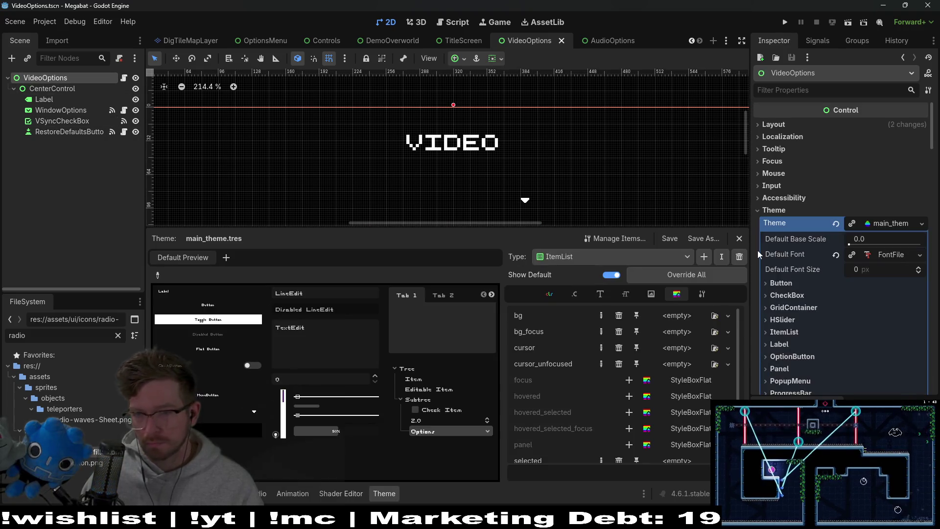
left_click(894, 226)
left_click(595, 257)
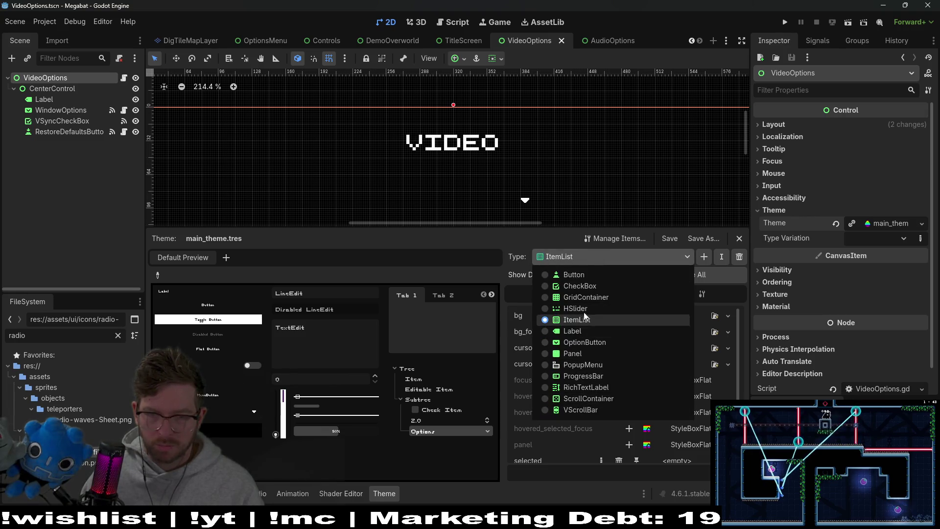
left_click(579, 287)
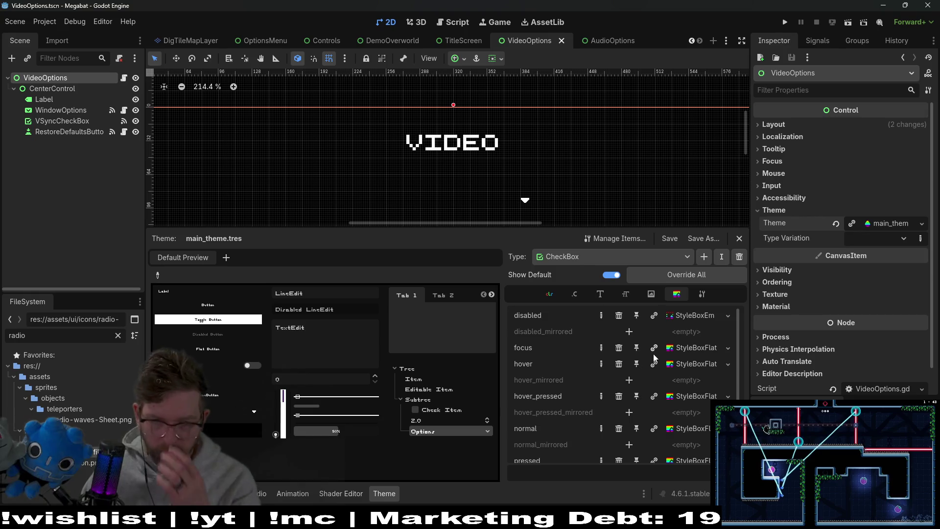
left_click(684, 348)
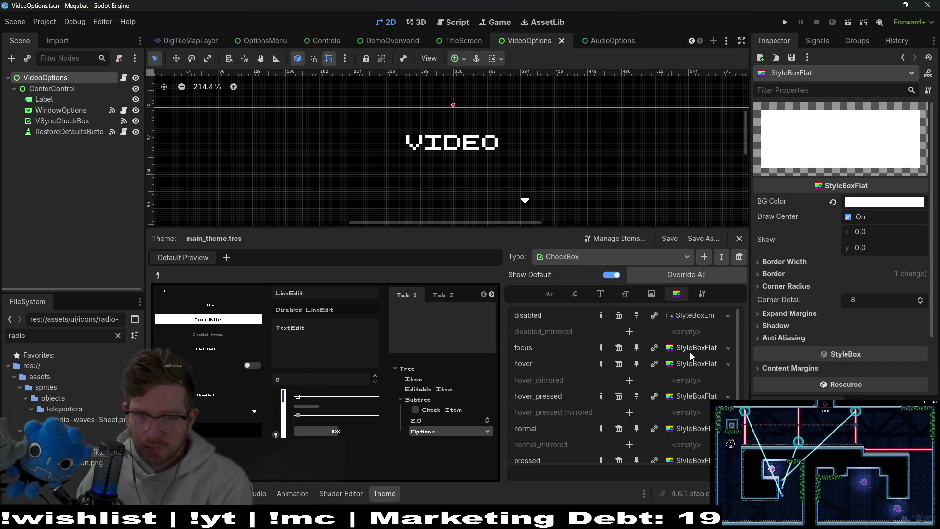
scroll(688, 349, "down", 1)
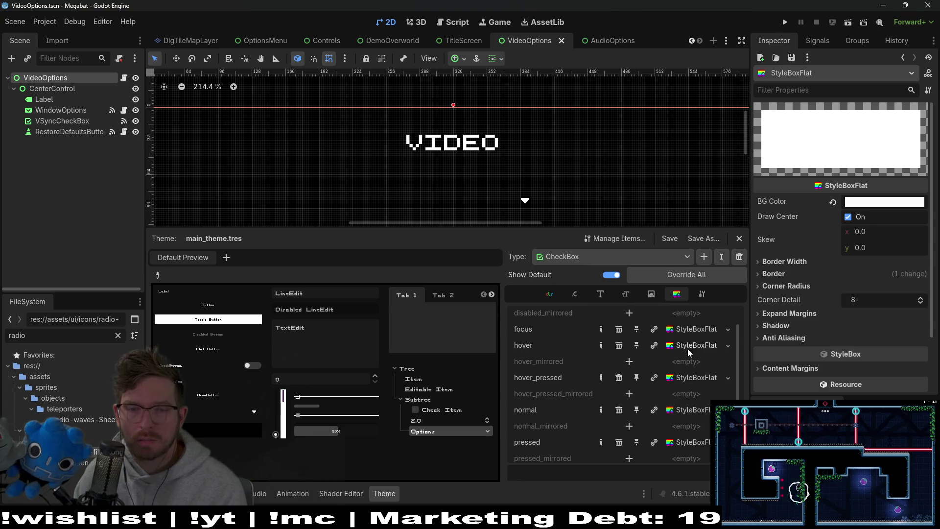
Browse the CheckBox font, constant, font size, icon and colour items.
left_click(604, 296)
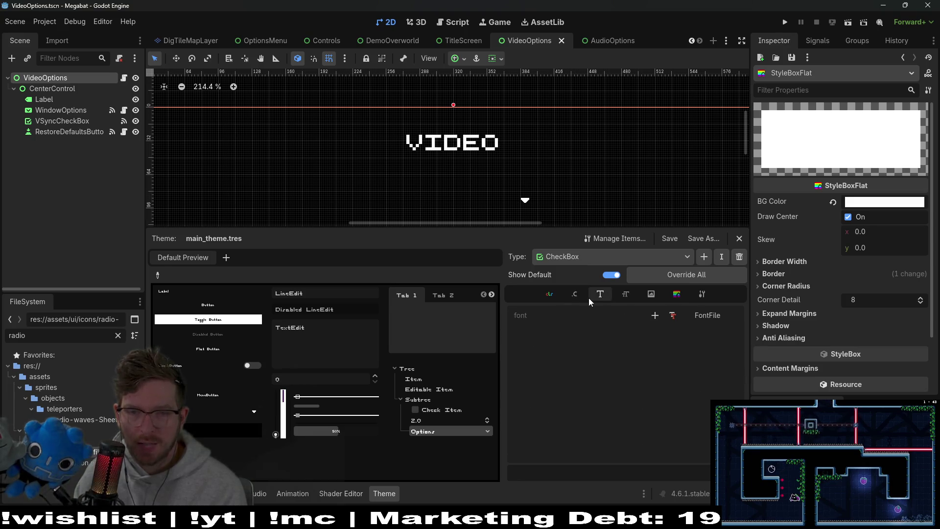
left_click(576, 295)
left_click(620, 294)
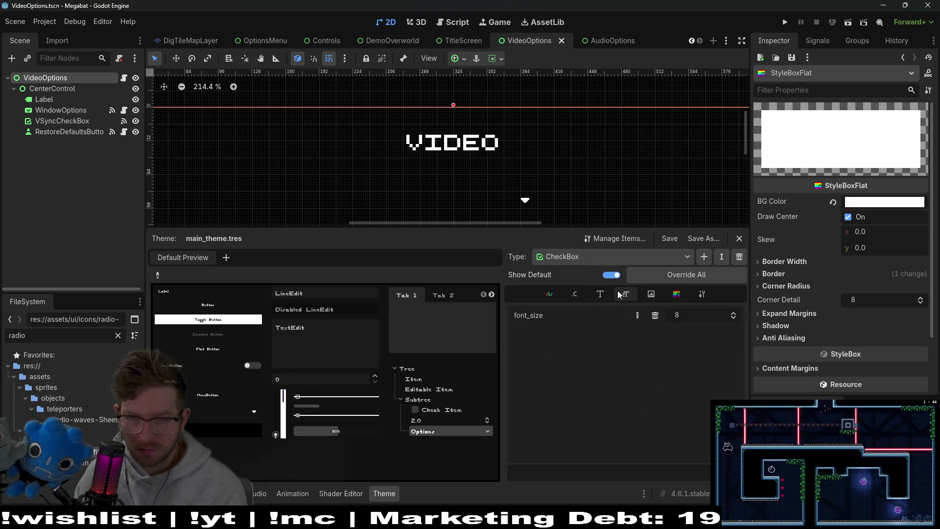
left_click(654, 296)
left_click(681, 296)
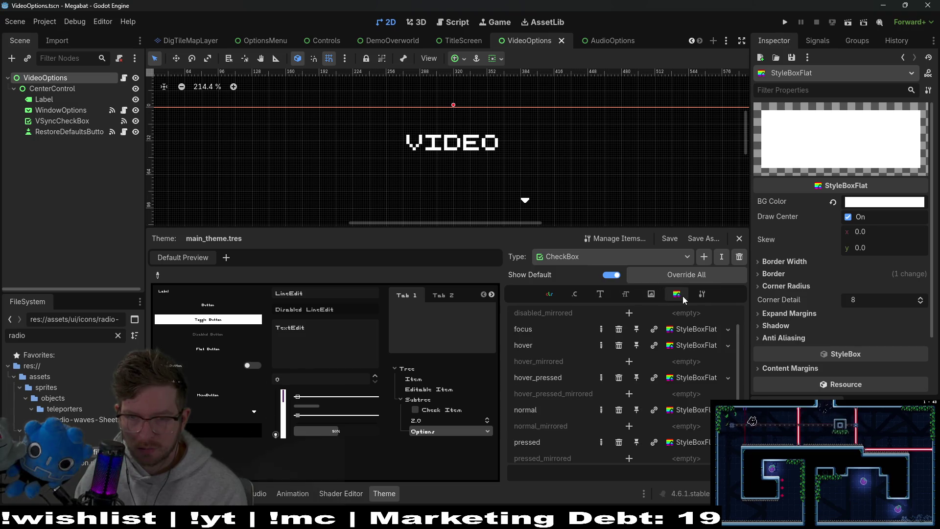
left_click(550, 295)
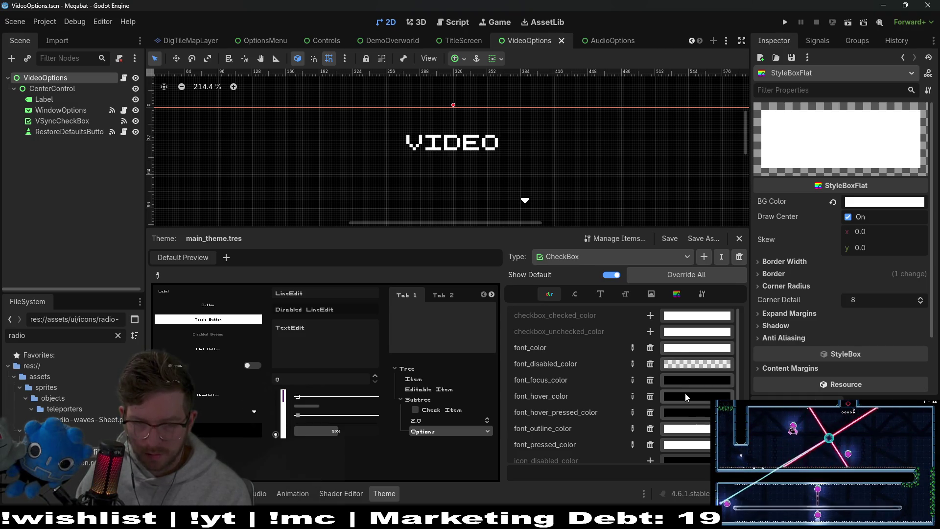
scroll(690, 405, "down", 1)
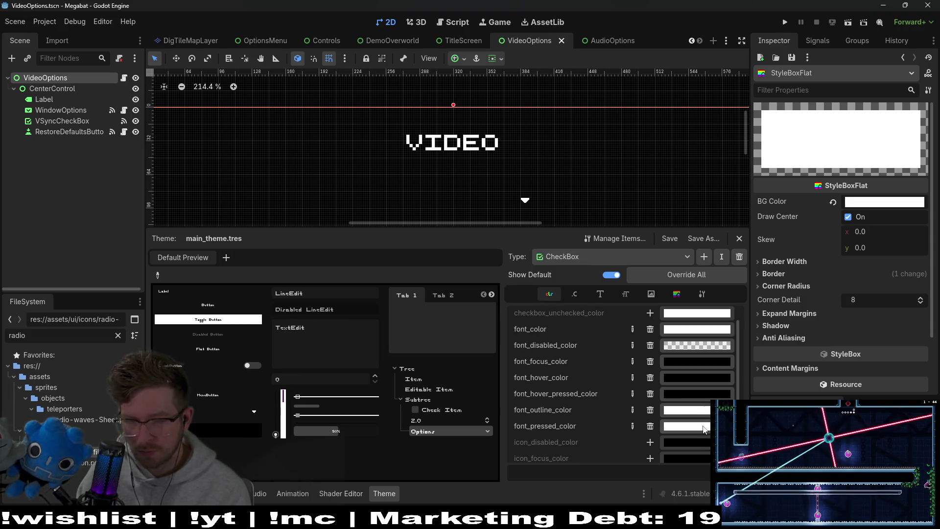
scroll(704, 430, "up", 1)
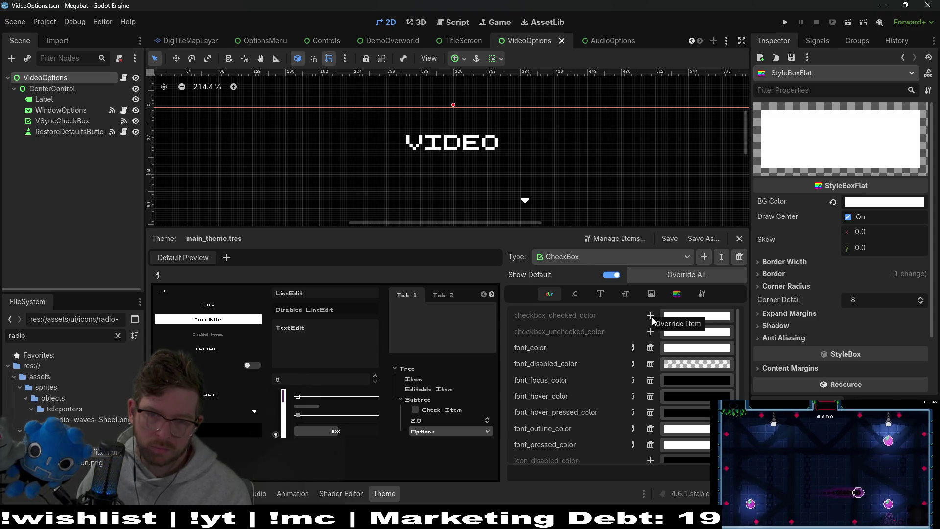
scroll(627, 330, "down", 5)
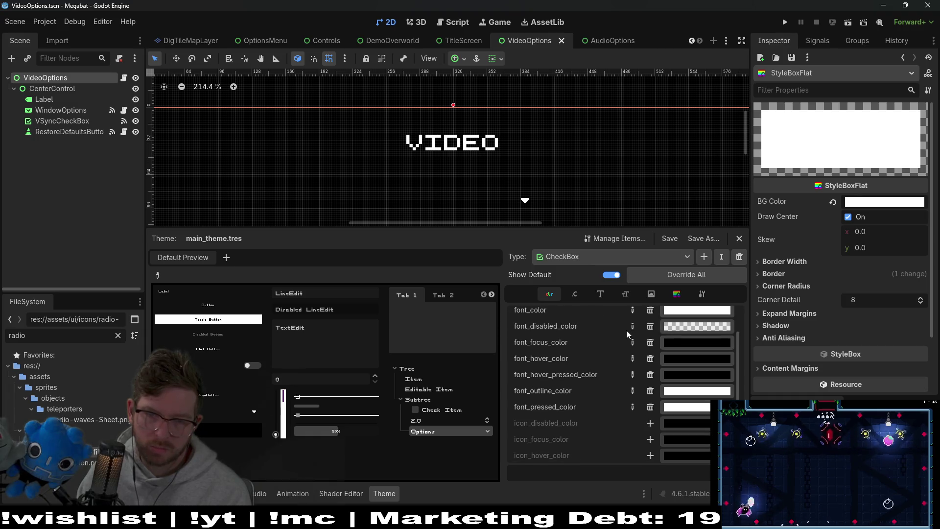
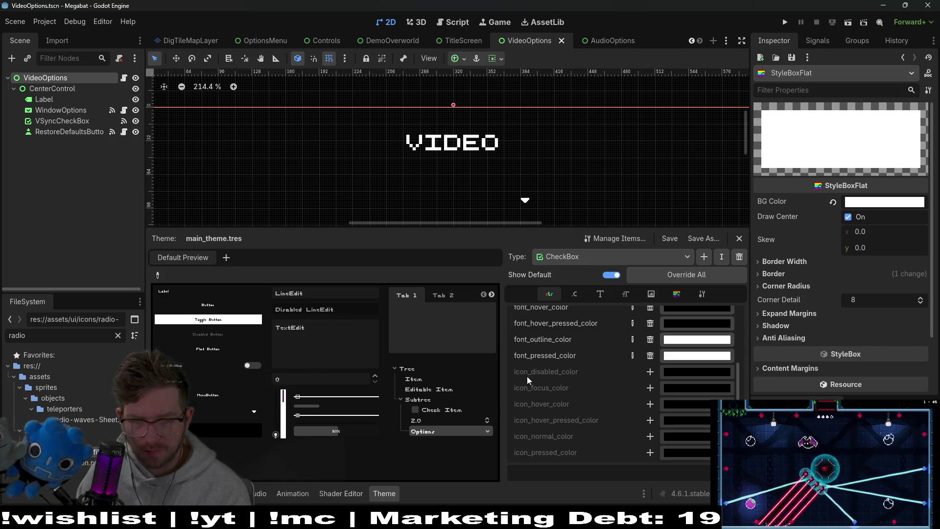
Set the CheckBox font_pressed_color to black in main_theme.
scroll(566, 353, "up", 1)
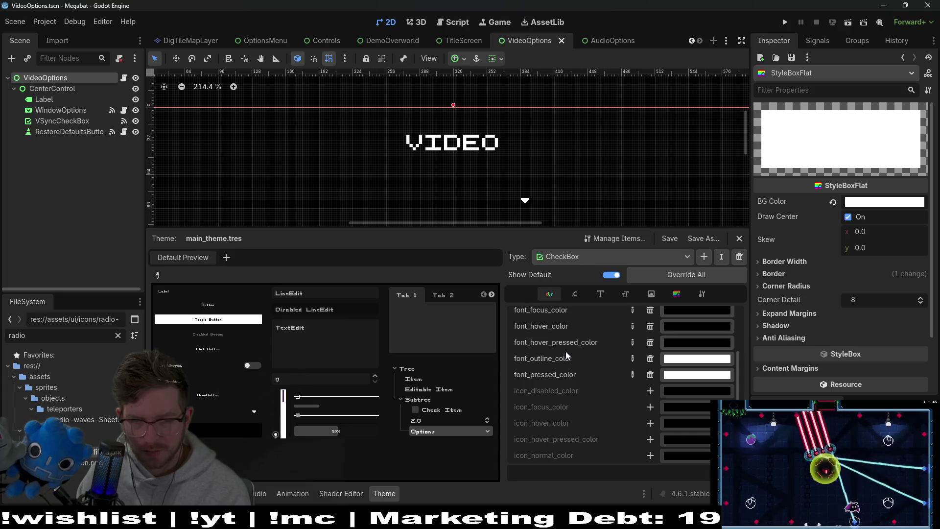
left_click(685, 376)
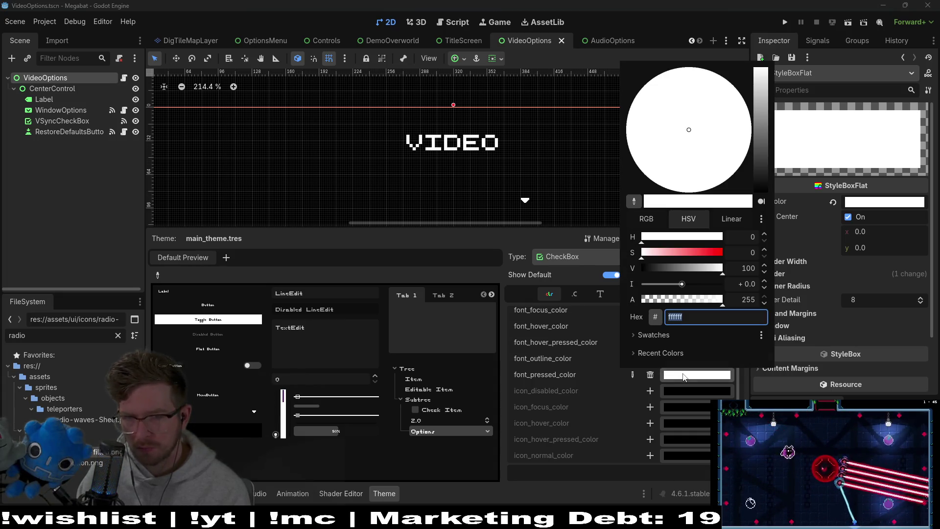
left_click_drag(716, 271, 597, 262)
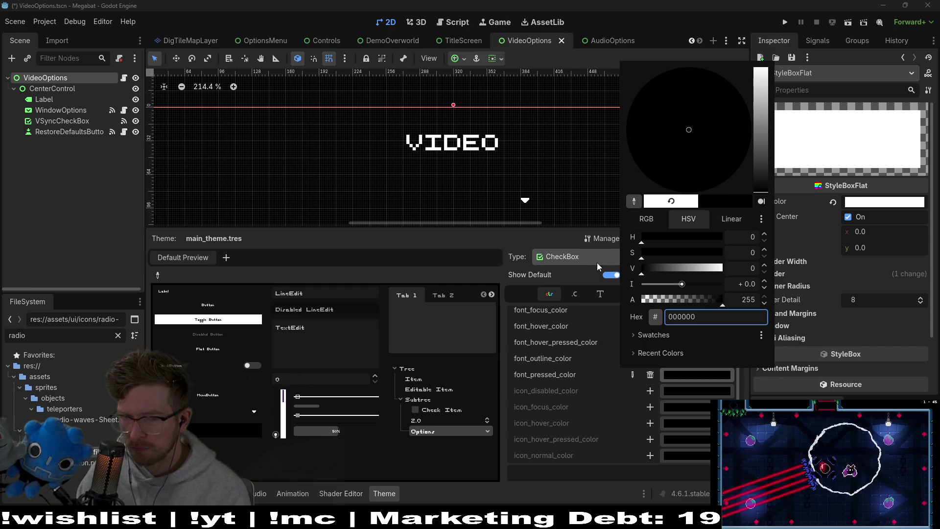
left_click(568, 351)
Test-run the Video options scene, move focus between options, then close the game.
left_click(846, 24)
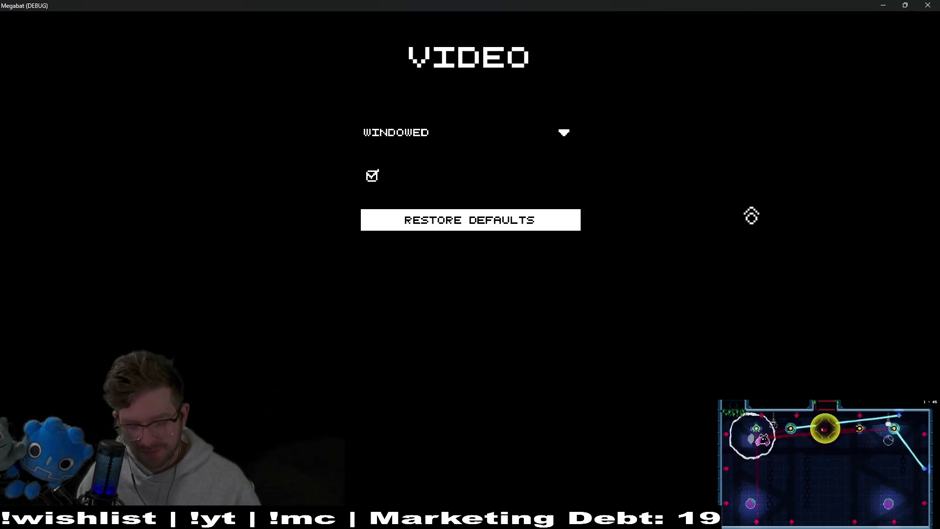
key("Up")
left_click(926, 5)
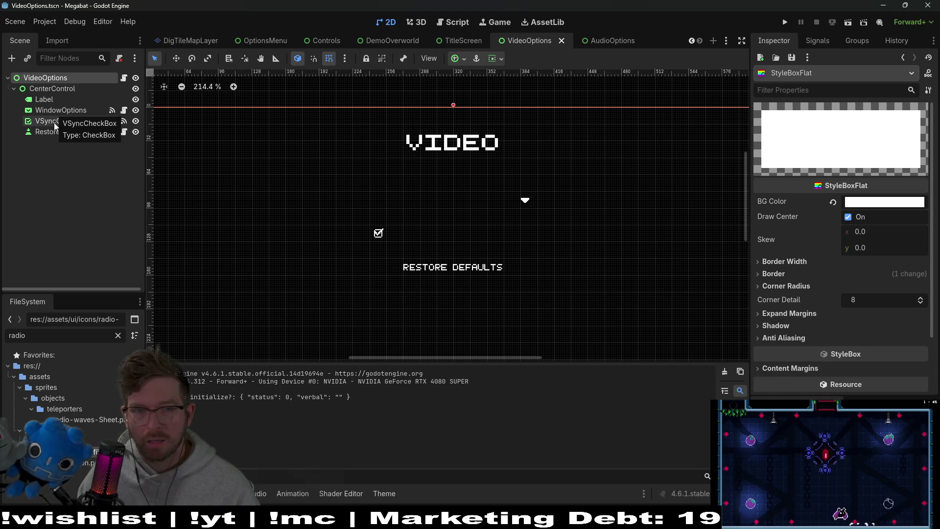
left_click(48, 77)
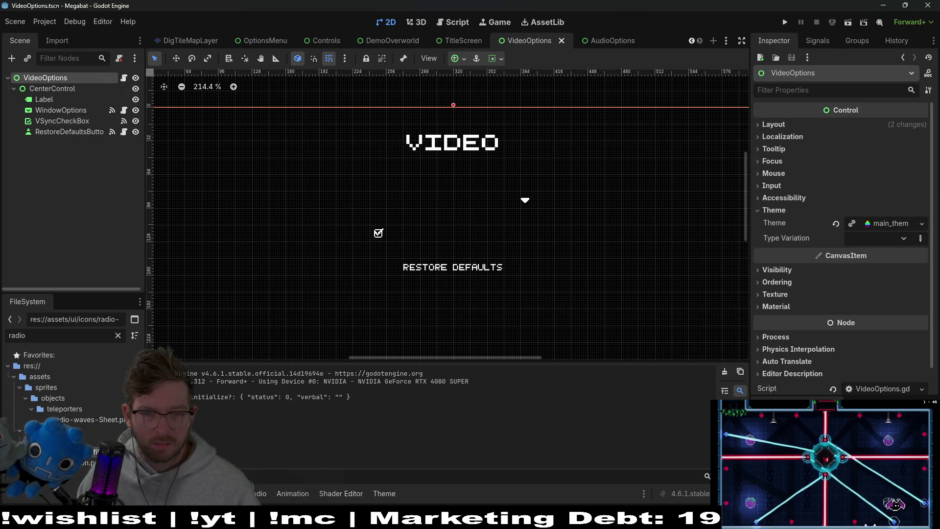
Set the CheckBox font_pressed_color back to white (ffffff) in the Theme editor.
left_click(378, 495)
left_click(676, 365)
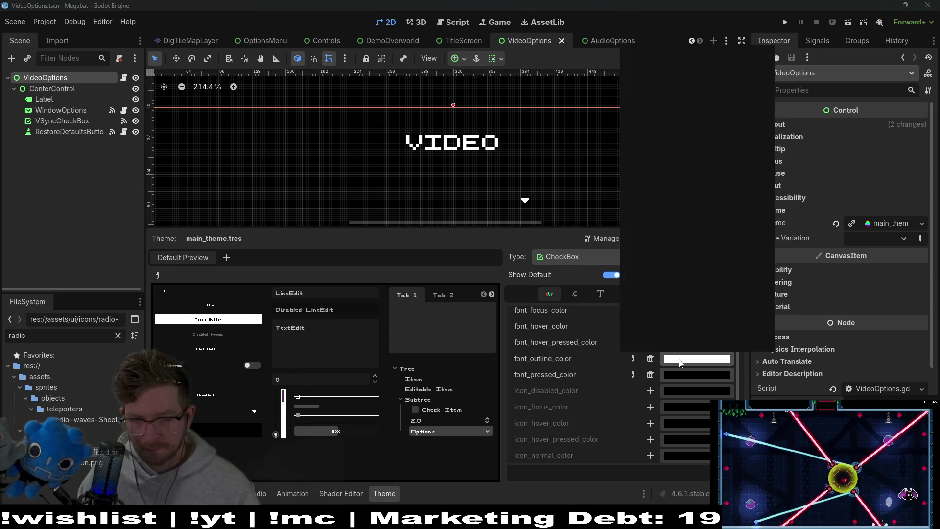
left_click(713, 374)
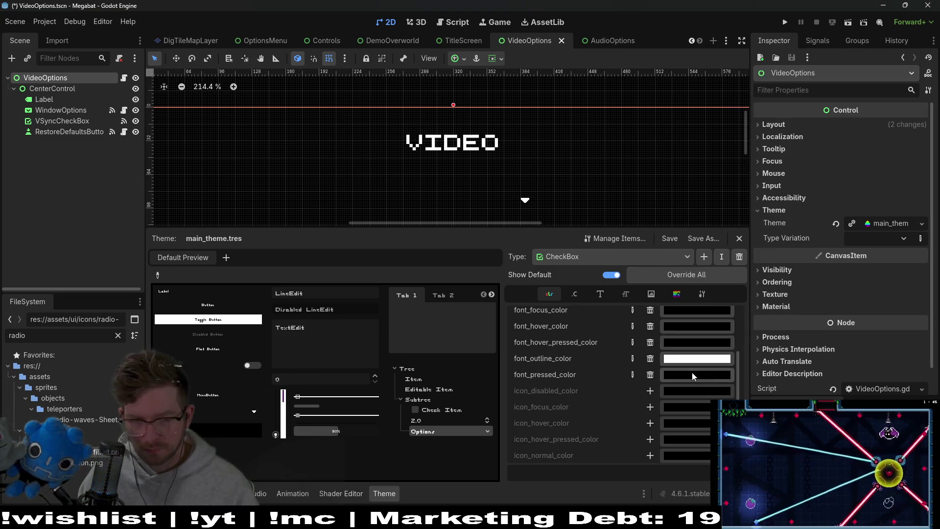
left_click(689, 377)
left_click_drag(765, 269, 765, 260)
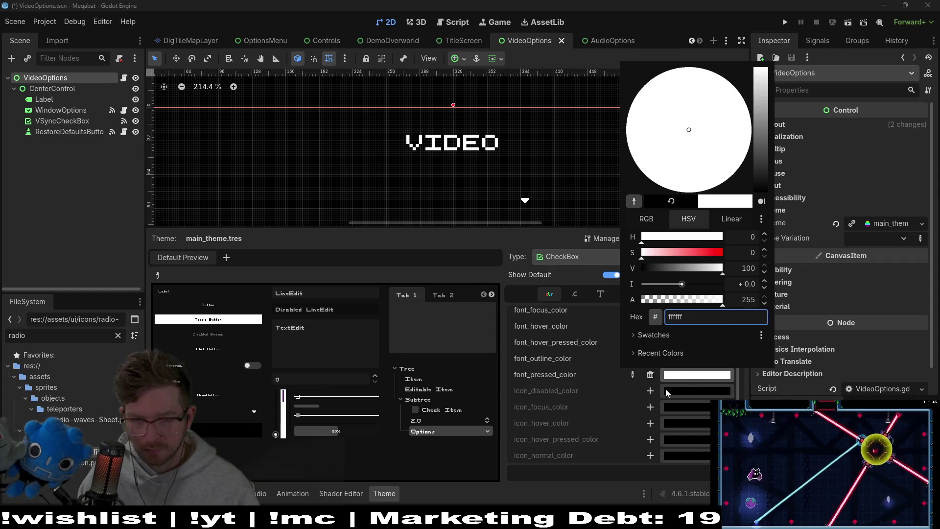
left_click(610, 386)
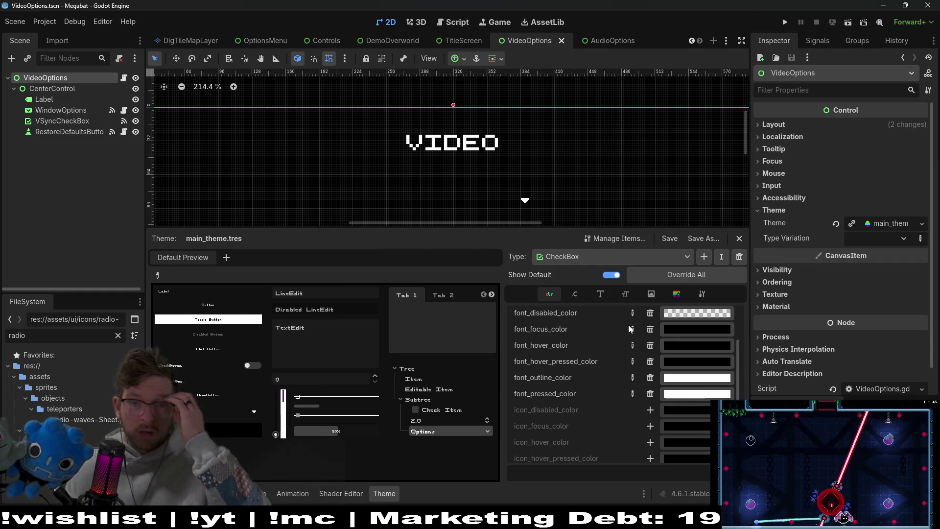
Confirm font_hover_pressed_color stays black, then save and run the scene.
left_click(686, 359)
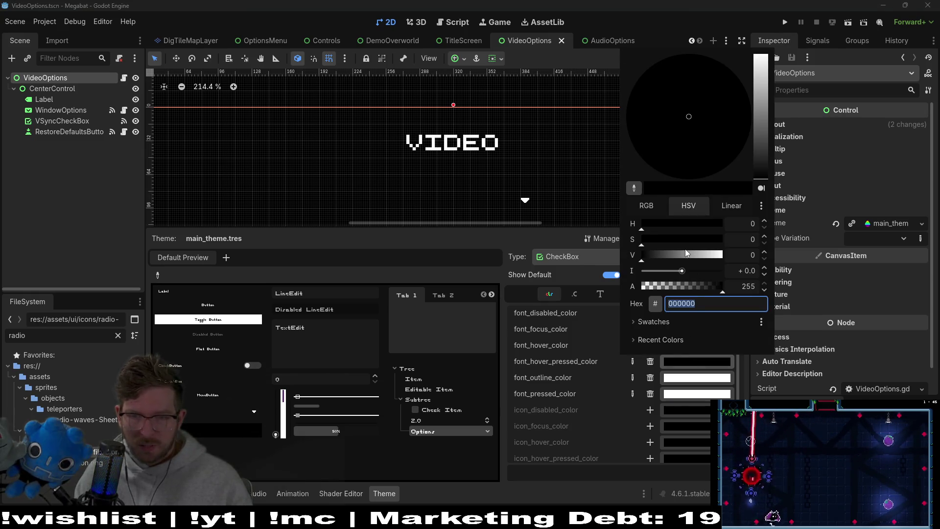
key("Escape")
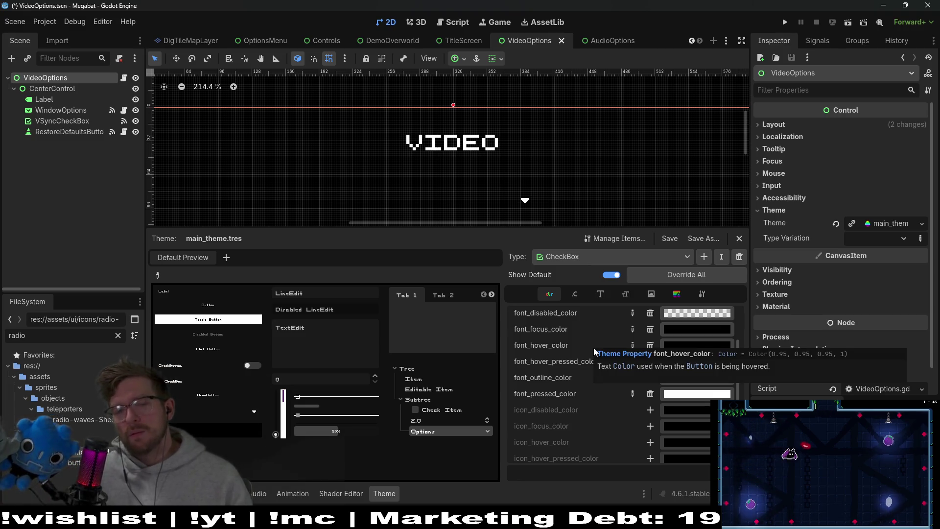
scroll(658, 347, "up", 1)
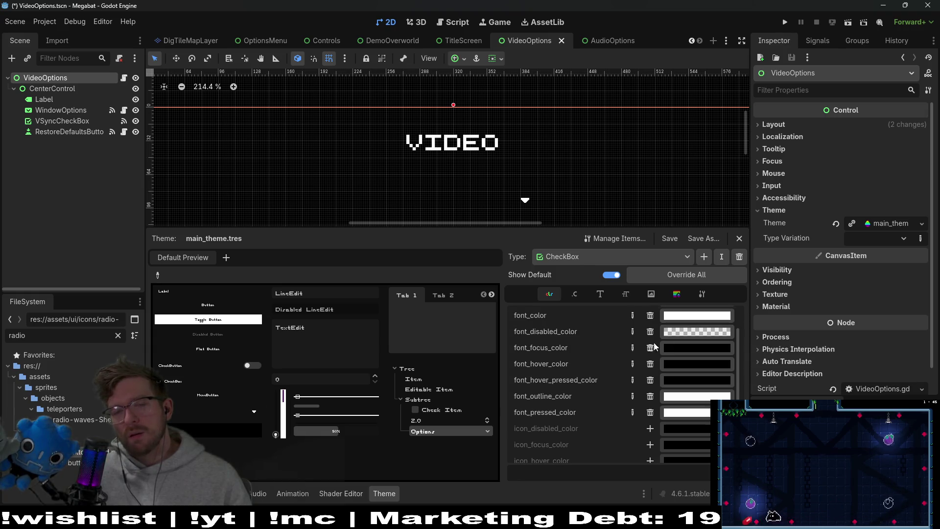
left_click(862, 23)
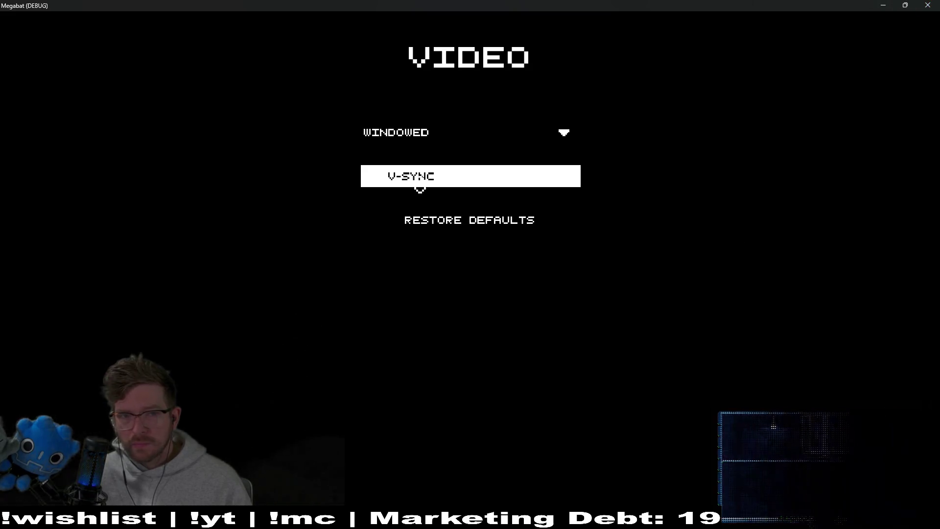
Stop the game with F8 and open WindowOptions' MenuDropDown.gd script in the script editor.
key("F8")
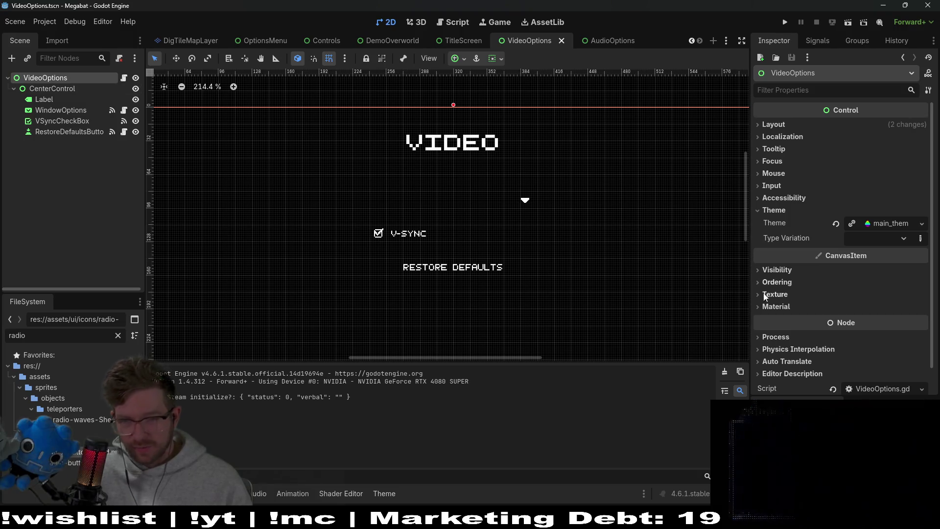
left_click(383, 494)
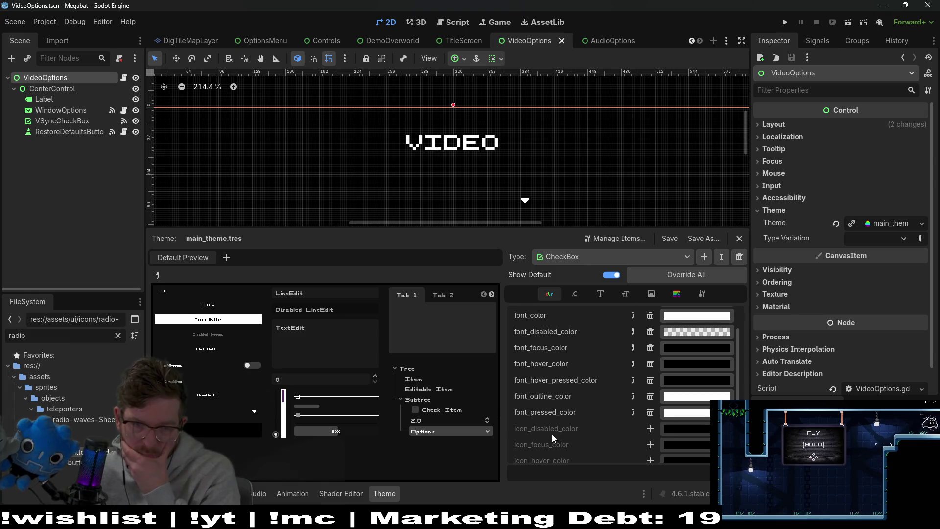
scroll(552, 434, "down", 3)
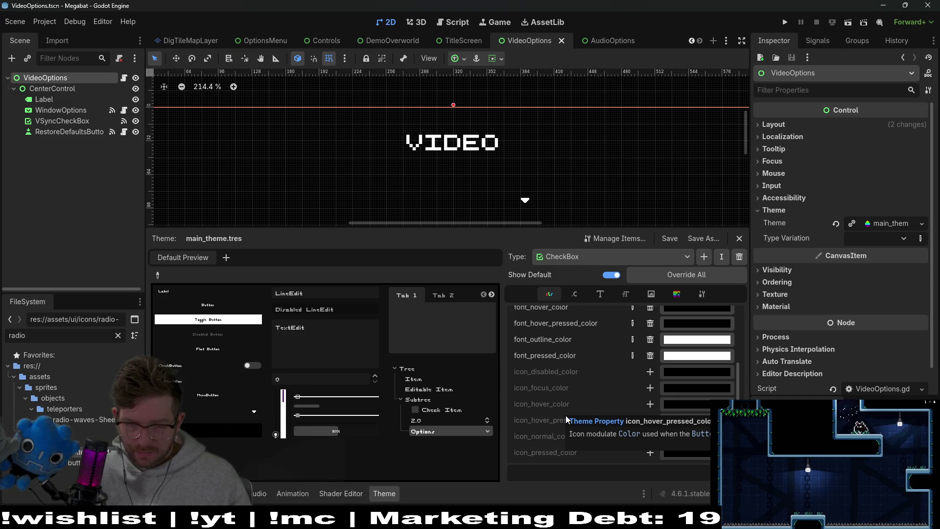
left_click(124, 121)
left_click(125, 111)
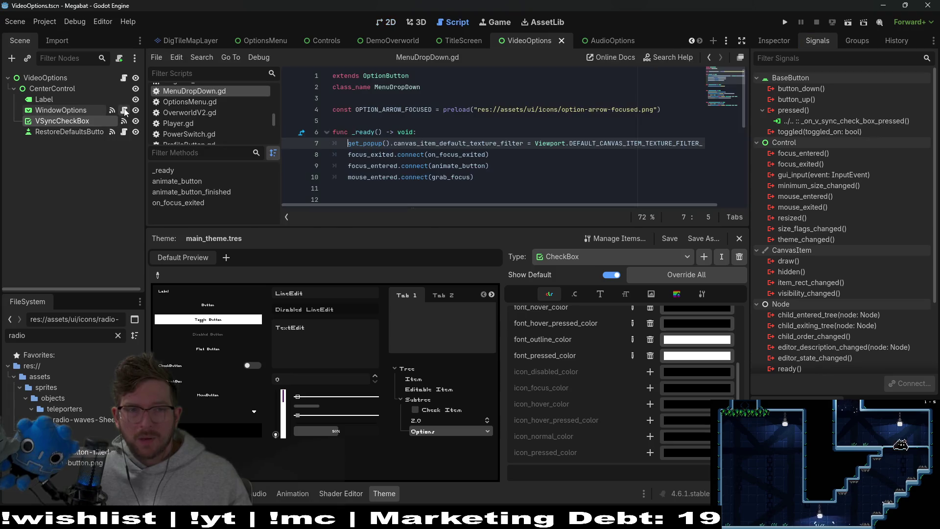
Inspect the signal connections of WindowOptions and VSyncCheckBox.
mouse_move(463, 144)
scroll(464, 147, "down", 4)
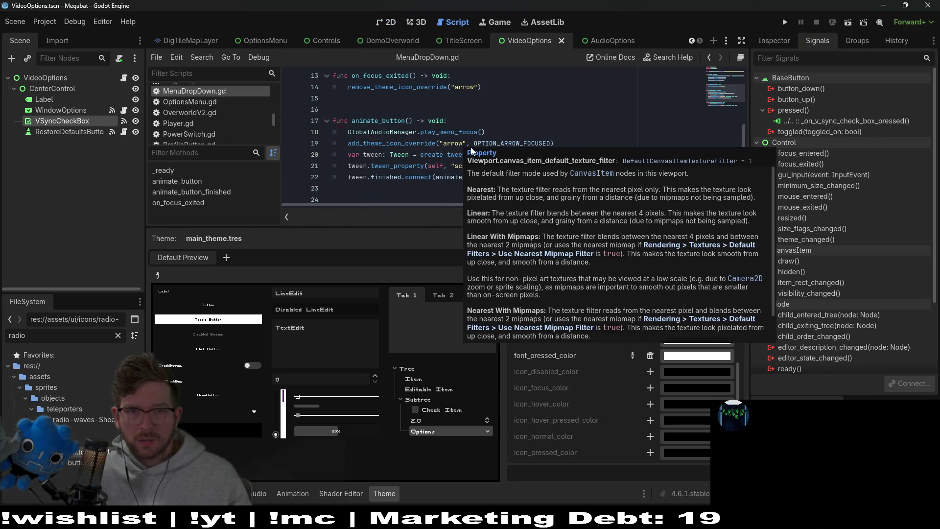
scroll(419, 152, "down", 1)
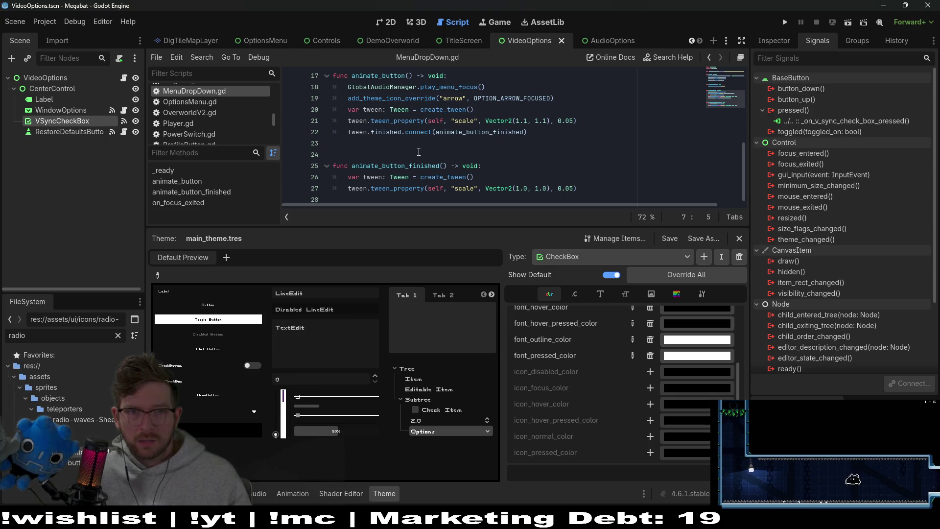
left_click(81, 113)
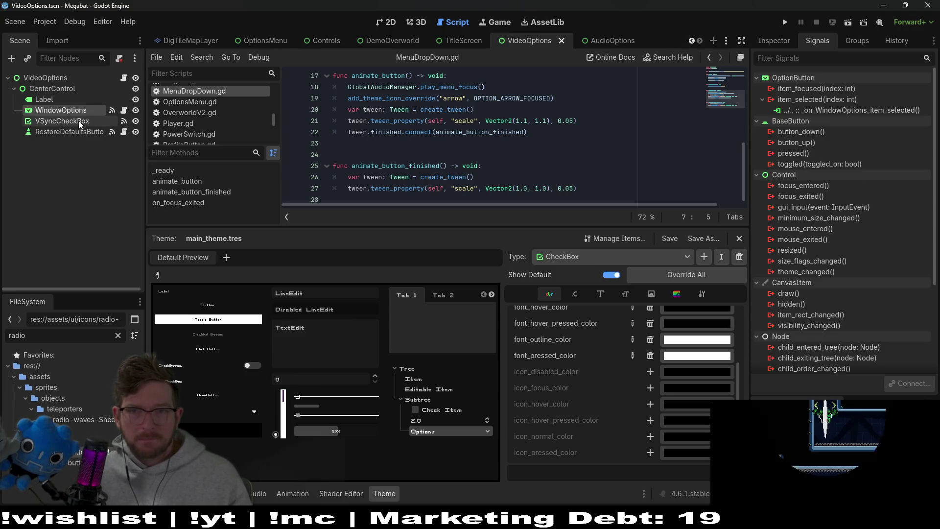
left_click(79, 120)
left_click(122, 123)
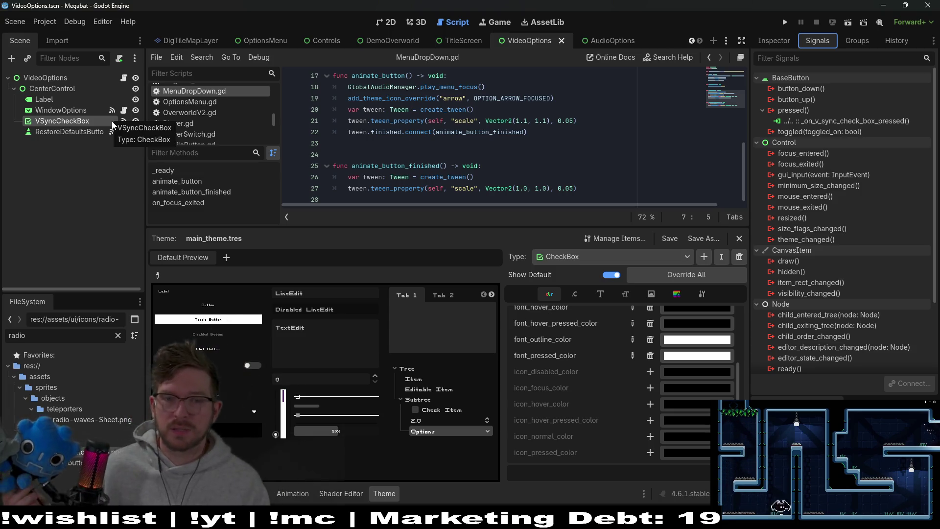
Enlarge the script editor, select all of MenuDropDown.gd, then select VSyncCheckBox.
left_click_drag(549, 229, 519, 327)
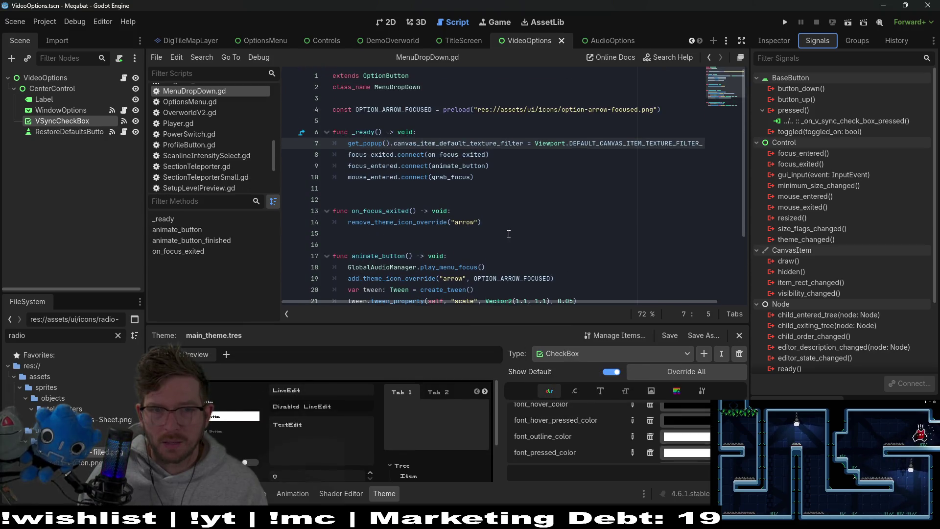
left_click(509, 232)
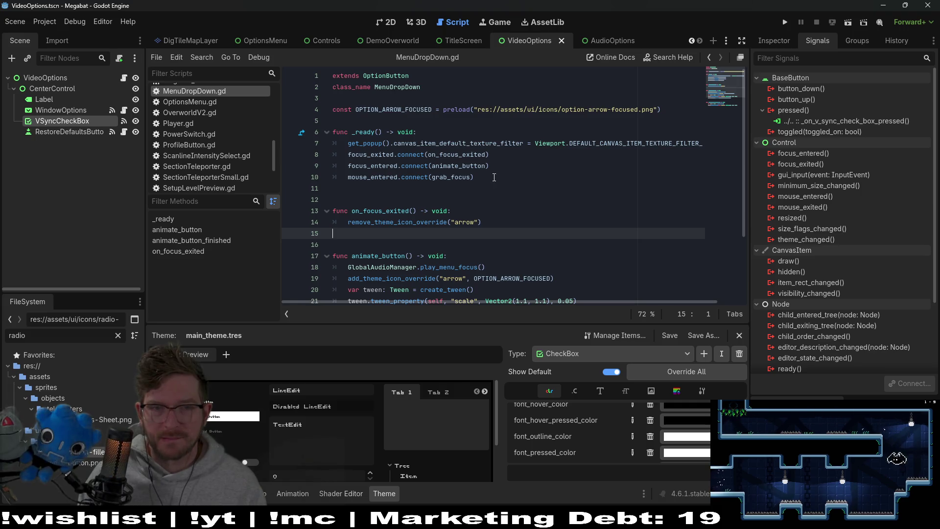
mouse_move(495, 177)
left_mouse_down()
mouse_move(353, 166)
mouse_move(334, 154)
left_mouse_up()
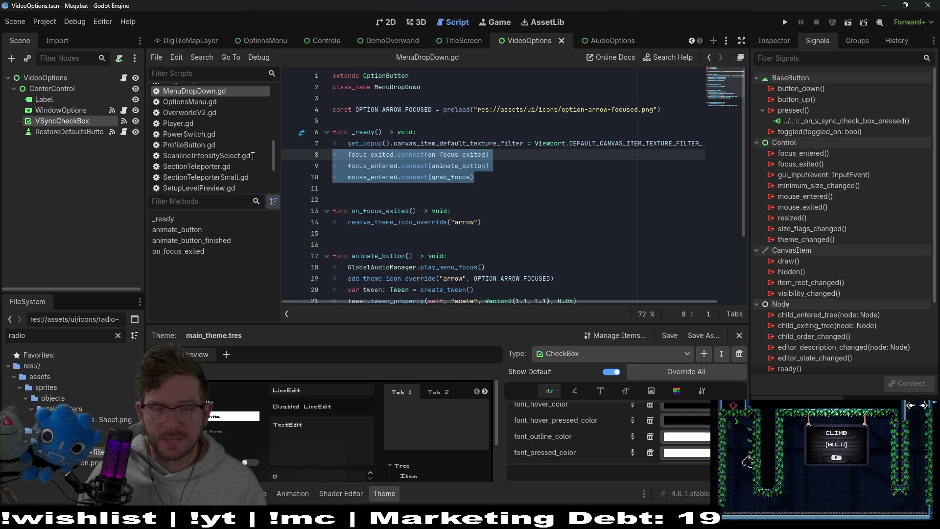
left_click(486, 191)
key("ctrl+a")
key("ctrl+c")
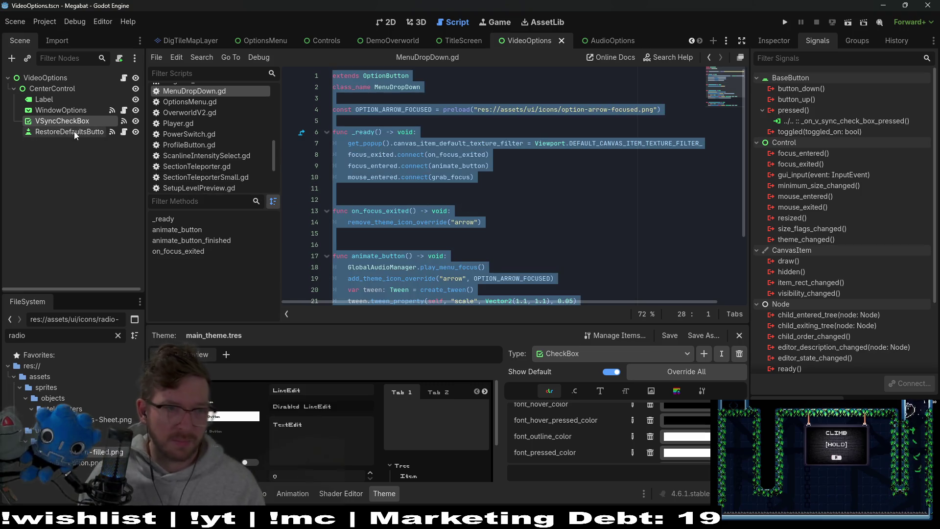
left_click(74, 109)
left_click(79, 122)
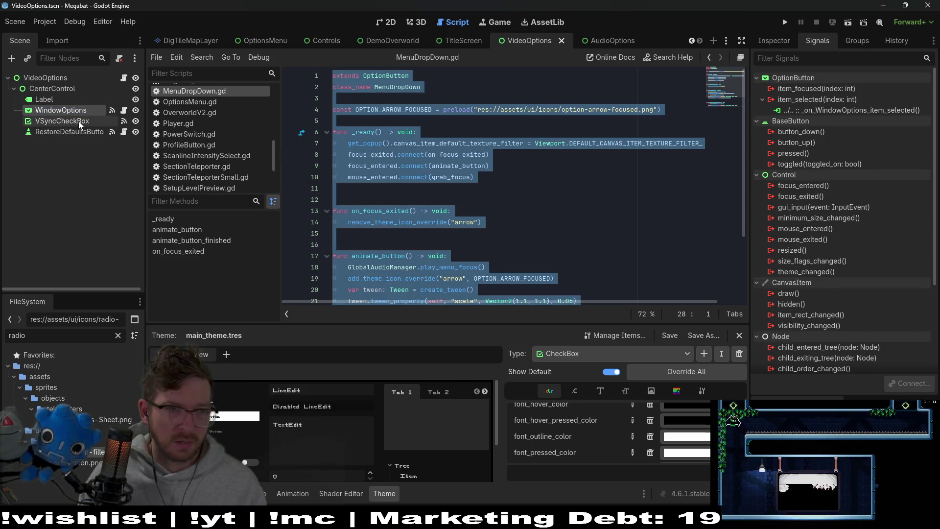
Attach a new CheckBox script named DefaultCheckbox.gd to the VSyncCheckBox node.
left_click(119, 58)
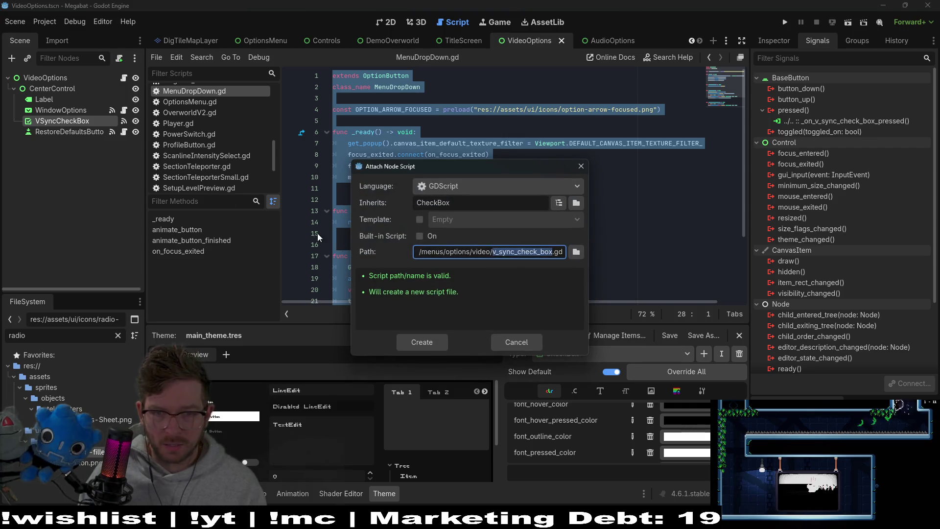
type("Checkbox")
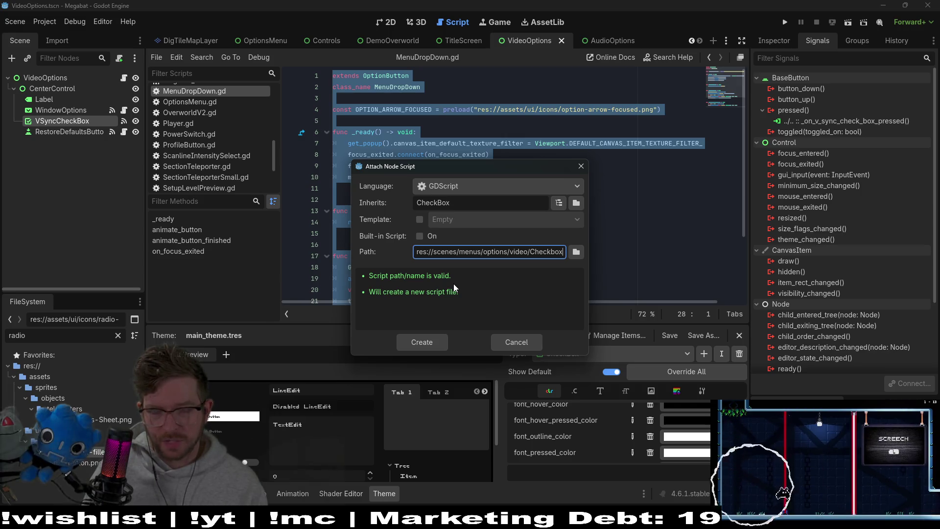
key("BackSpace")
key("BackSpace")
key("BackSpace")
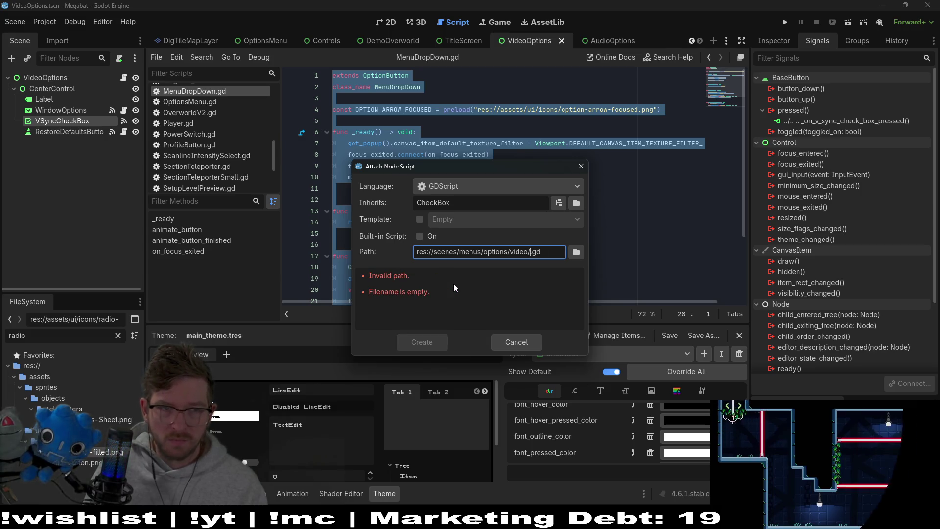
type("C")
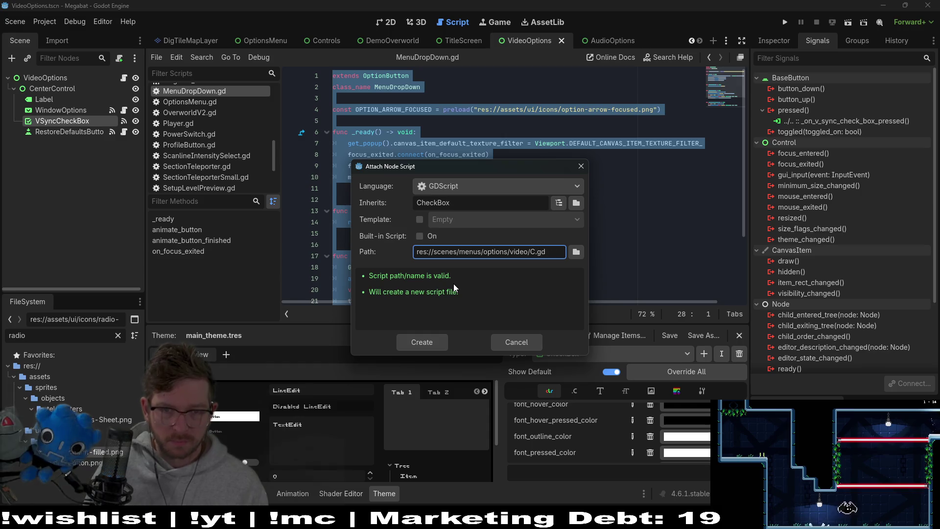
key("BackSpace")
type("Defau")
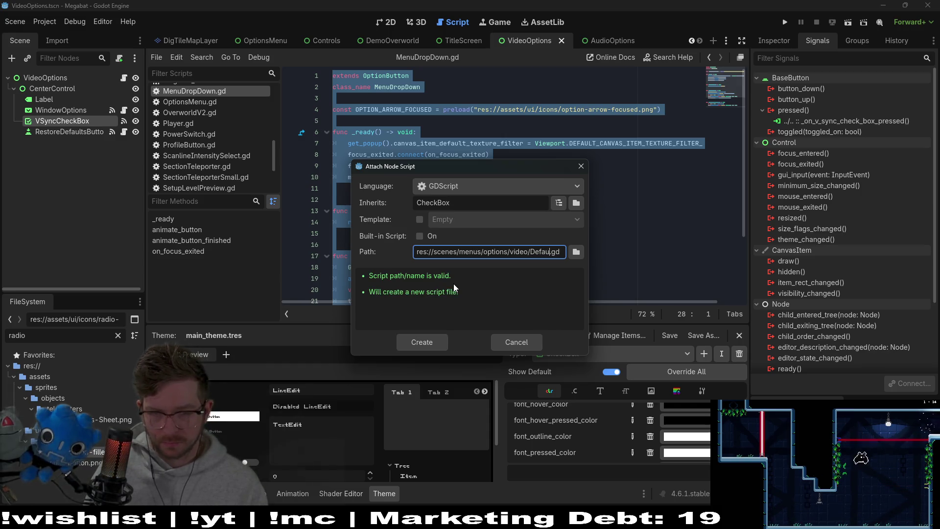
type("ltChe")
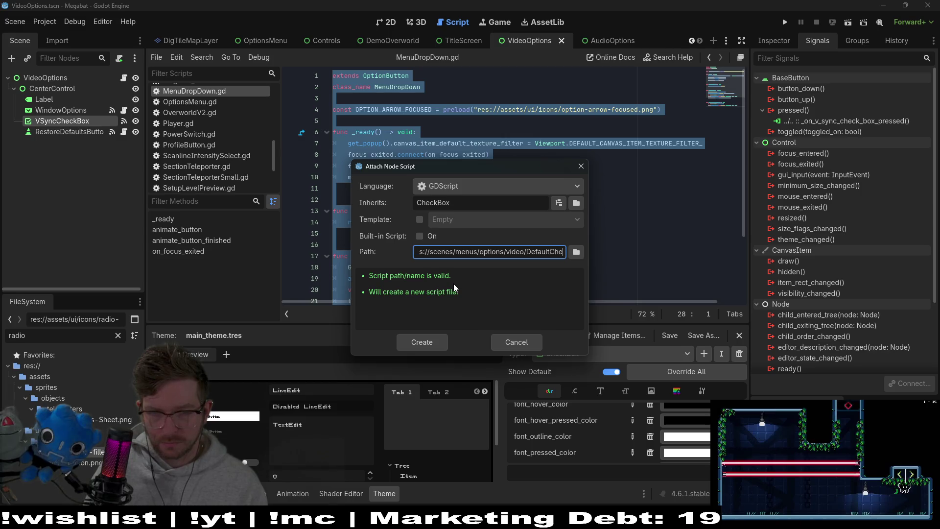
type("ckbox")
key("Return")
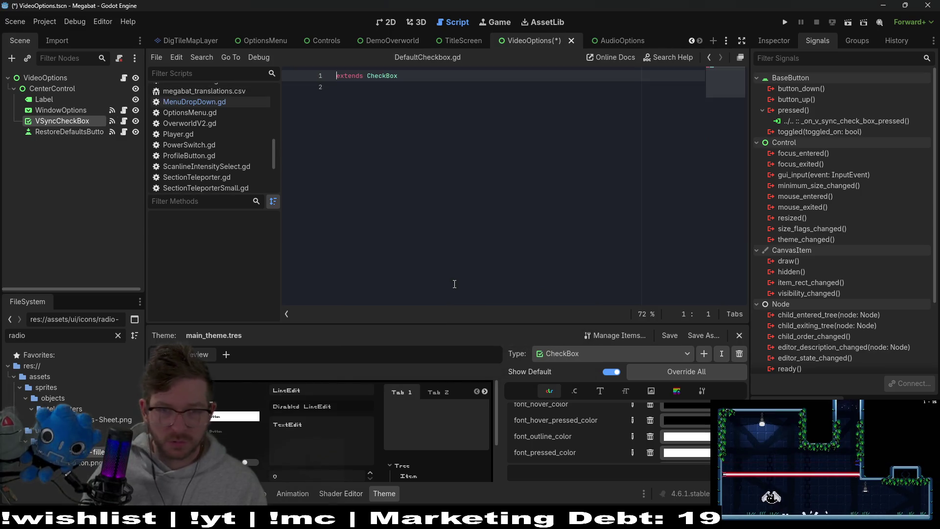
Paste the MenuDropDown code, removing its old extends/class_name lines and the get_popup texture filter line.
left_click(449, 196)
key("ctrl+v")
scroll(431, 123, "up", 5)
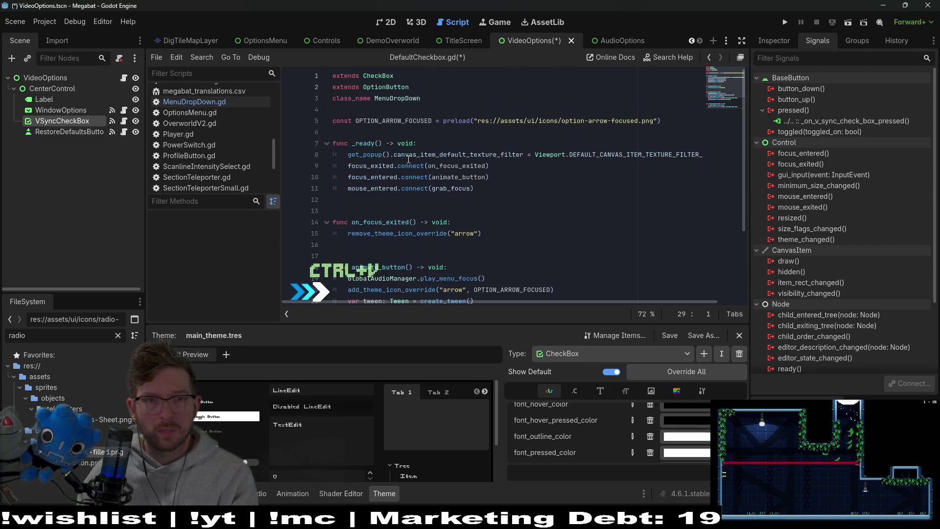
left_click(426, 84)
left_click_drag(426, 84, 425, 100)
key("BackSpace")
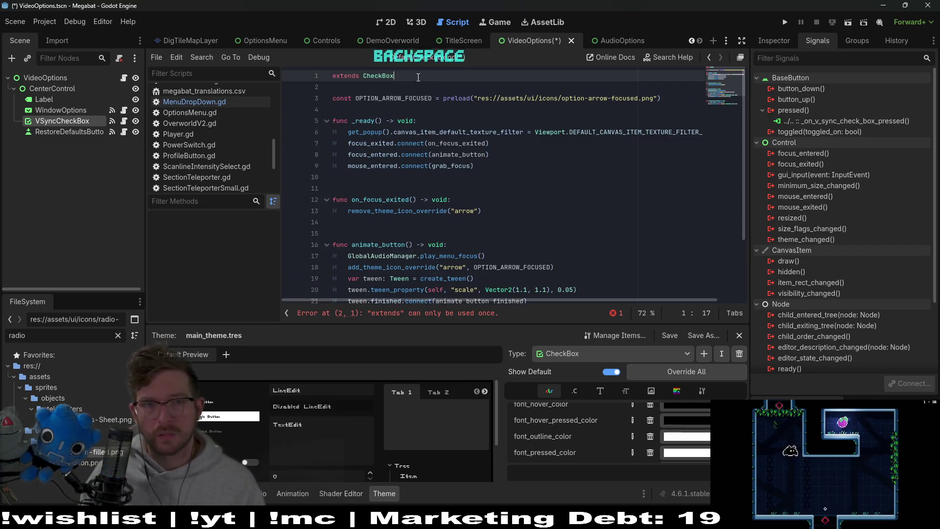
left_click(395, 133)
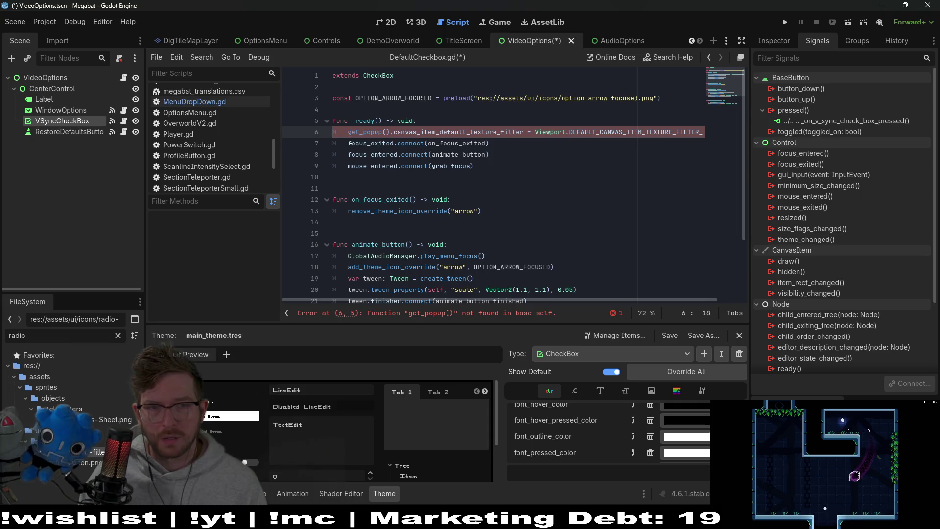
key("BackSpace")
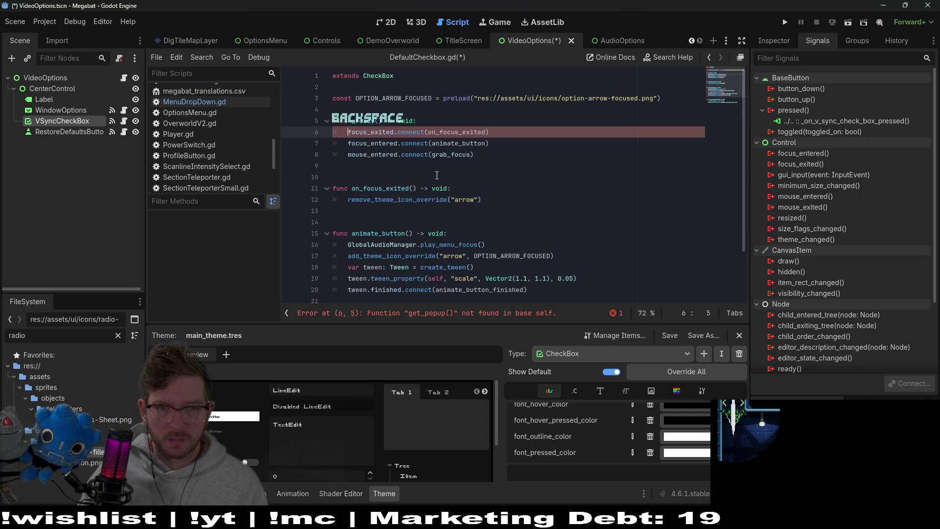
Consult the CheckBox class documentation, then return to VSyncCheckBox's attached script.
left_click(531, 157)
scroll(532, 159, "down", 2)
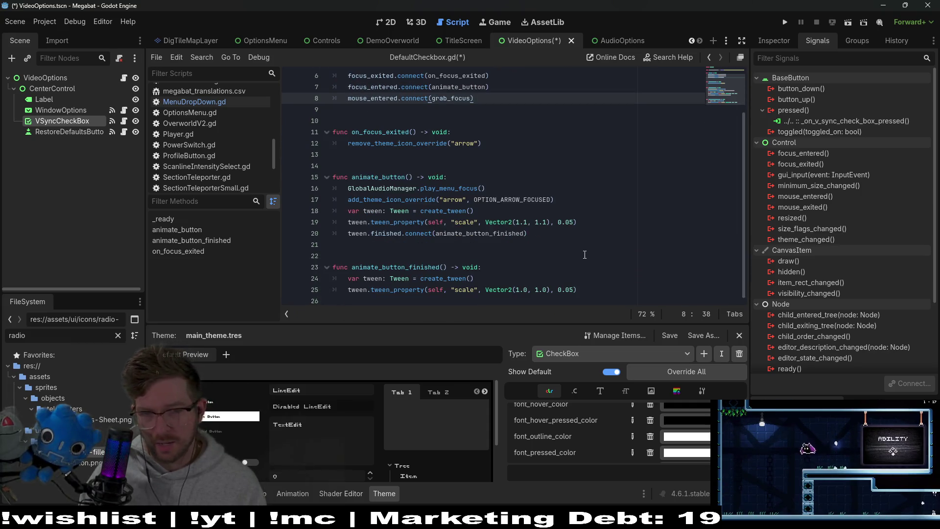
scroll(585, 255, "up", 3)
left_click(376, 80, "ctrl")
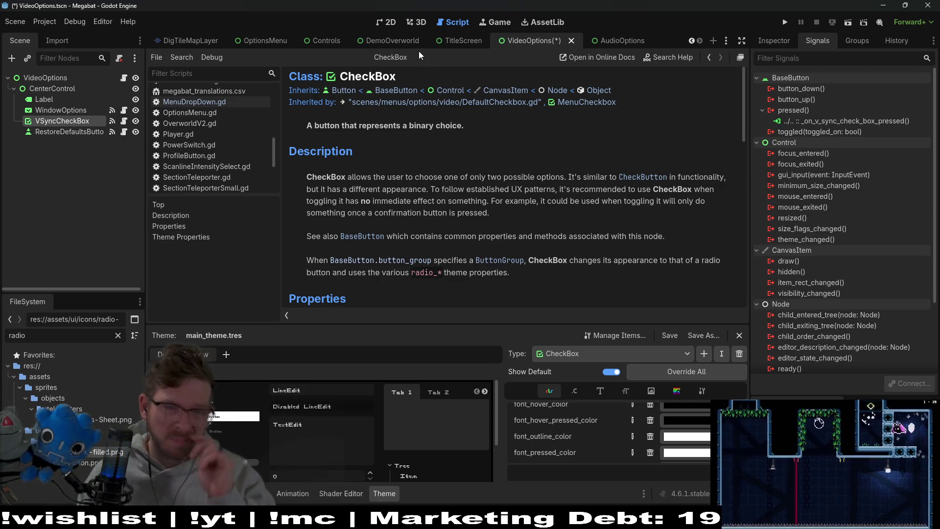
left_click(395, 24)
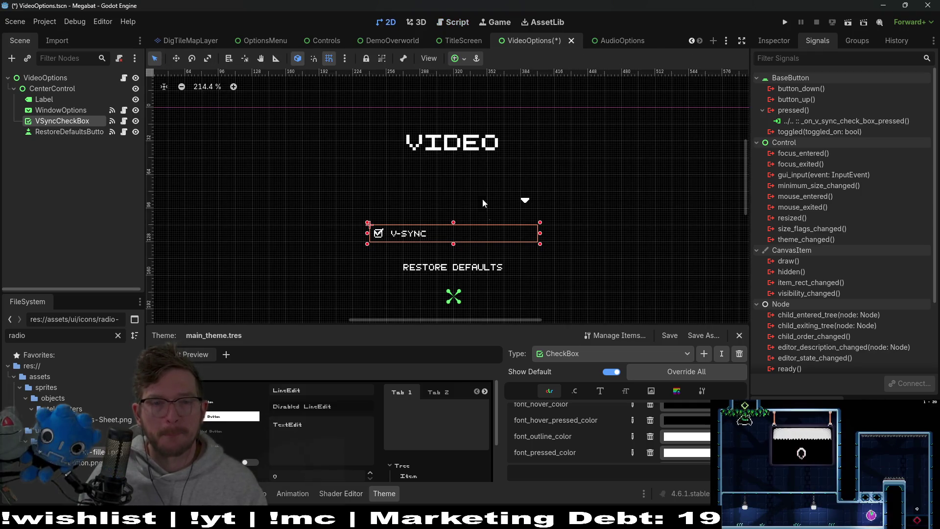
left_click(64, 132)
left_click(73, 121)
left_click(124, 122)
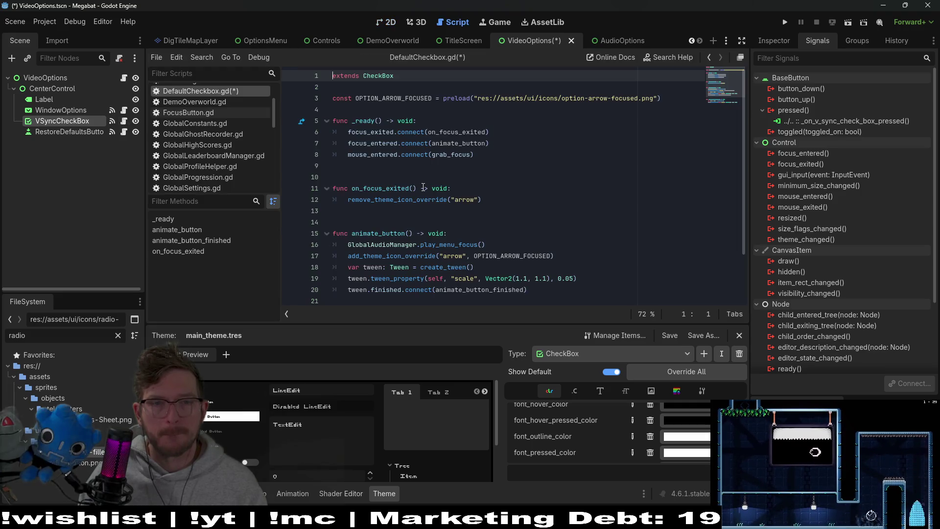
Delete the focus_exited connection line and the on_focus_exited function.
scroll(424, 188, "down", 2)
double_click(398, 143)
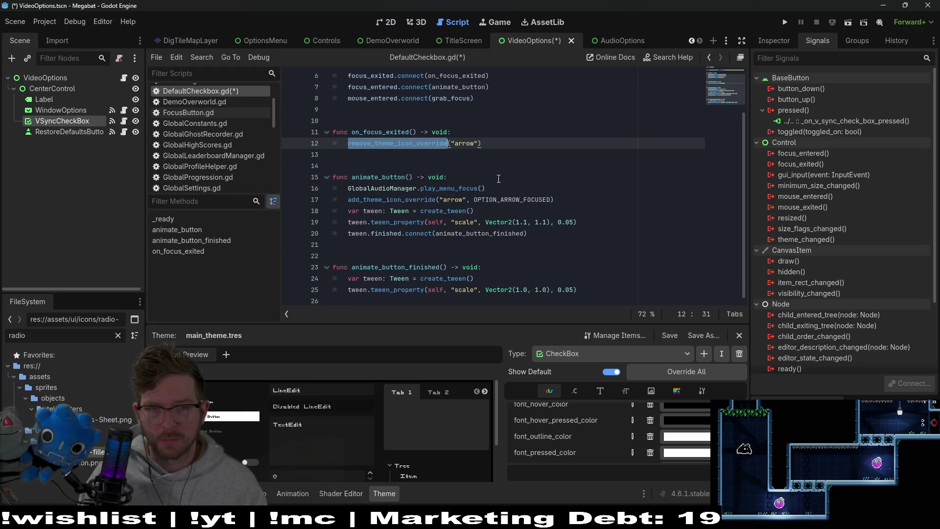
left_click(493, 146)
scroll(493, 146, "up", 2)
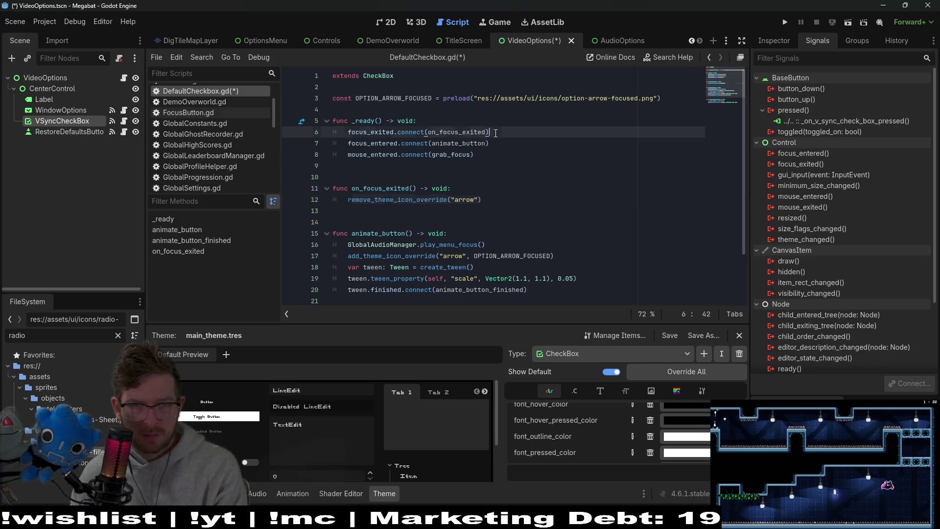
left_click_drag(499, 132, 500, 121)
key("BackSpace")
left_click_drag(500, 188, 499, 164)
key("BackSpace")
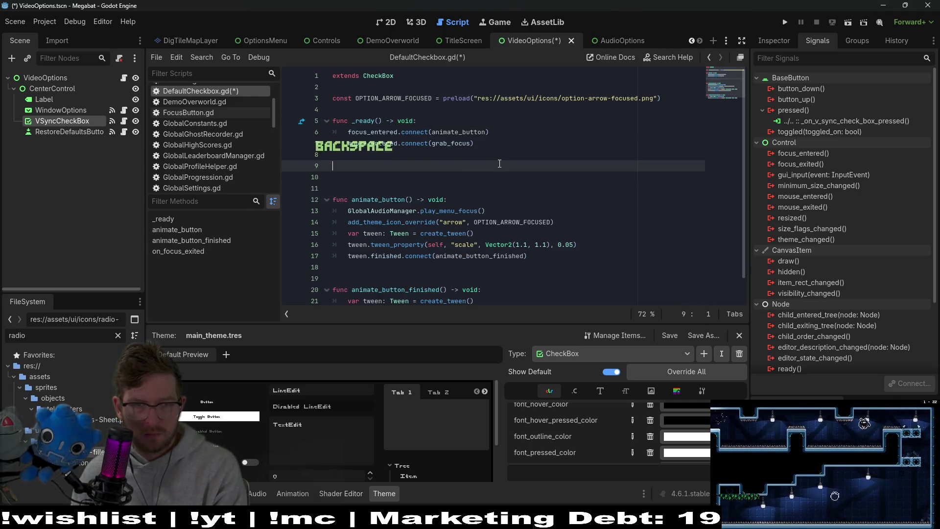
key("Delete")
key("Delete")
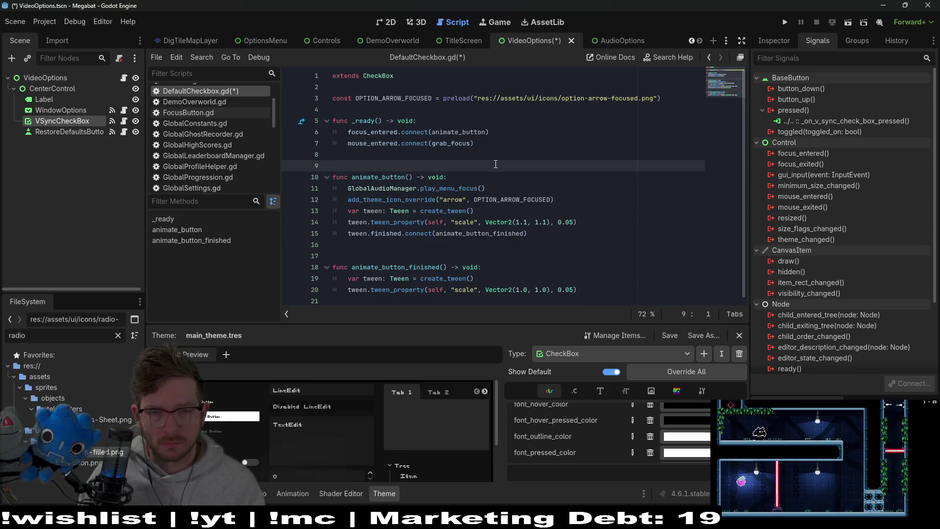
Remove the icon override lines in animate_button, keeping the tween declaration, and save.
left_click(523, 252)
left_click(493, 210)
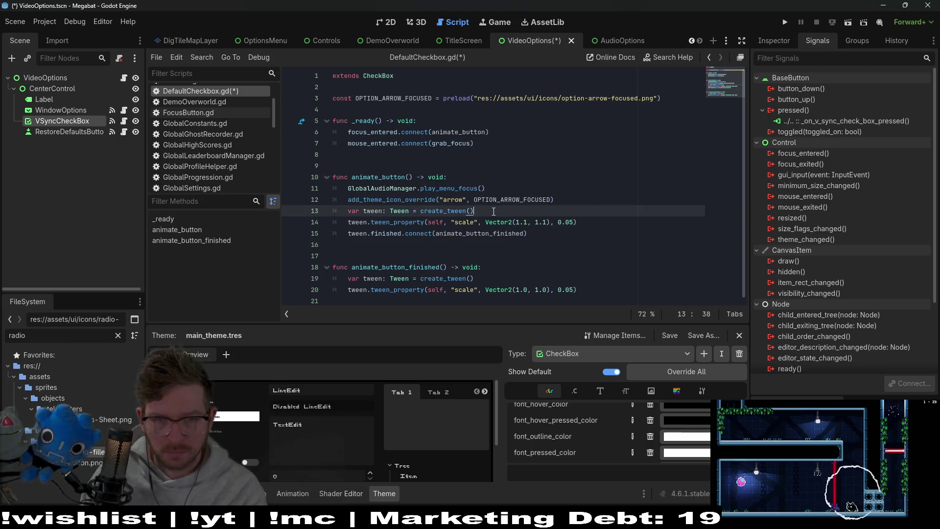
left_click_drag(495, 207, 513, 186)
key("BackSpace")
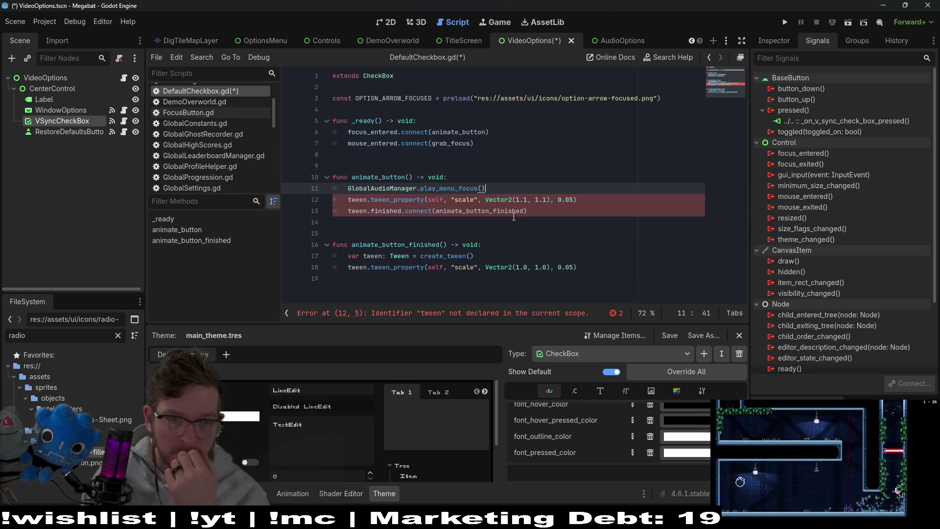
key("ctrl+z")
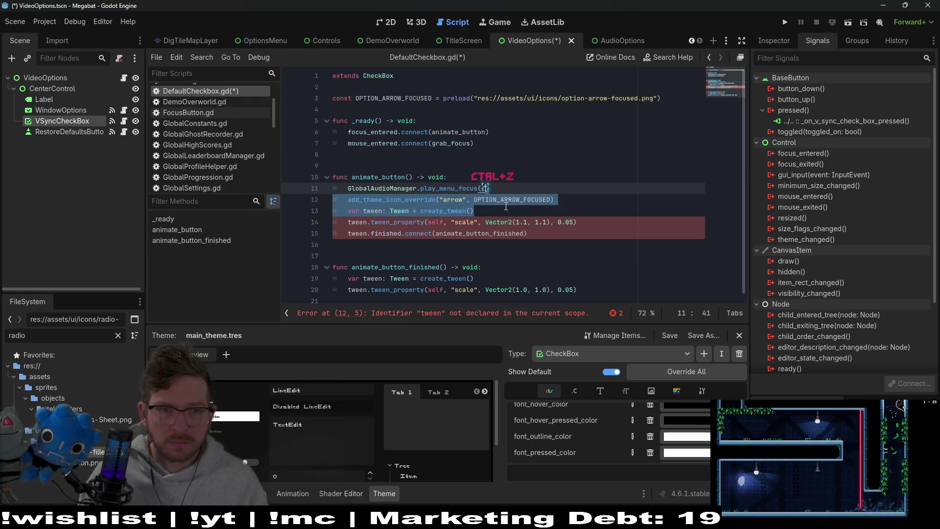
key("BackSpace")
key("ctrl+s")
Delete the unused OPTION_ARROW_FOCUSED constant and save the script.
left_click(629, 100)
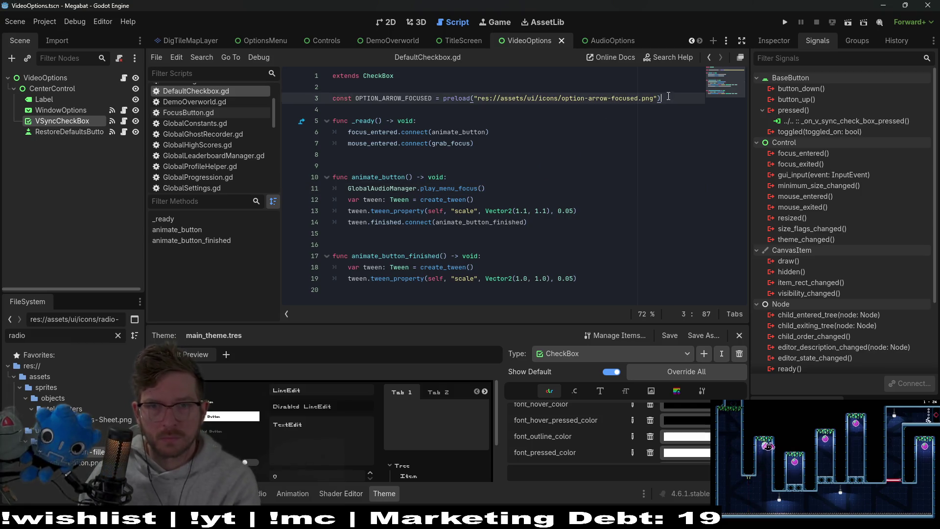
key("shift+Up")
key("shift+Up")
key("BackSpace")
left_click(459, 166)
key("ctrl+s")
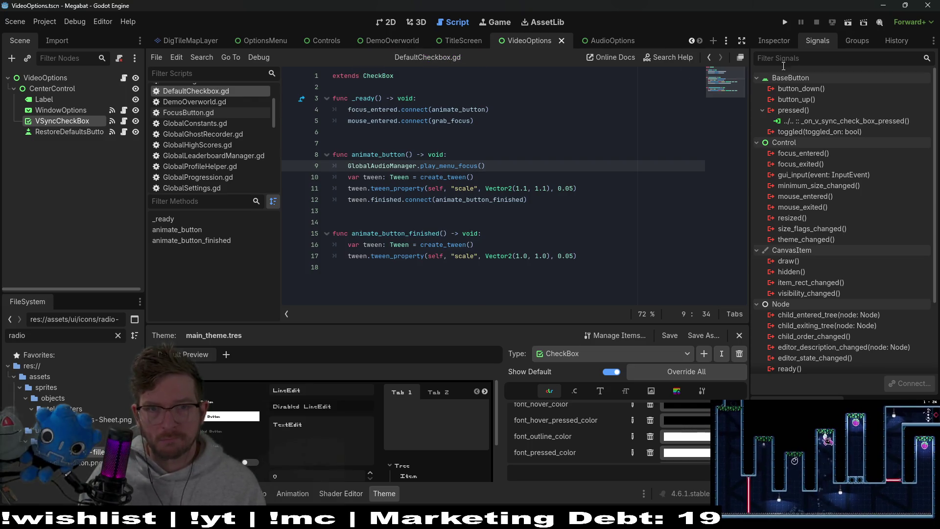
left_click(449, 99)
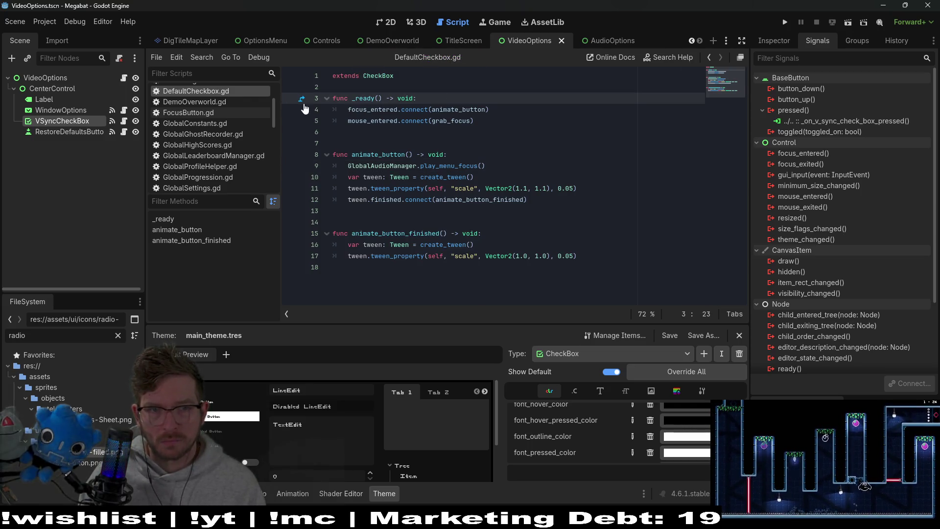
left_click(787, 23)
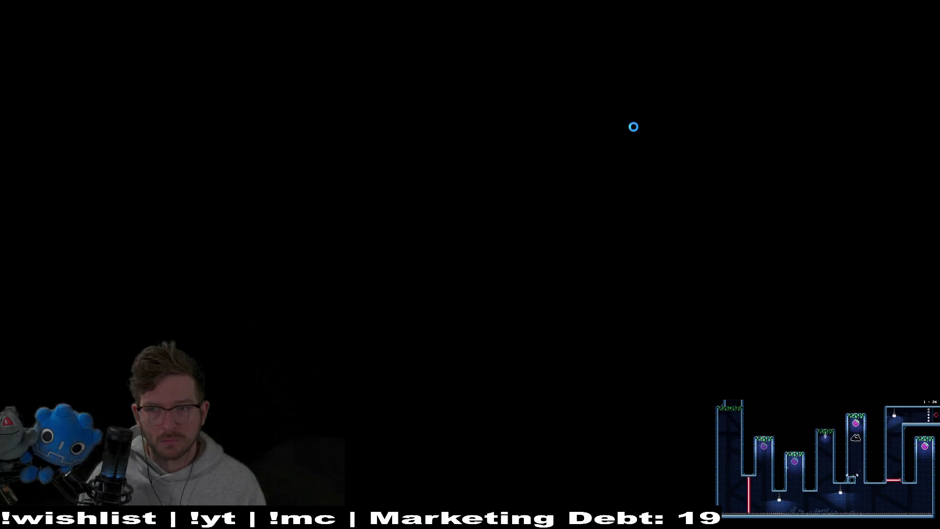
left_click(480, 252)
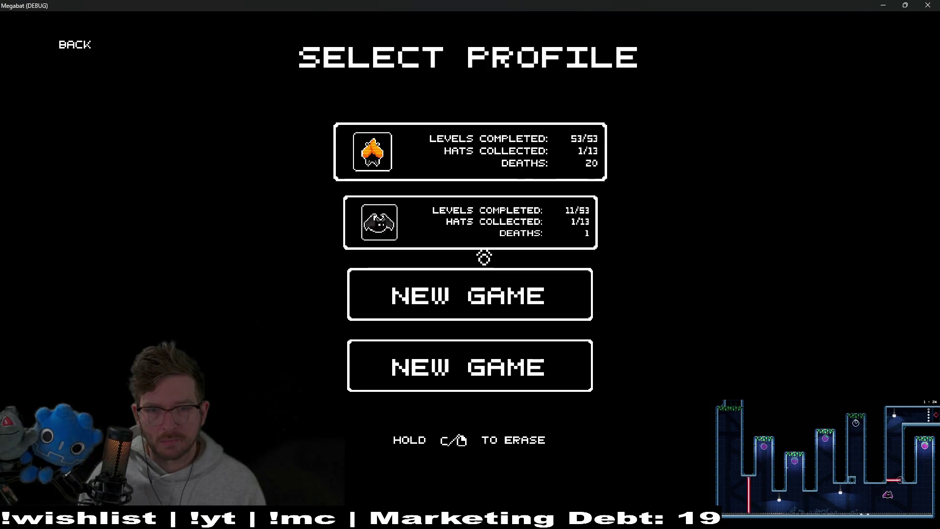
left_click(77, 49)
left_click(441, 270)
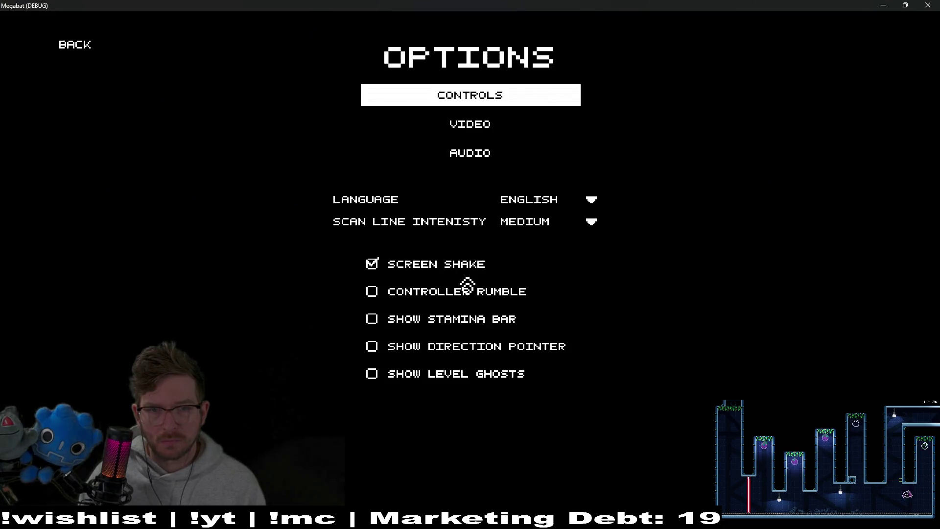
left_click(475, 163)
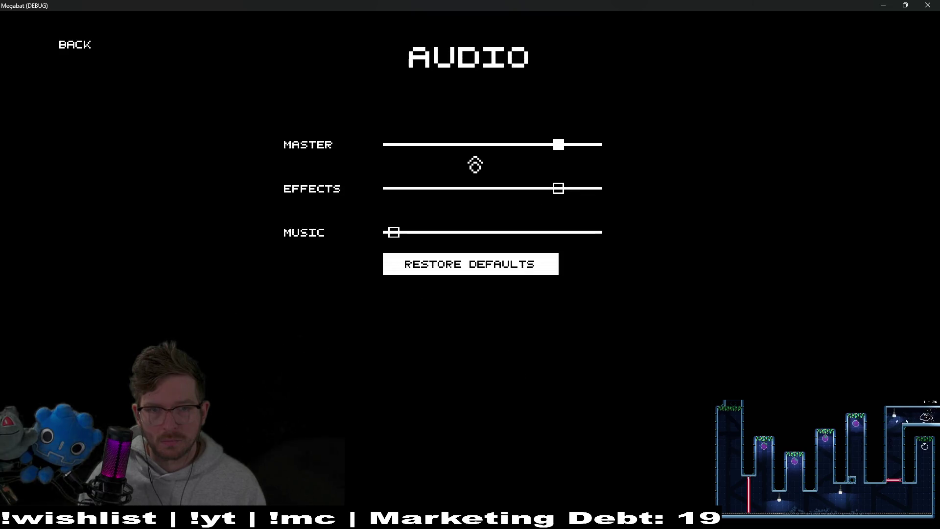
left_click(70, 49)
left_click(431, 125)
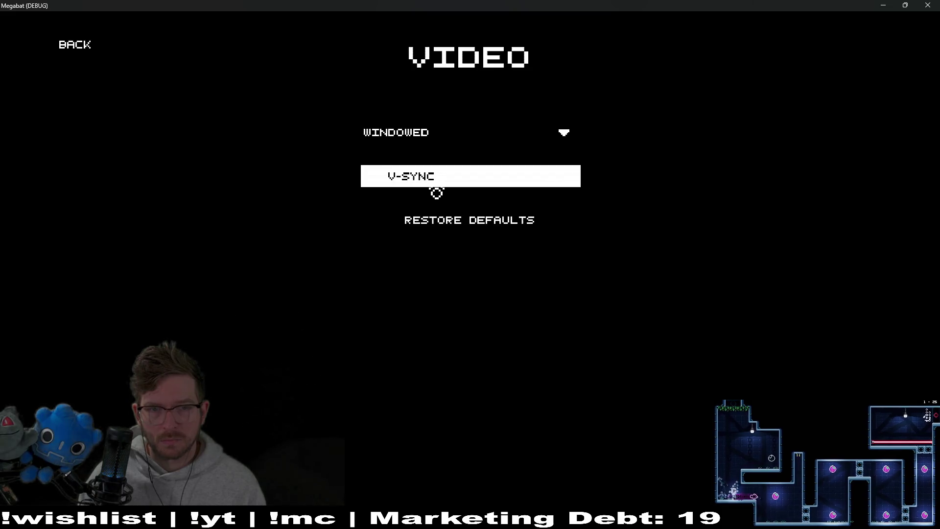
key("Up")
key("Up")
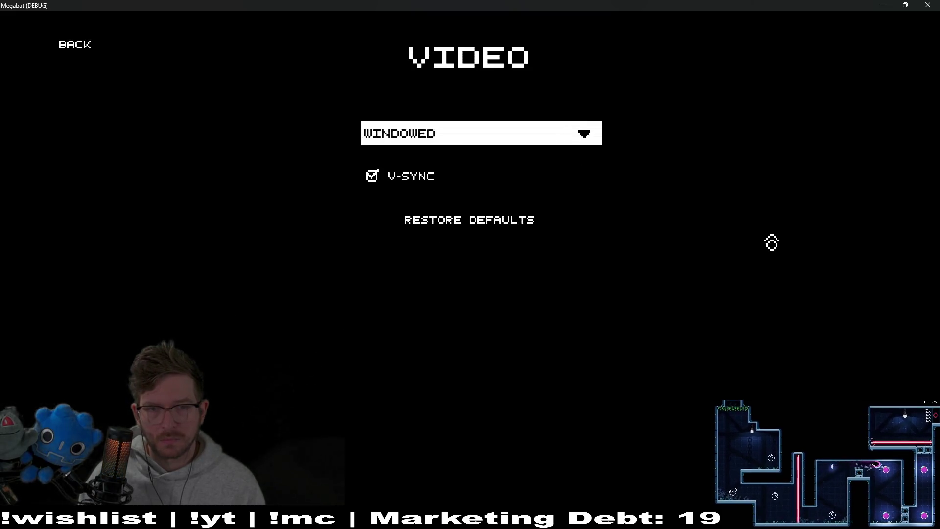
key("Down")
key("Down")
key("Up")
key("Up")
key("Down")
key("Down")
key("Up")
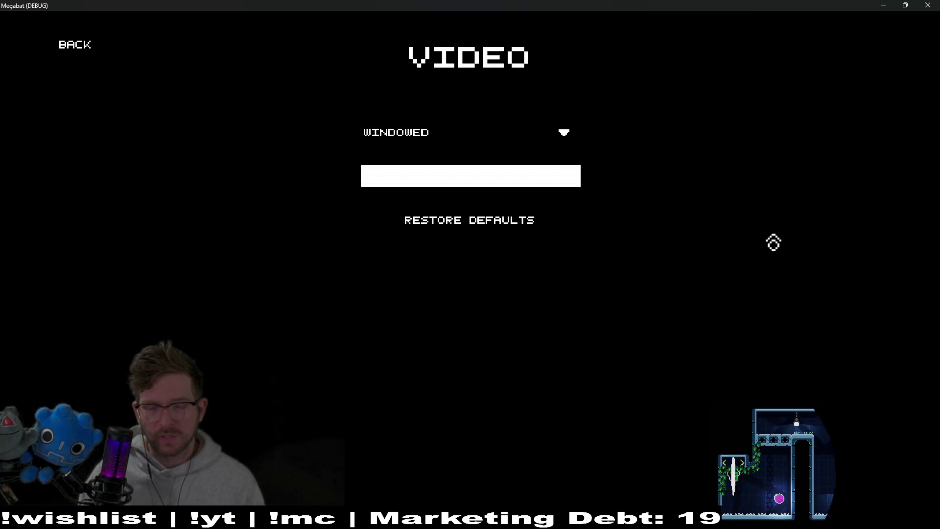
key("Up")
key("Down")
key("Down")
key("Up")
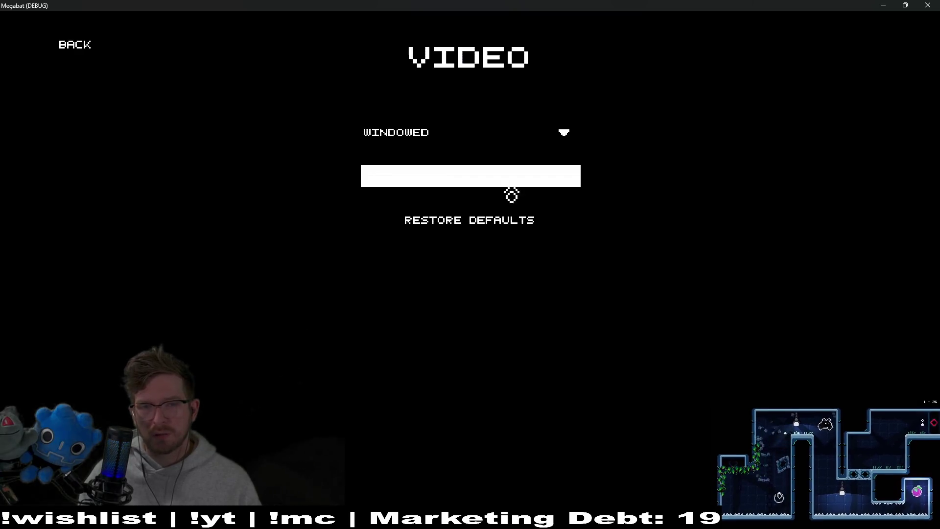
left_click(936, 4)
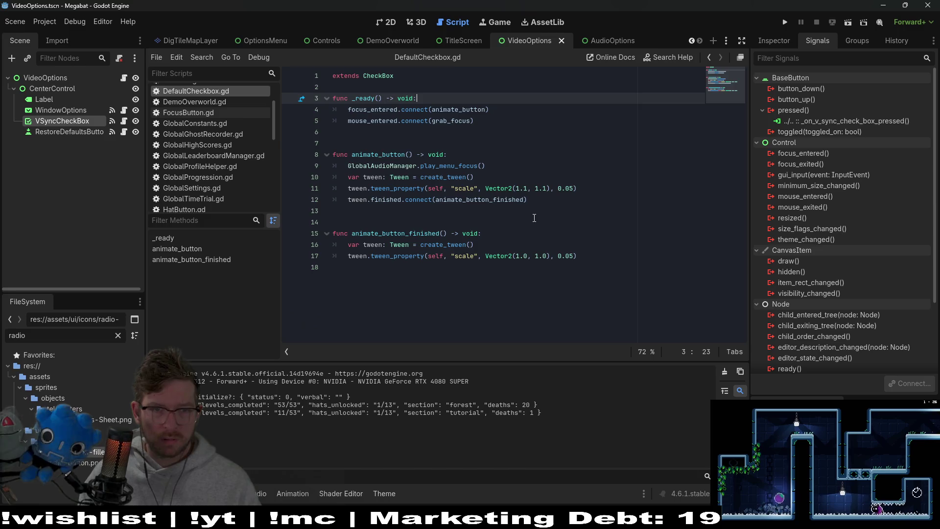
Review the mouse_entered-to-grab_focus connection on line 5, then launch the game.
left_click(519, 235)
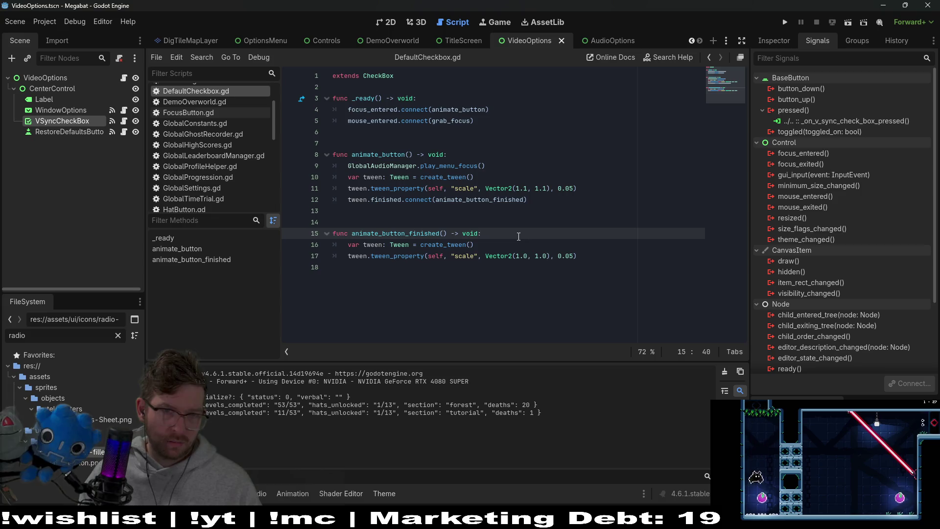
left_click(391, 126)
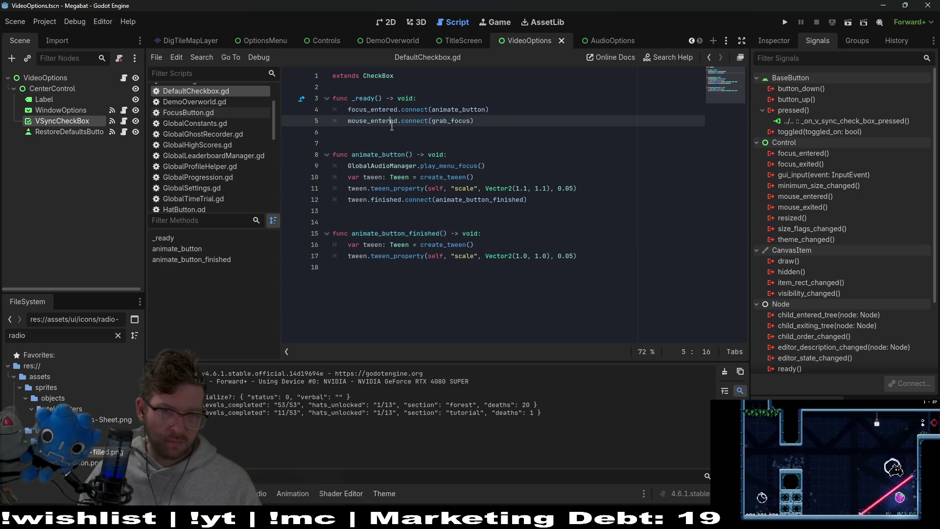
double_click(451, 121)
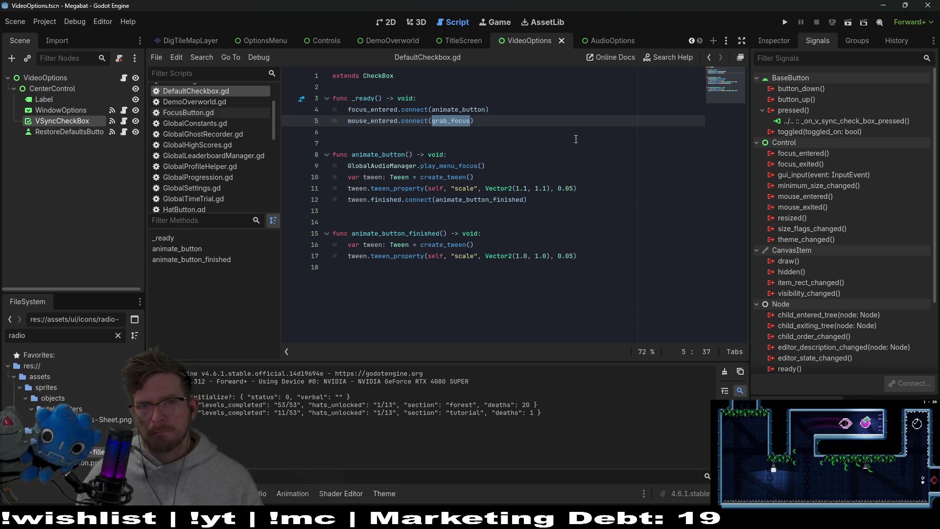
left_click(785, 22)
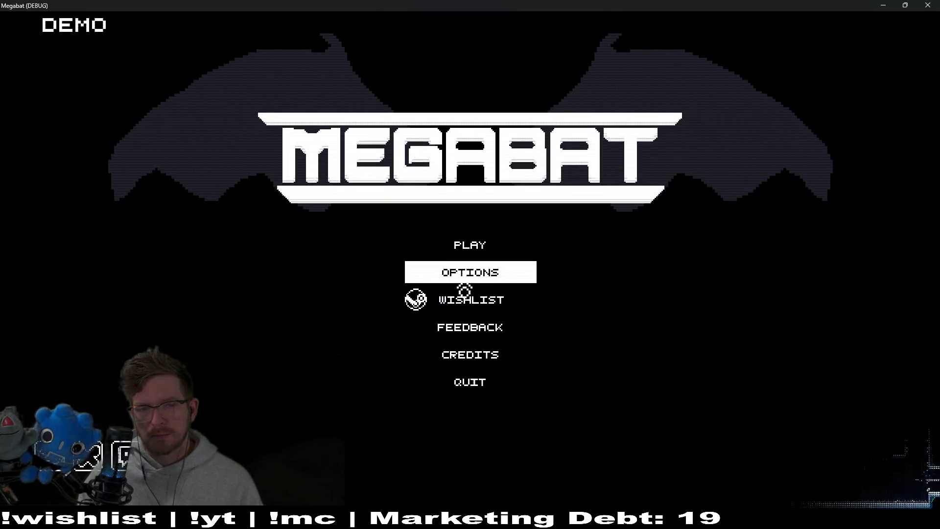
Open Options > Video, arrow between WINDOWED, V-SYNC and RESTORE DEFAULTS, then close the game.
left_click(470, 275)
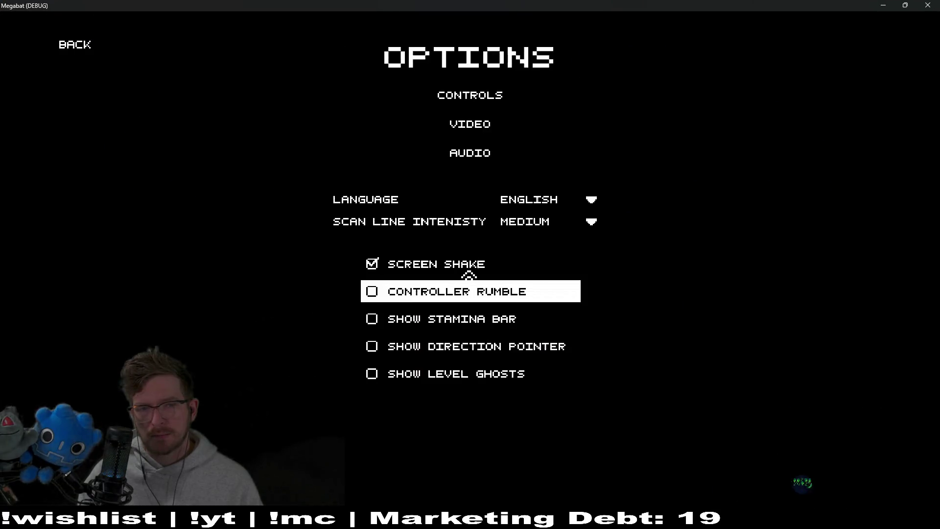
left_click(474, 139)
key("Down")
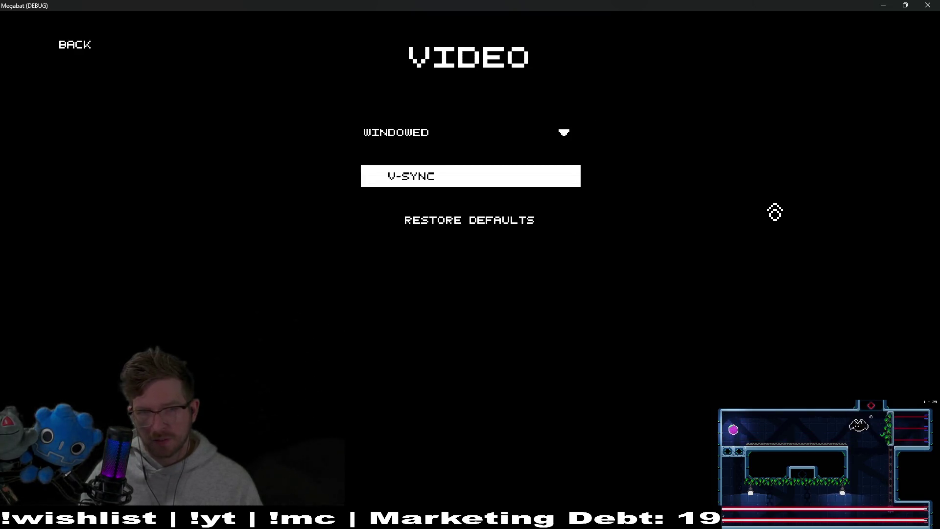
key("Down")
key("Up")
key("Up")
key("Down")
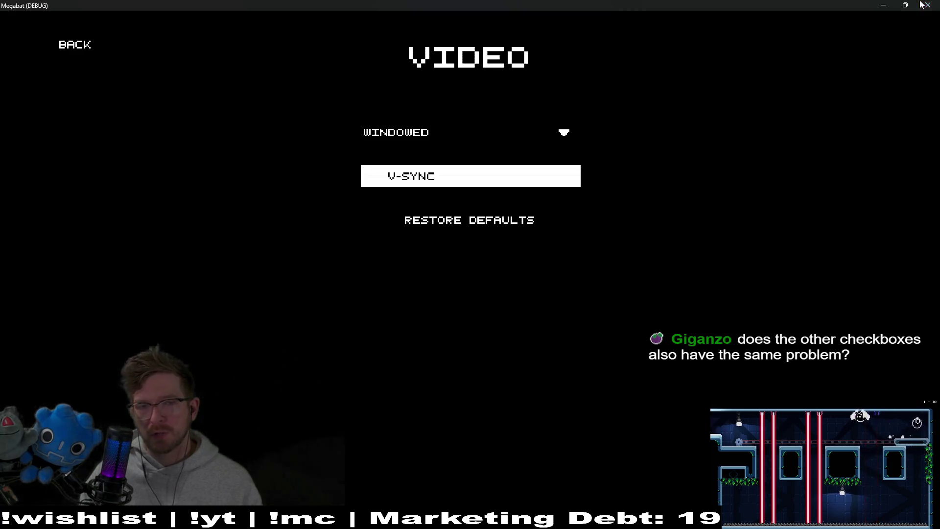
left_click(927, 5)
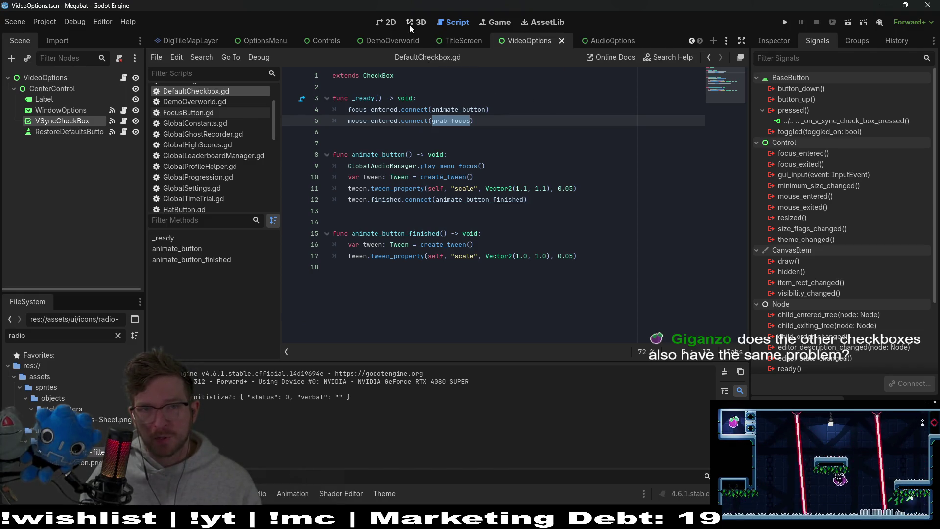
Review the checkbox's theme overrides and open main_theme in an enlarged Theme editor.
left_click(380, 23)
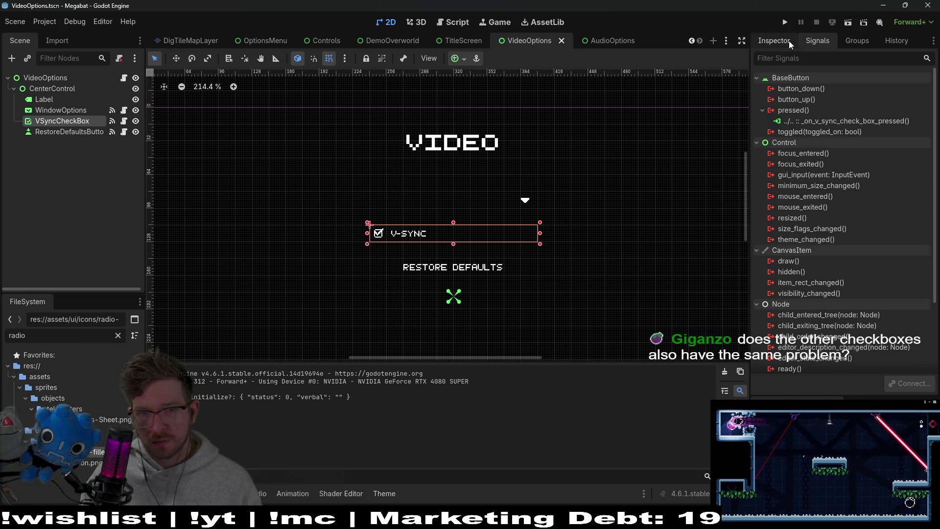
left_click(789, 41)
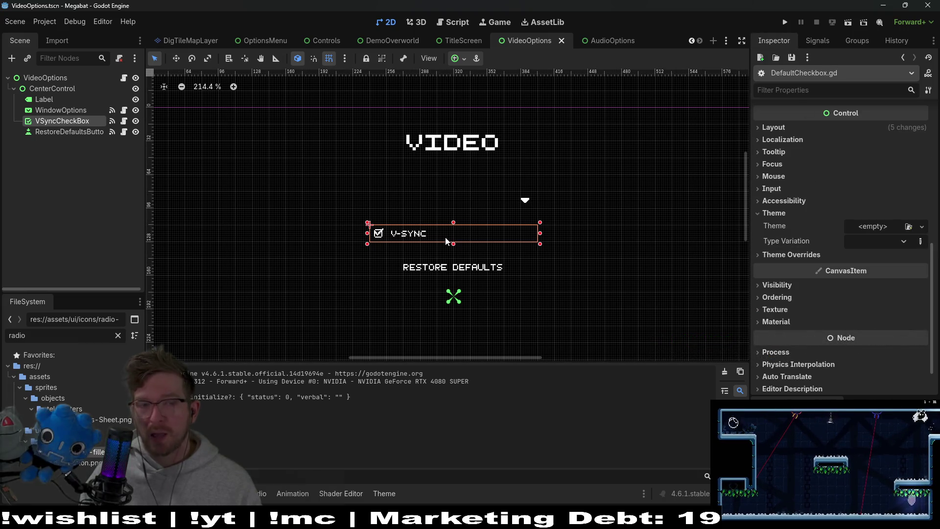
left_click(792, 254)
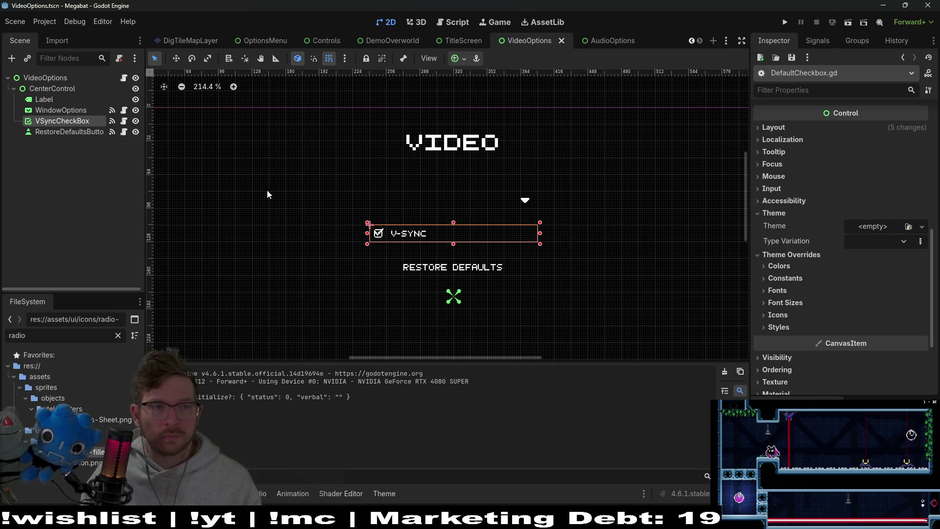
left_click(45, 77)
left_click(877, 223)
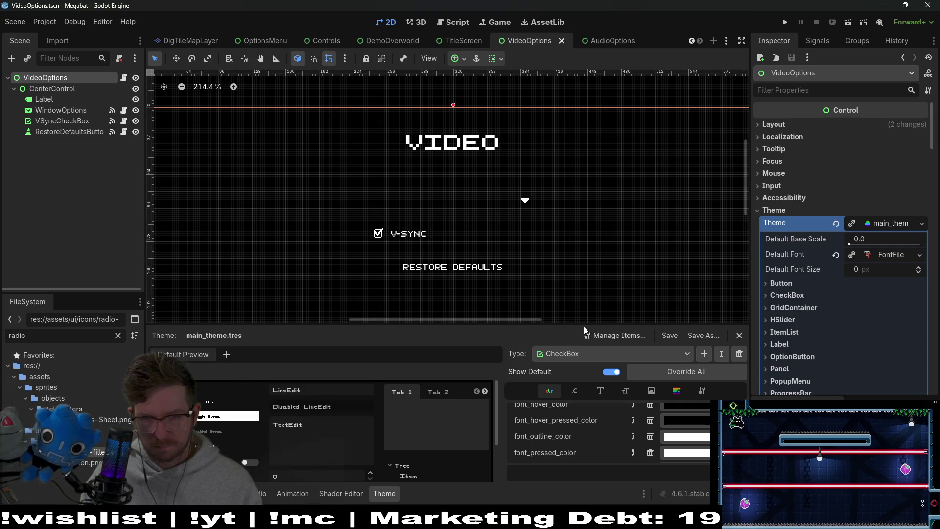
left_click_drag(584, 326, 584, 244)
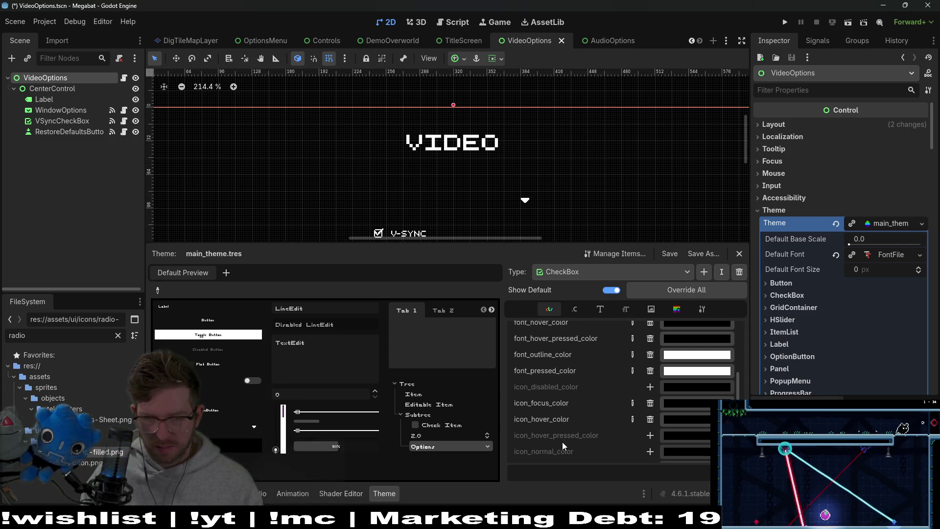
Add icon_hover_pressed_color and icon_pressed_color overrides, set icon_normal_color to ffffff, and run the game.
left_click(651, 435)
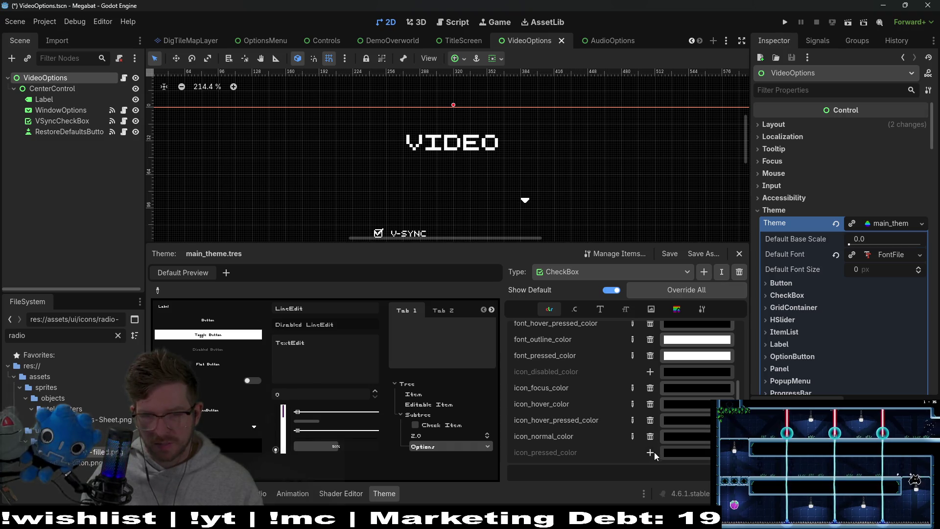
left_click(651, 453)
left_click(674, 439)
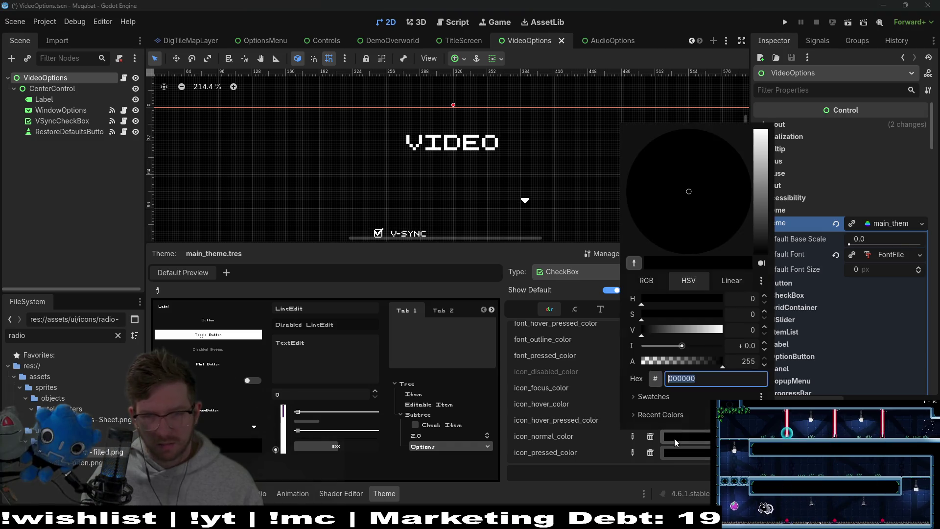
type("ffffff")
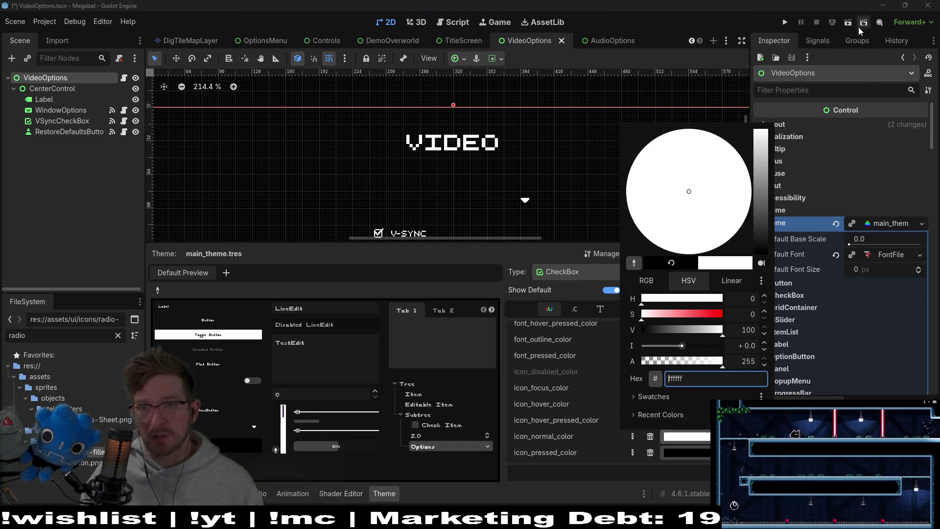
key("Escape")
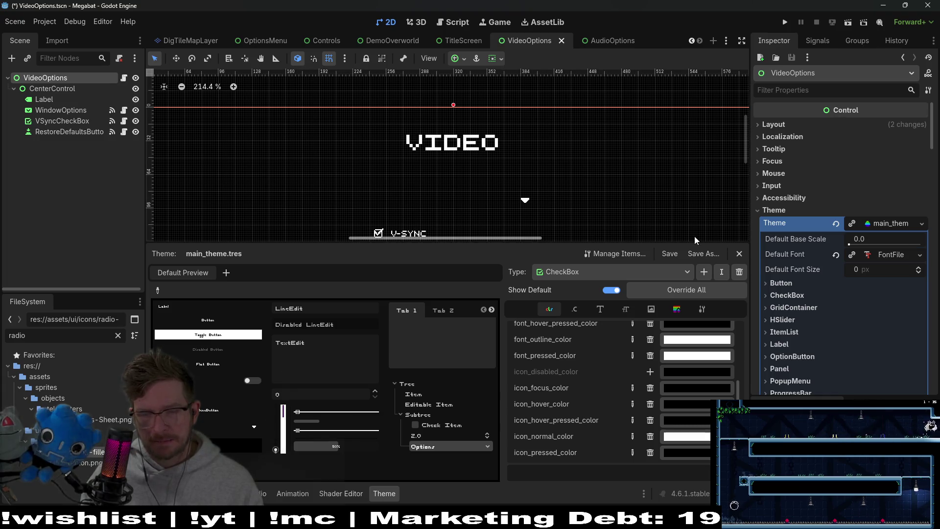
key("F5")
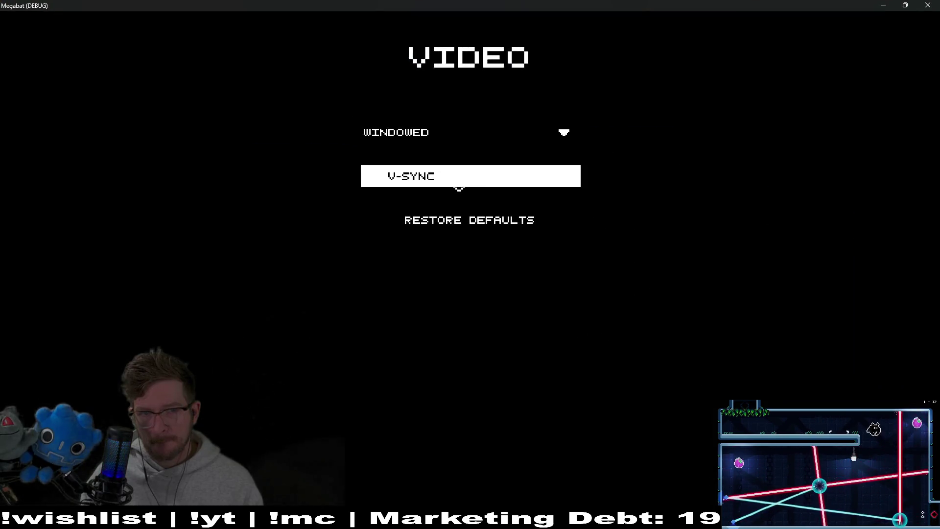
Move focus from V-SYNC up to WINDOWED and close the game with Alt+F4.
key("Up")
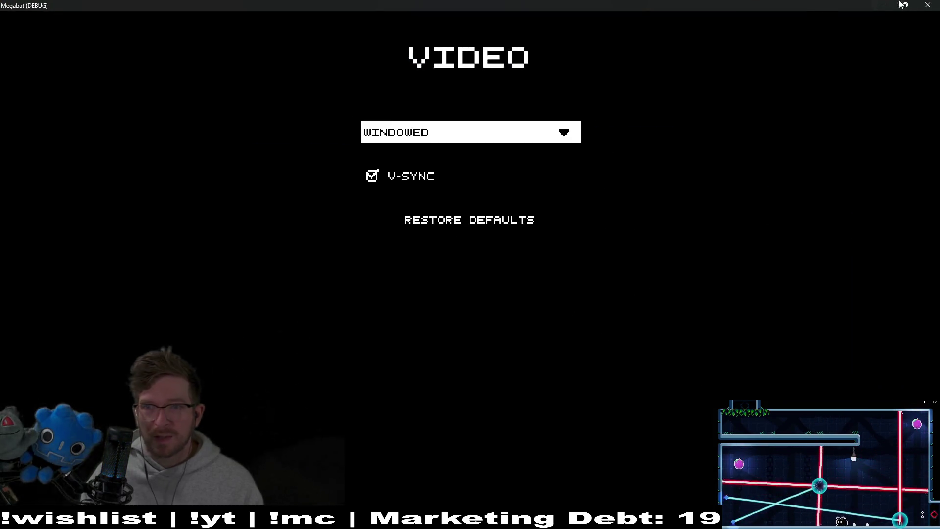
key("alt+F4")
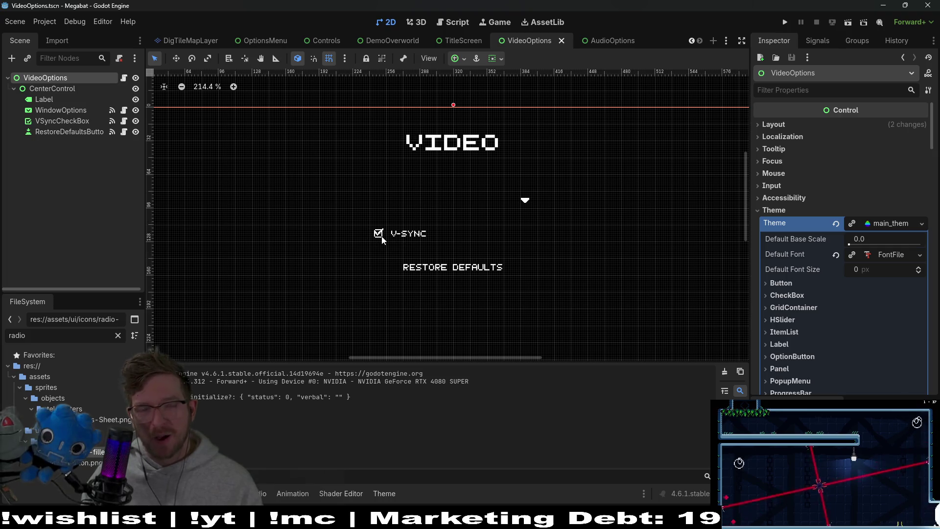
Select the VSyncCheckBox node and bring up the Debugger's list of errors and warnings.
left_click(66, 120)
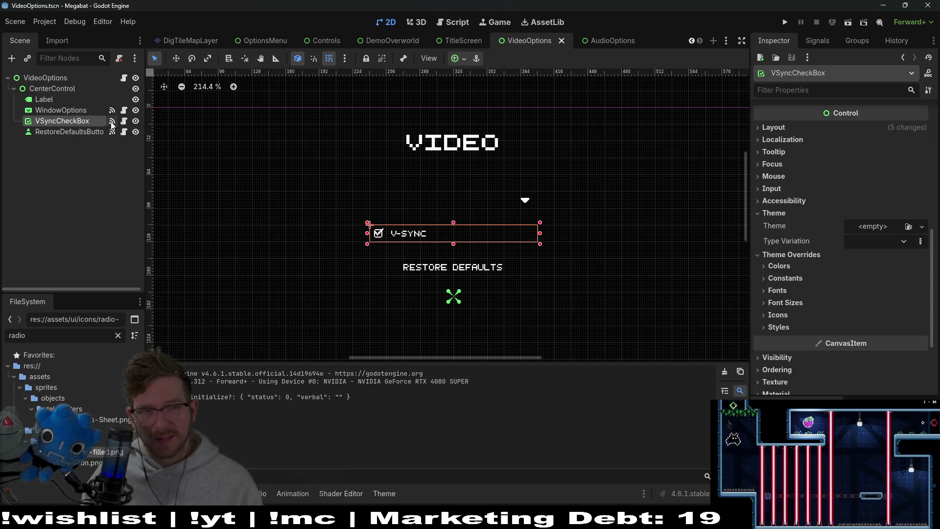
left_click(124, 121)
left_click(86, 111)
left_click(79, 122)
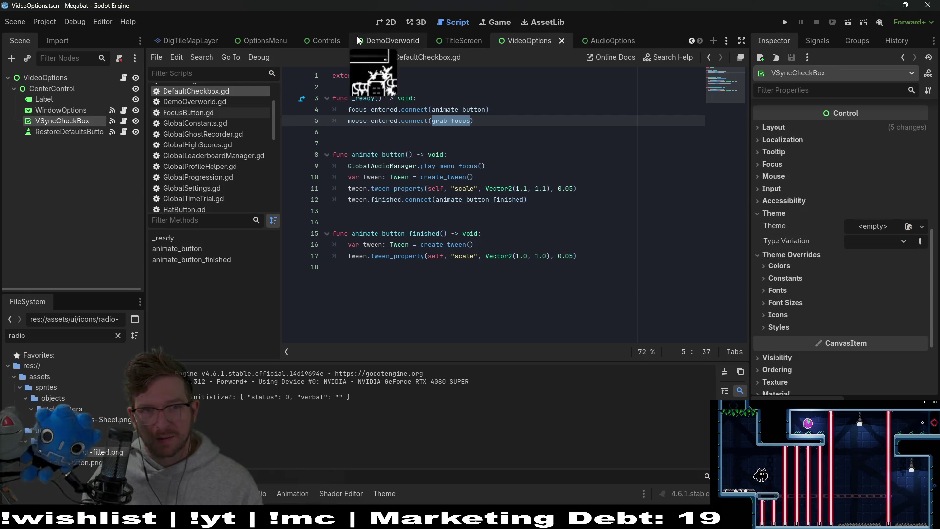
key("ctrl+F1")
key("alt+o")
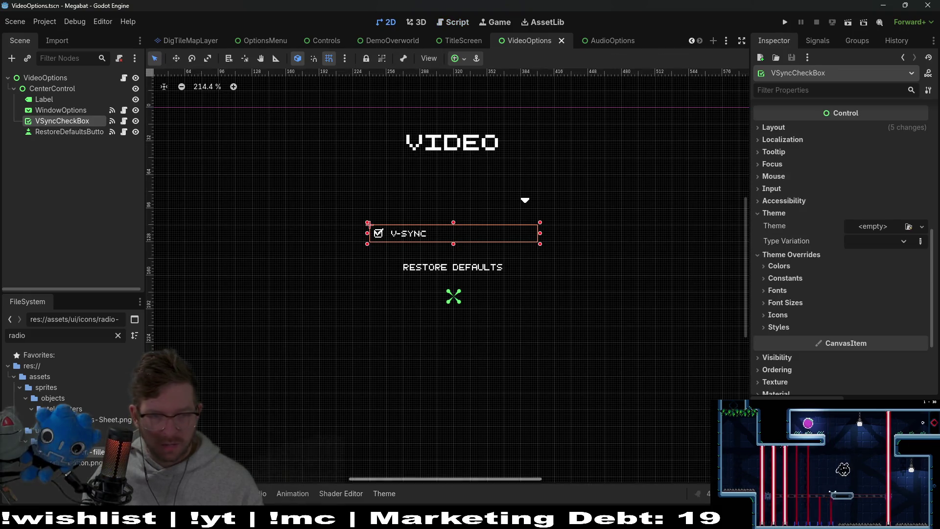
key("alt+d")
left_click(229, 371)
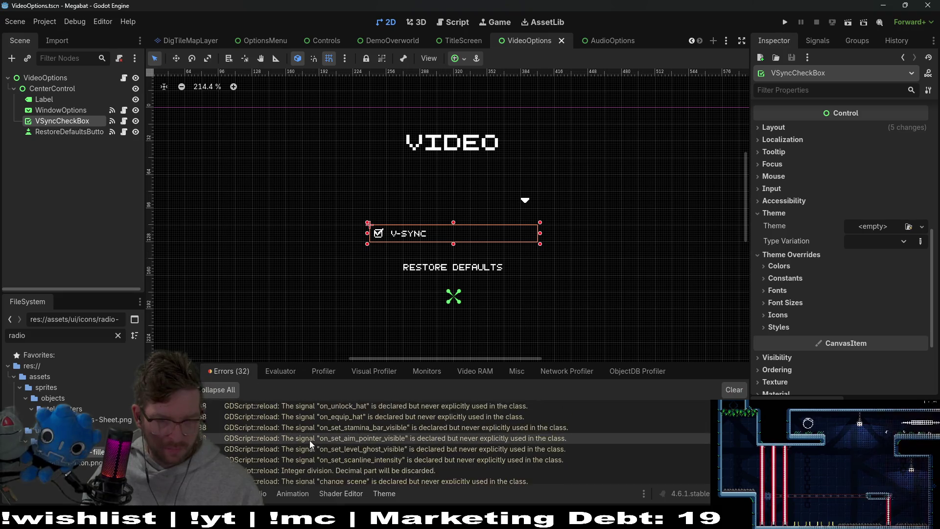
Jump from the red mouse_entered error to its source code in VideoOptions.gd.
mouse_move(434, 478)
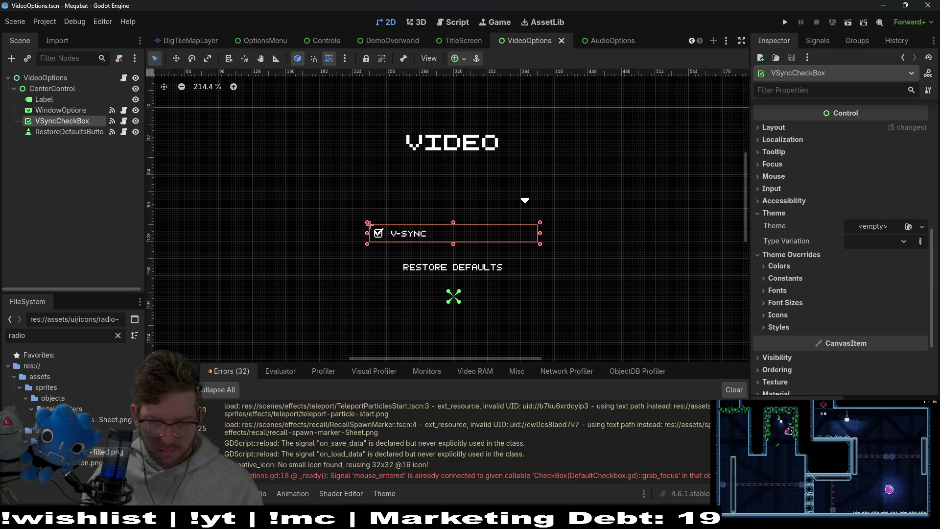
double_click(598, 478)
mouse_move(595, 479)
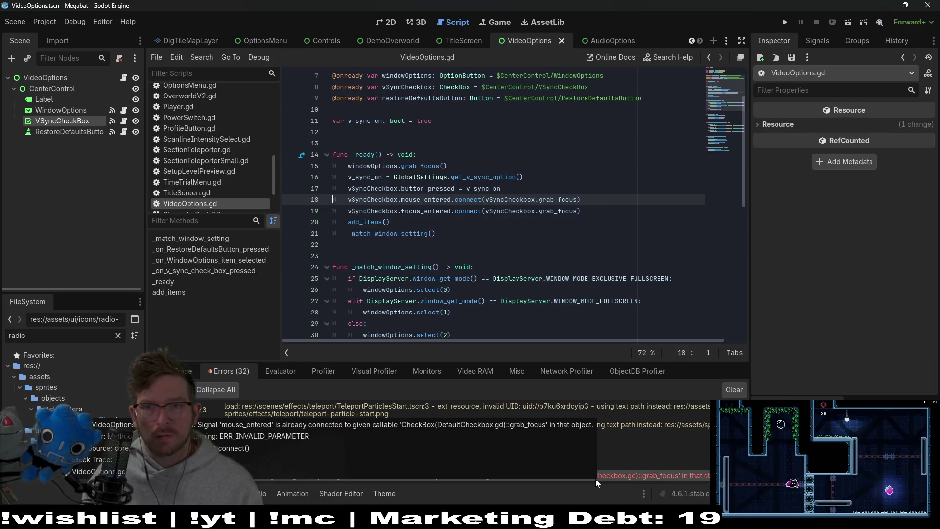
left_click(112, 121)
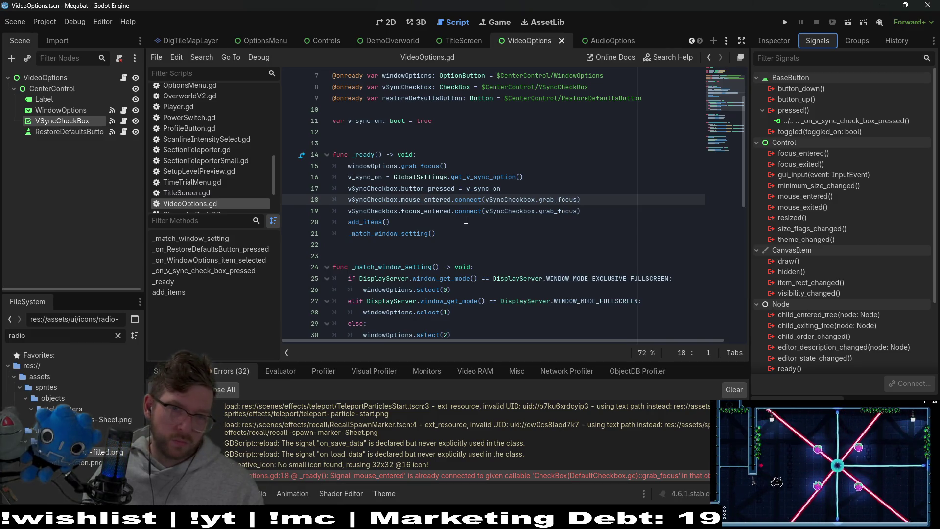
Inspect _ready's connect lines 16–19, selecting mouse_entered on line 18.
left_click(429, 189)
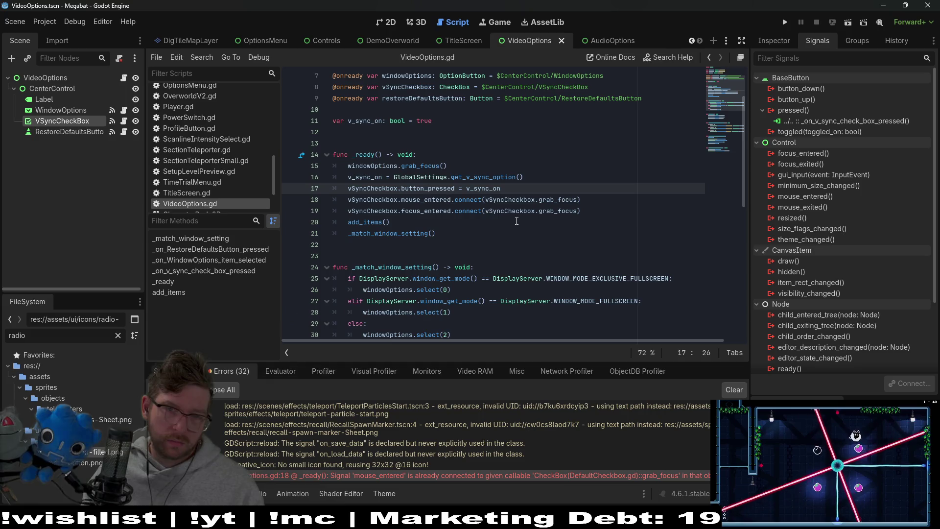
scroll(517, 221, "up", 2)
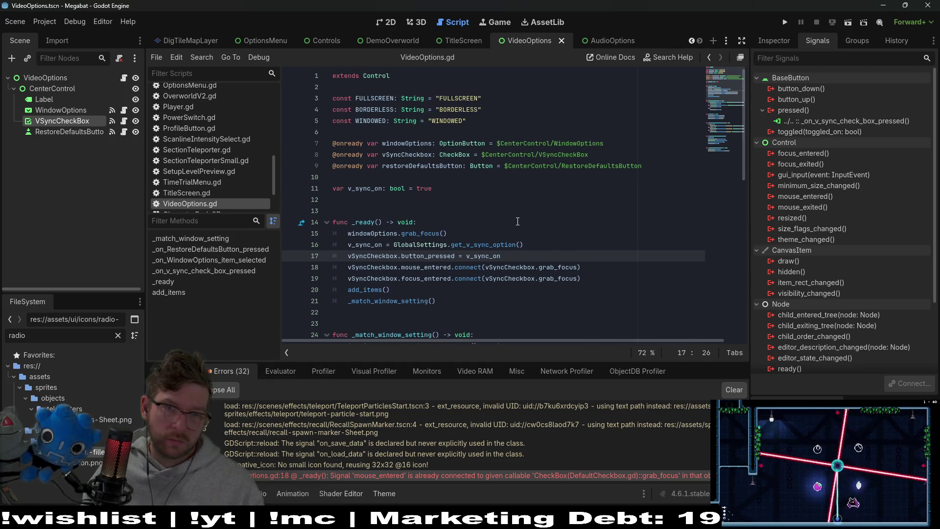
scroll(517, 221, "down", 2)
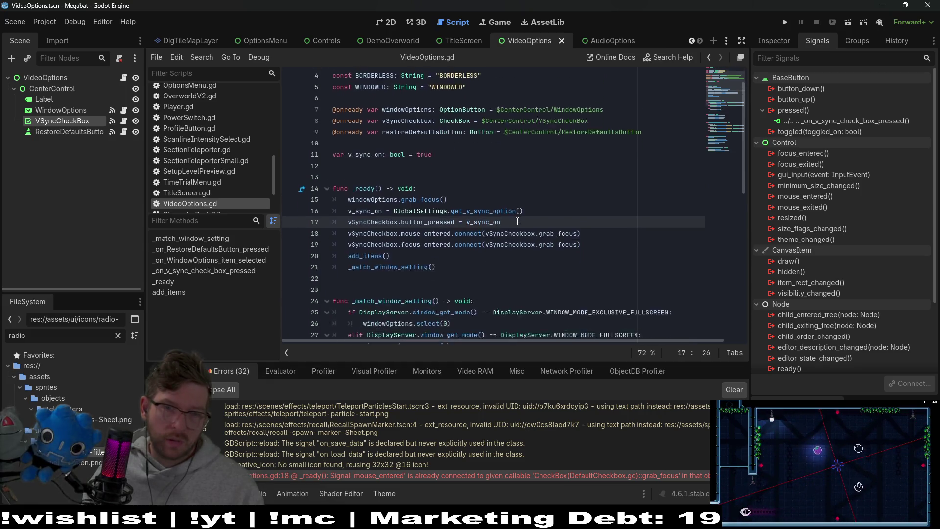
double_click(372, 200)
left_click(414, 200)
double_click(414, 199)
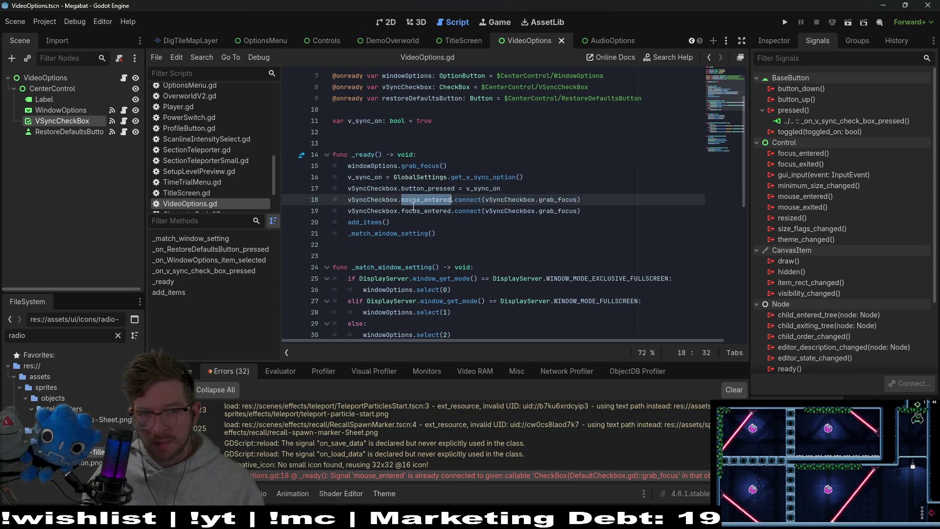
Select the two vSyncCheckbox connect lines (18–19) in _ready and cut them.
double_click(413, 210)
left_click_drag(597, 215, 596, 178)
left_click_drag(599, 211, 612, 177)
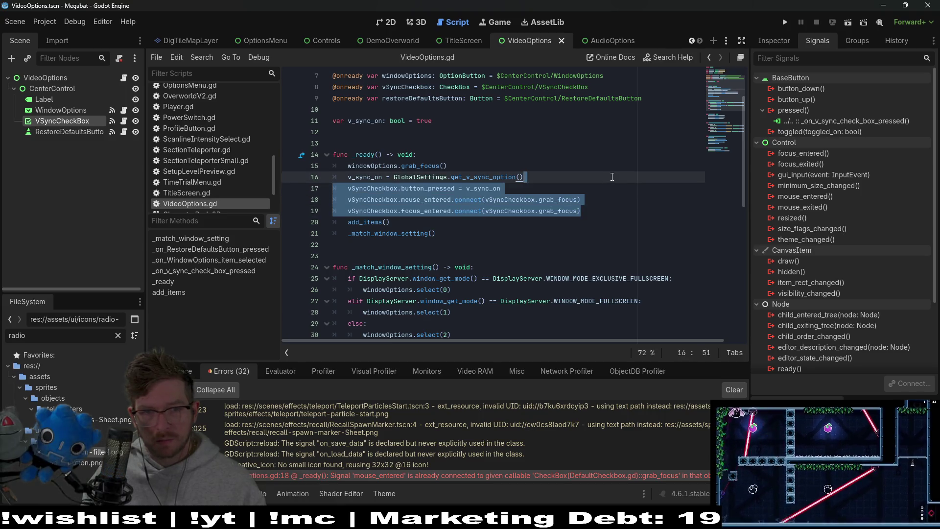
left_click_drag(598, 212, 597, 189)
key("ctrl+c")
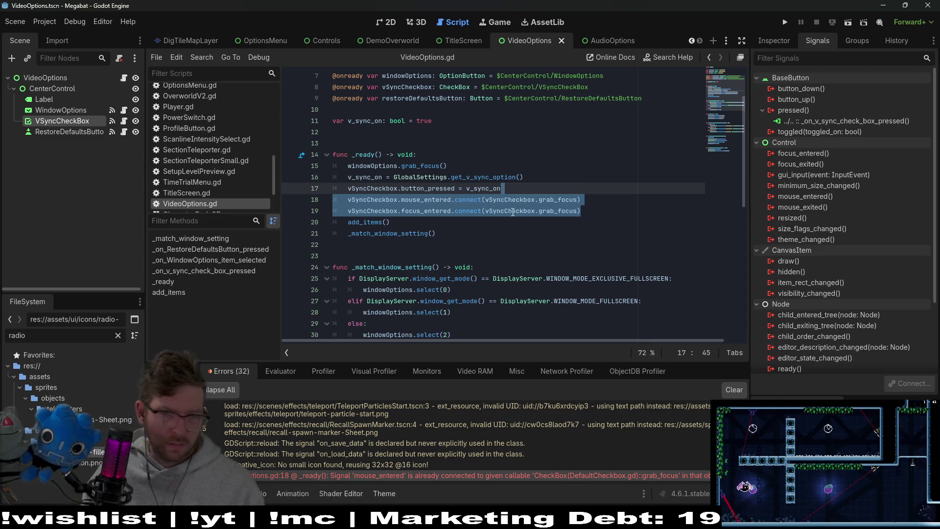
key("BackSpace")
left_click(558, 164)
Paste the two connect lines into DefaultCheckbox.gd's _ready and strip their vSyncCheckbox prefixes.
left_click(128, 124)
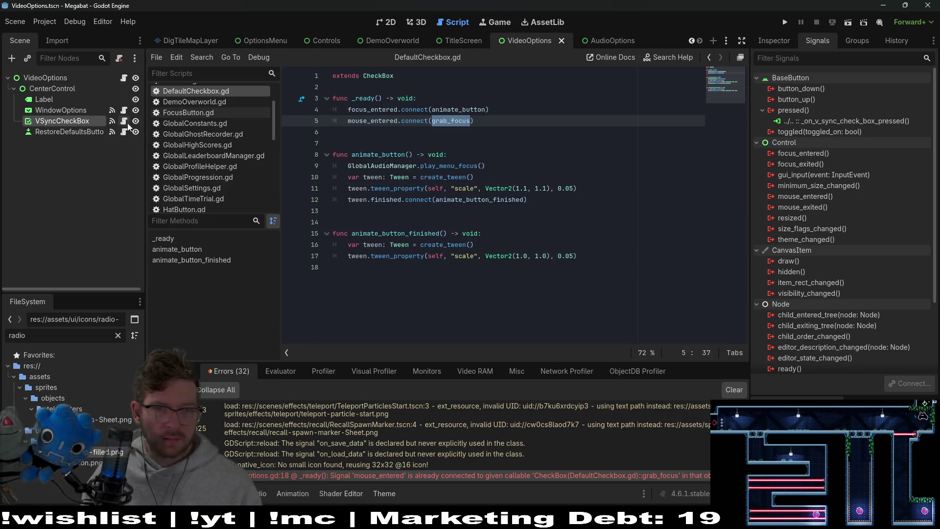
key("ctrl+v")
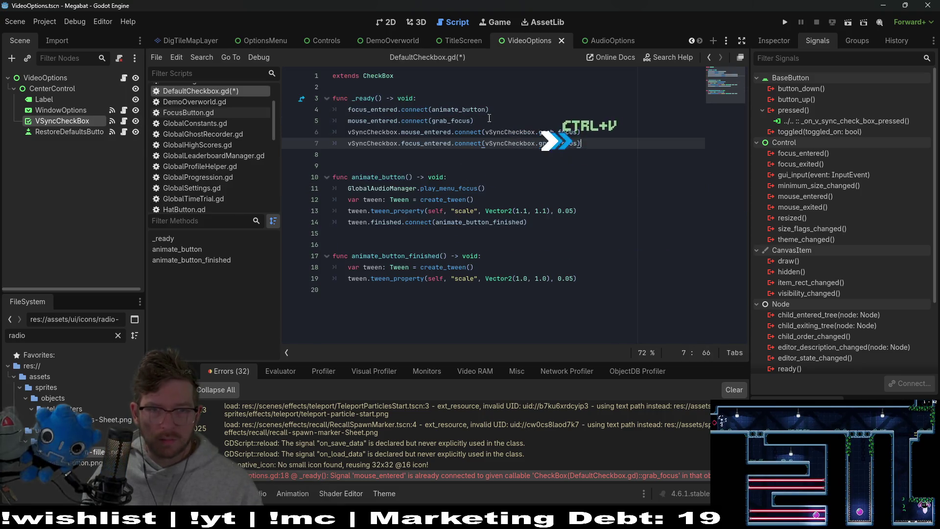
left_click(369, 135)
key("Delete")
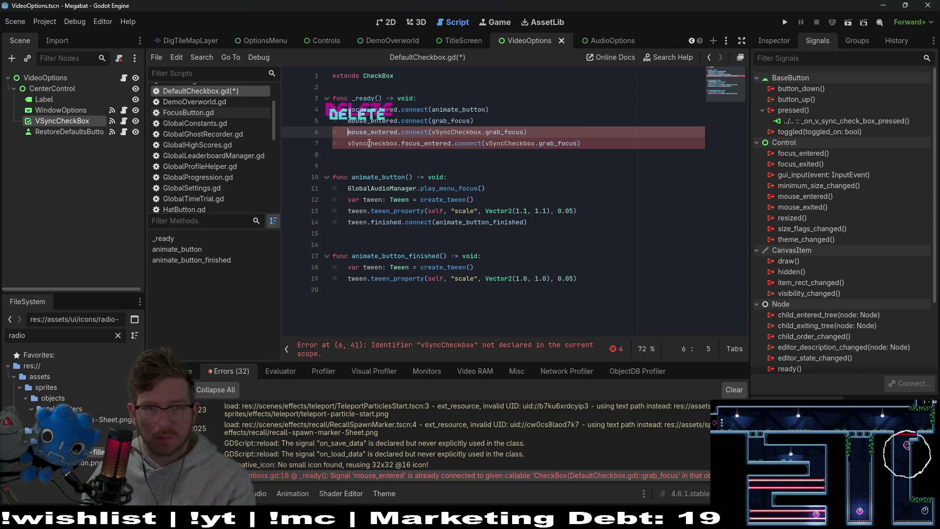
key("Down")
key("Delete")
key("Delete")
key("Delete")
Delete the duplicate mouse_entered line, fix the grab_focus argument, save, and run the scene with F6.
double_click(453, 133)
key("Delete")
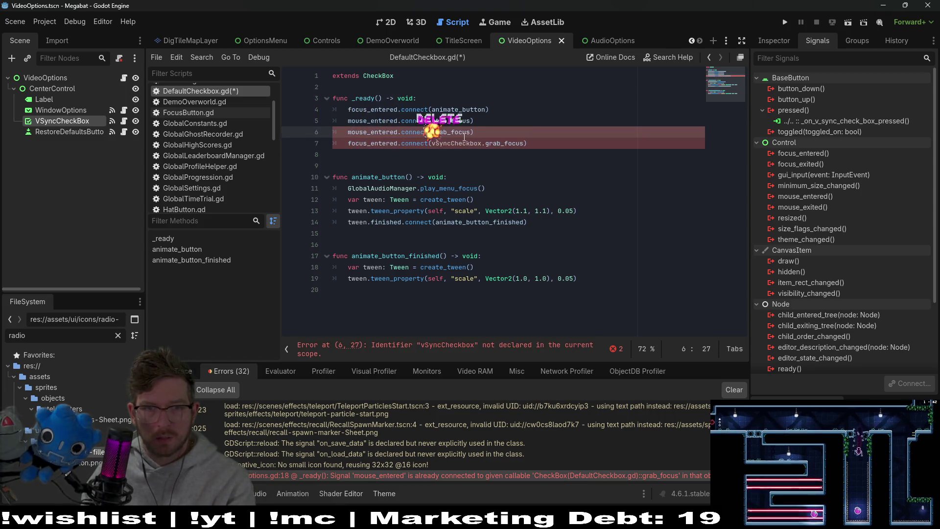
key("BackSpace")
left_click(455, 131)
key("BackSpace")
key("BackSpace")
key("BackSpace")
key("Delete")
key("Delete")
key("Delete")
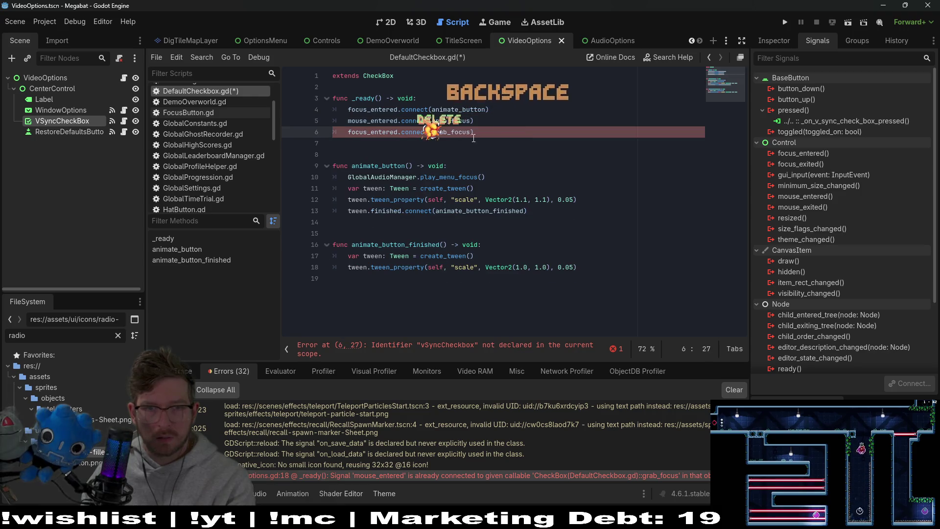
key("ctrl+s")
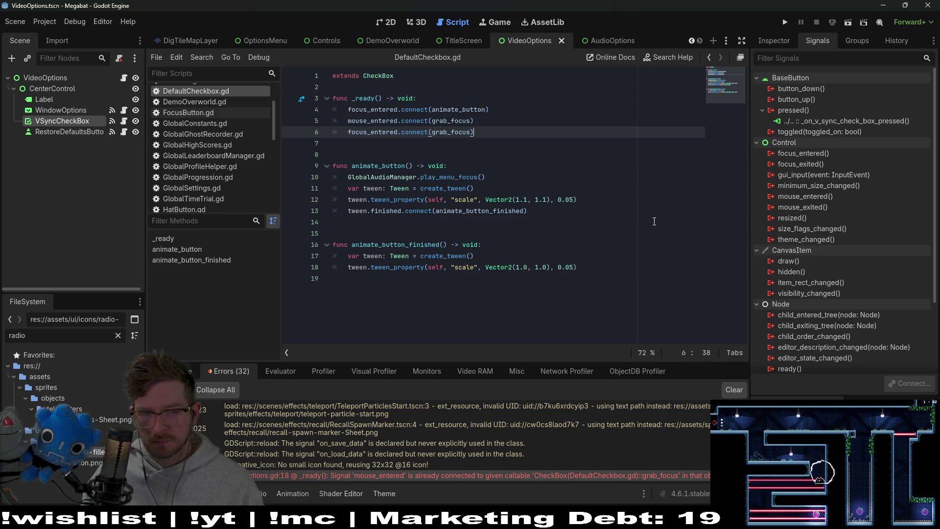
key("F6")
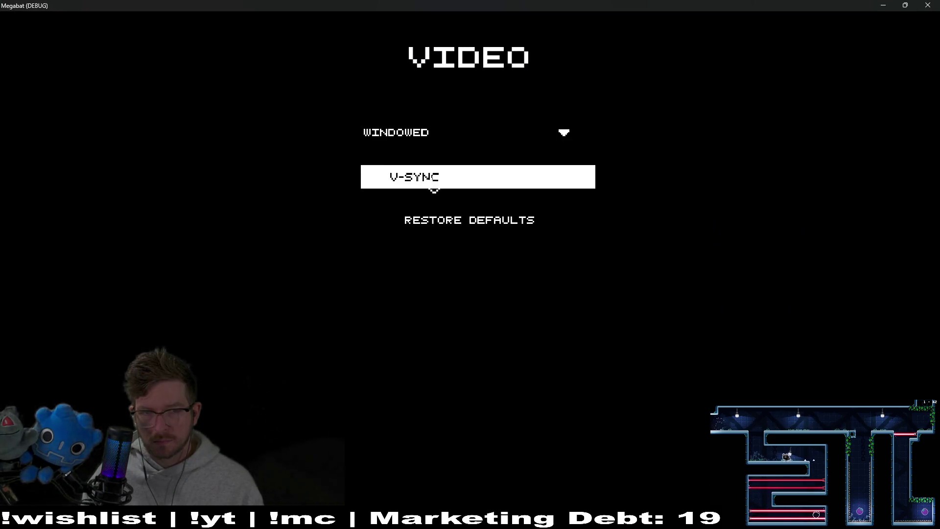
Test arrow-key focus across WINDOWED, V-SYNC and RESTORE DEFAULTS, then close the game window.
key("Up")
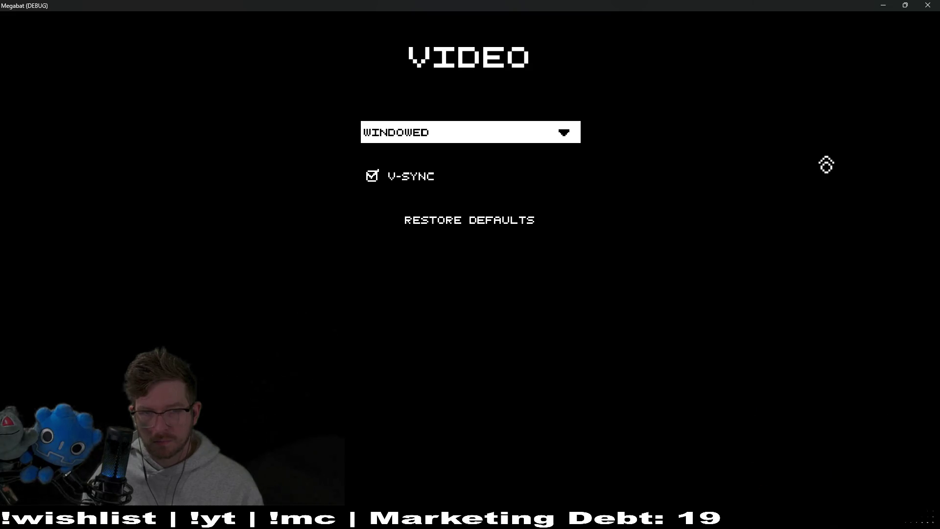
key("Down")
key("Down")
key("Up")
key("Up")
key("Down")
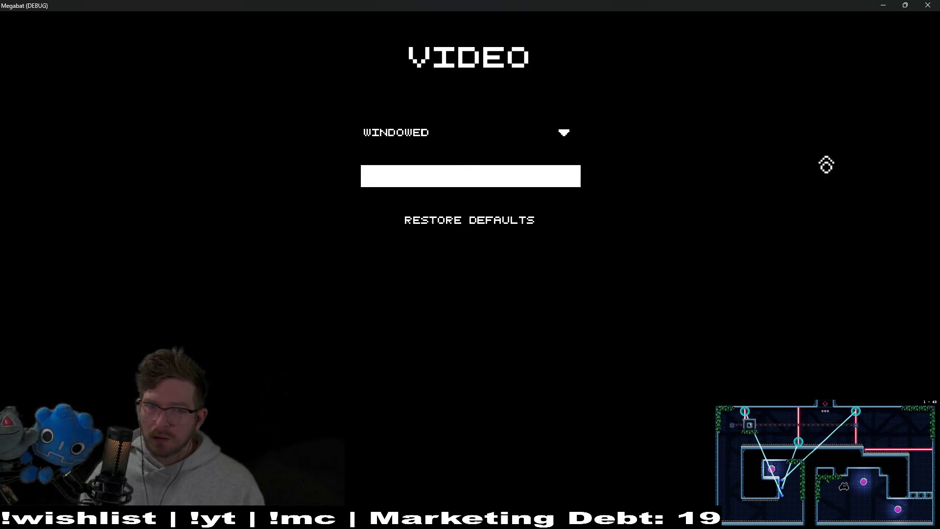
key("Down")
key("Up")
key("Up")
key("Down")
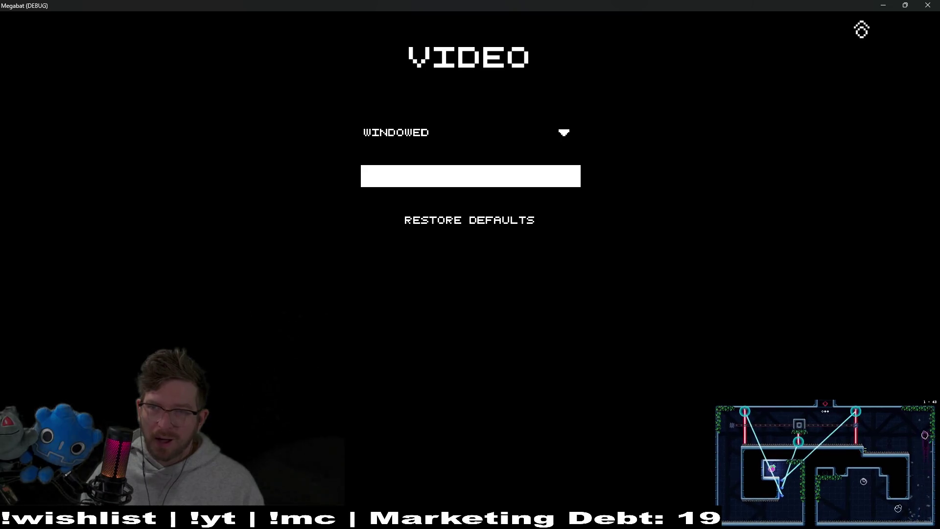
left_click(937, 4)
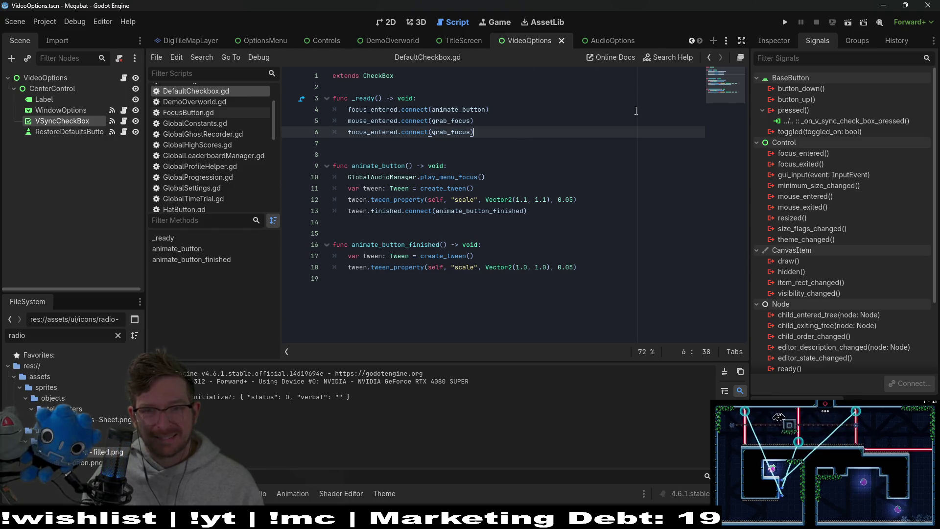
Select VideoOptions in the Inspector and show main_theme's CheckBox icon items.
left_click(790, 42)
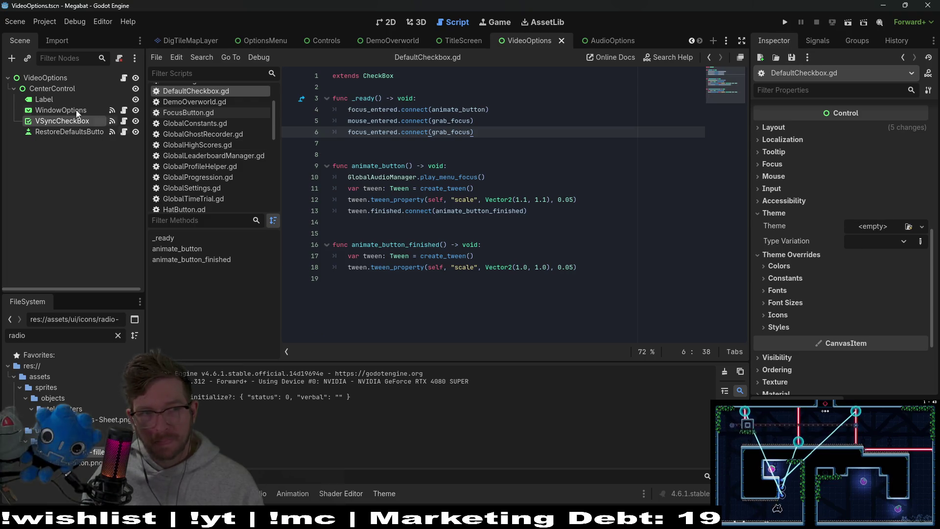
left_click(54, 75)
scroll(602, 382, "up", 4)
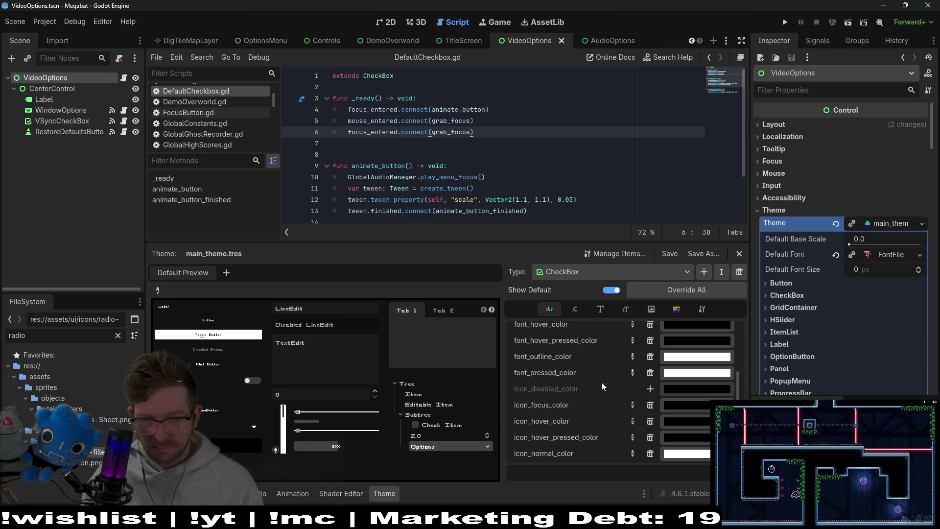
left_click(652, 309)
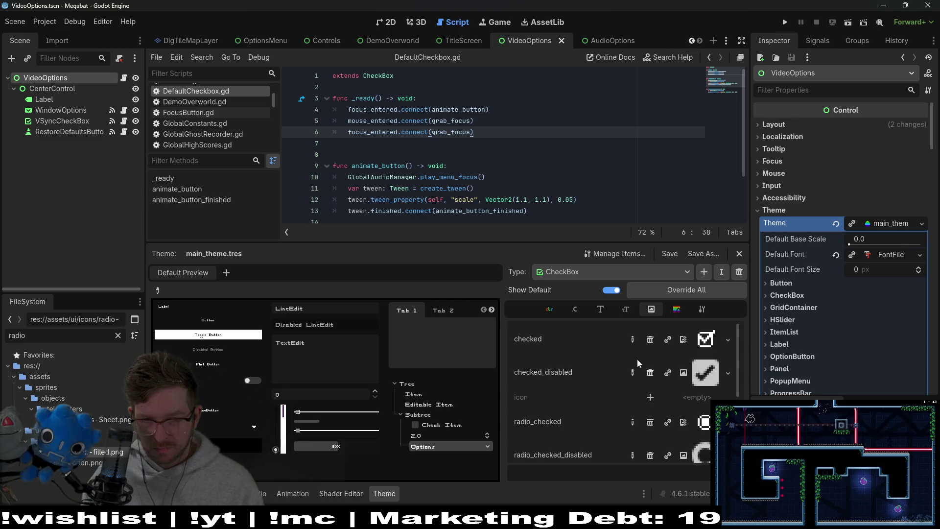
Browse the CheckBox font, icon and stylebox items in the theme editor.
scroll(551, 374, "down", 5)
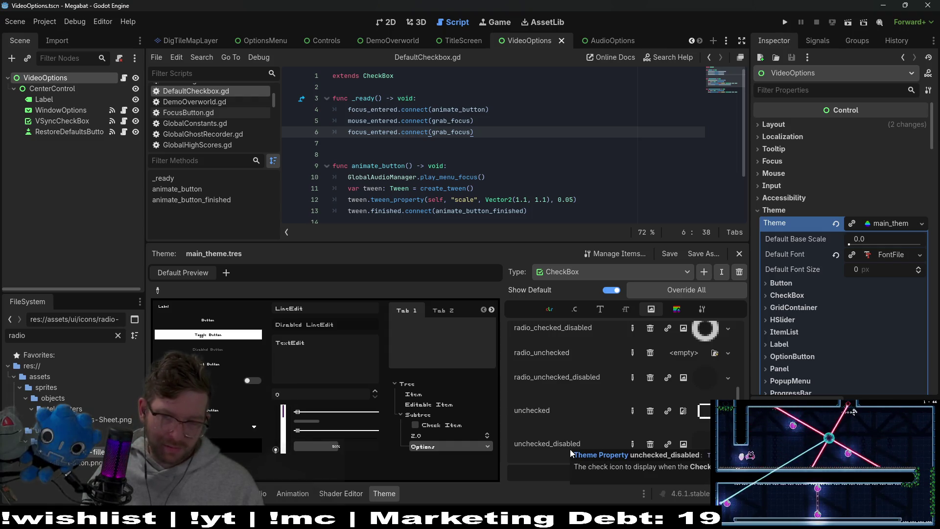
scroll(563, 413, "up", 1)
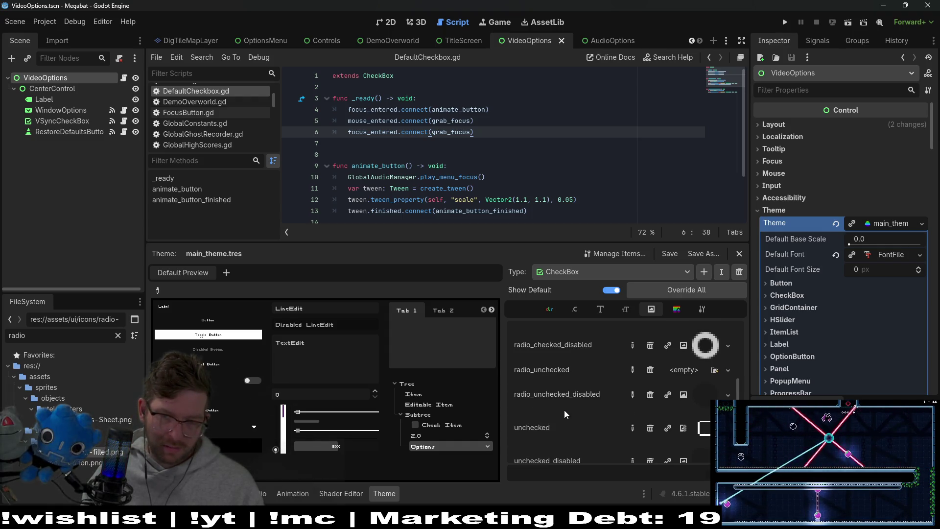
scroll(564, 410, "up", 3)
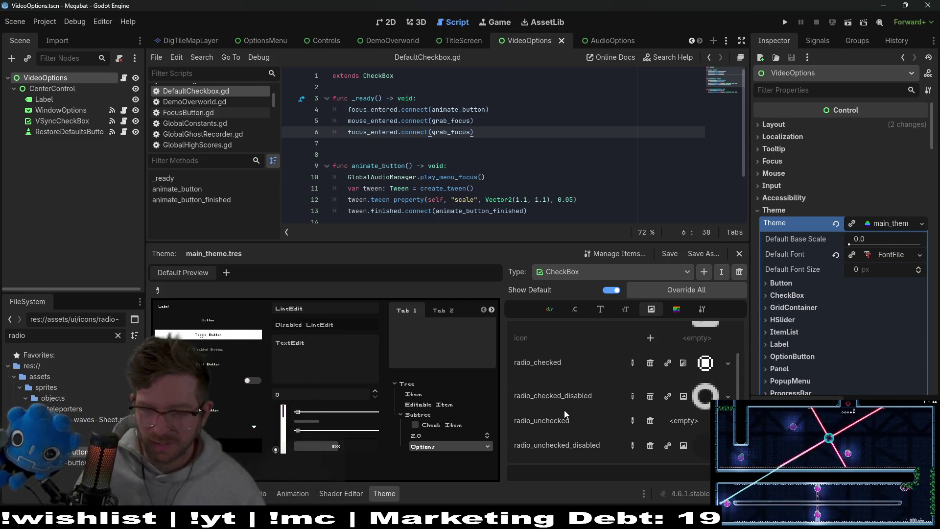
scroll(565, 410, "up", 3)
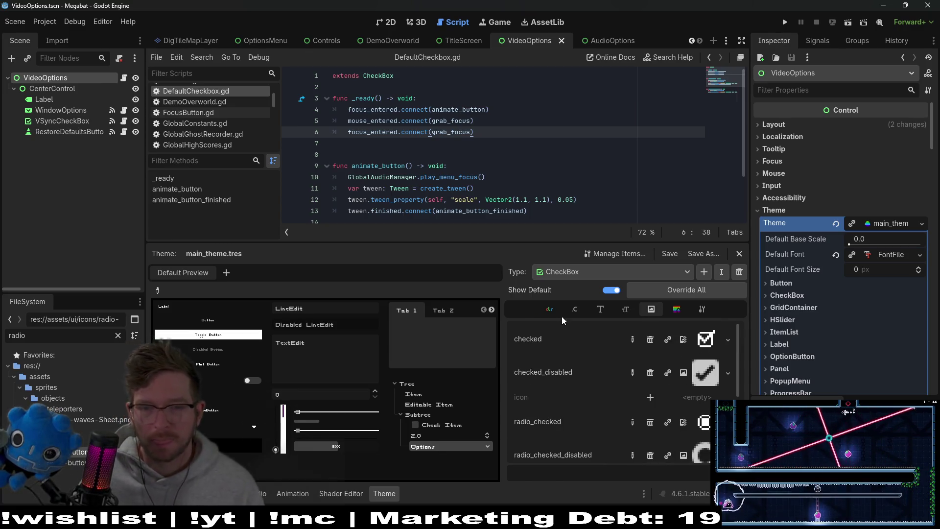
left_click(600, 310)
left_click(625, 309)
left_click(651, 309)
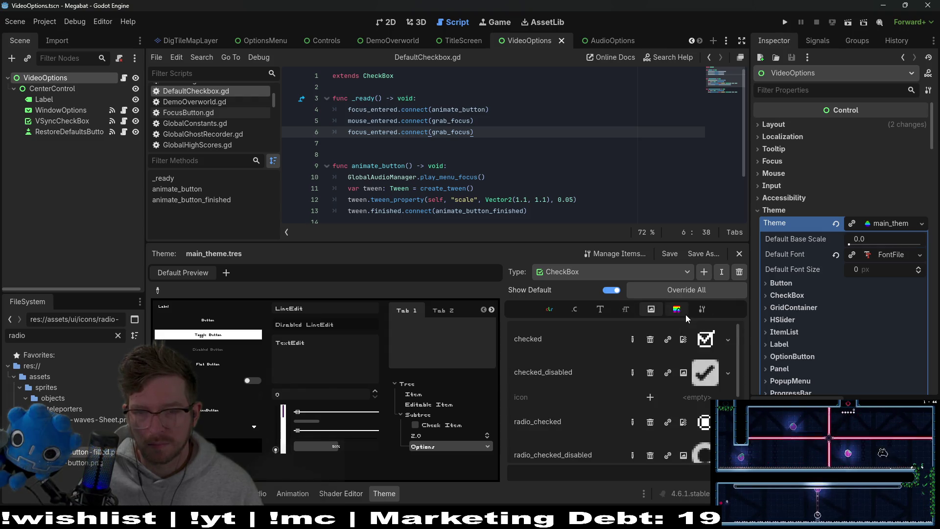
left_click(686, 314)
scroll(680, 387, "down", 2)
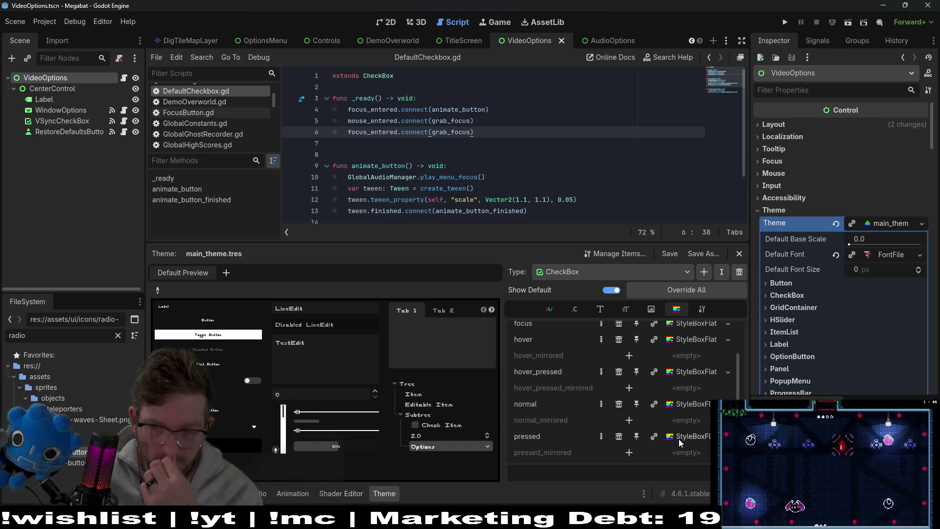
Inspect the CheckBox focus and normal StyleBoxFlat entries in the Inspector.
scroll(686, 416, "up", 2)
left_click(697, 362)
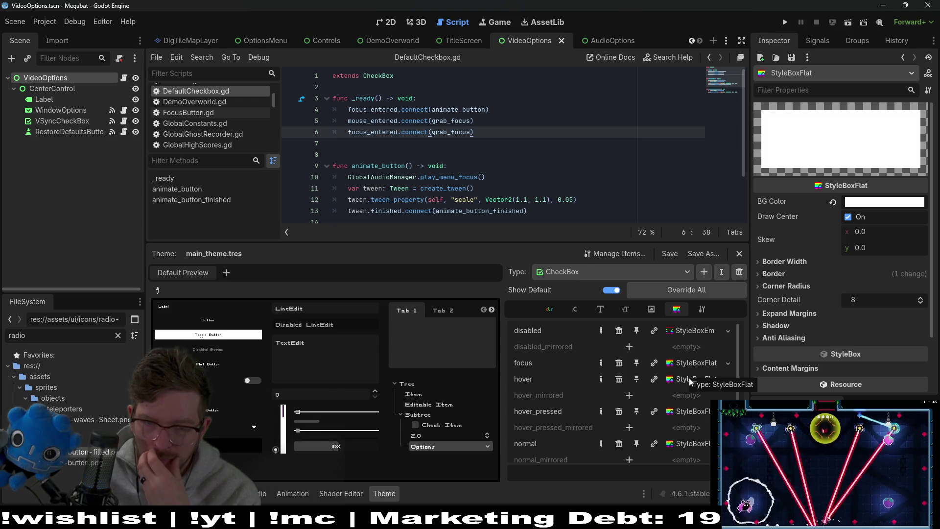
scroll(688, 392, "down", 2)
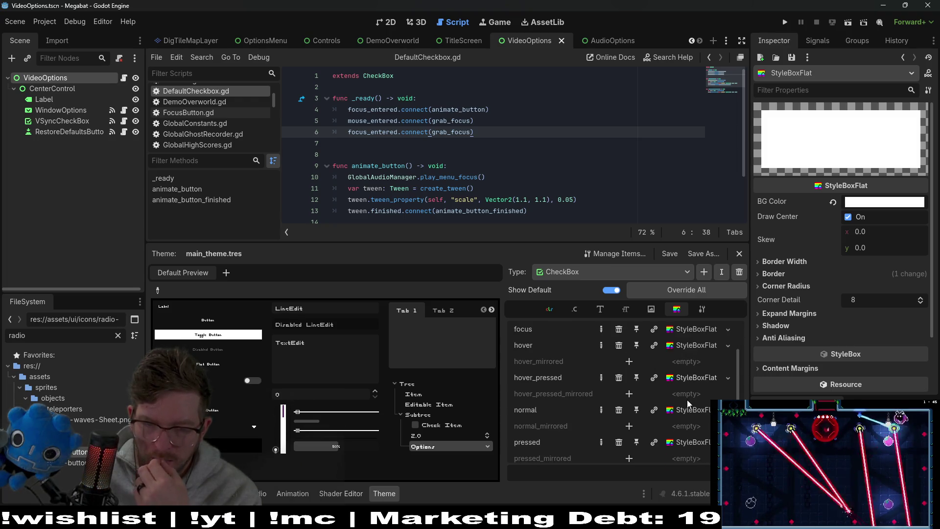
left_click(693, 410)
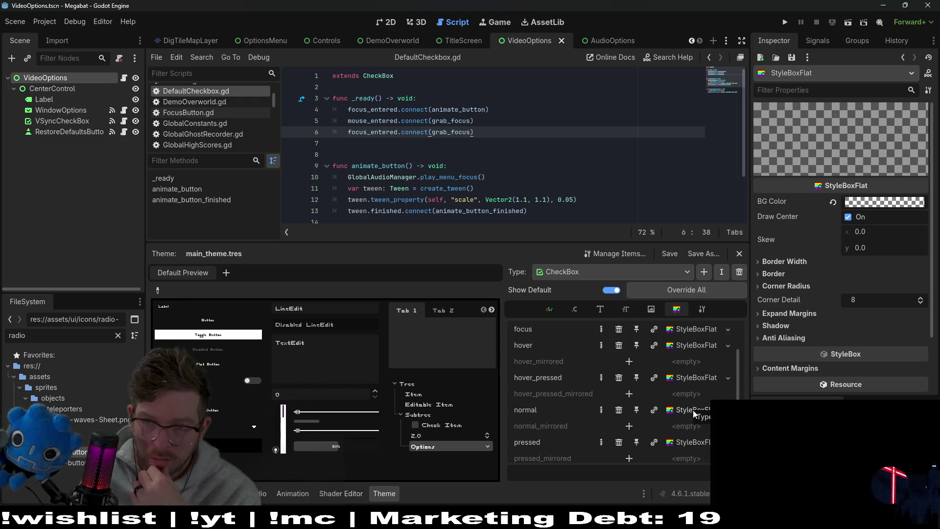
scroll(693, 426, "down", 1)
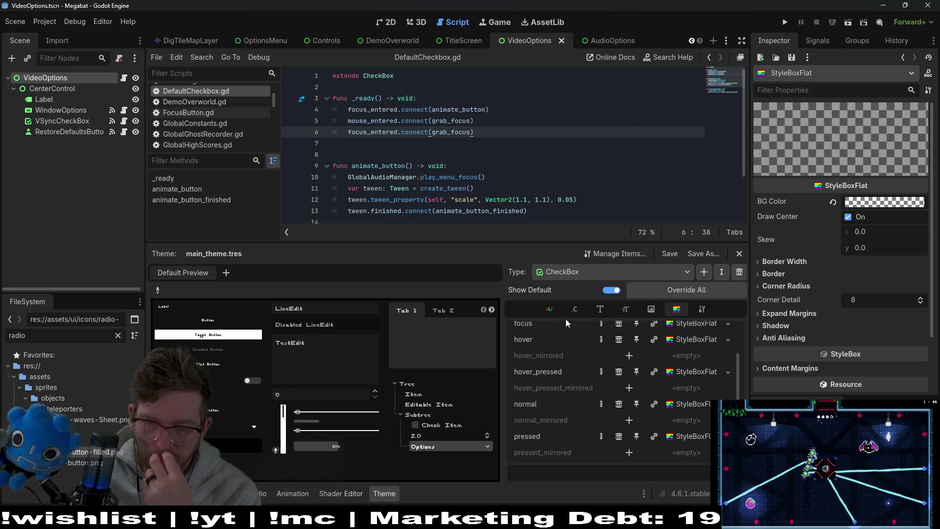
Cycle through the CheckBox constant, font and font size items to reach the colour items.
left_click(575, 311)
left_click(590, 313)
left_click(575, 310)
left_click(598, 312)
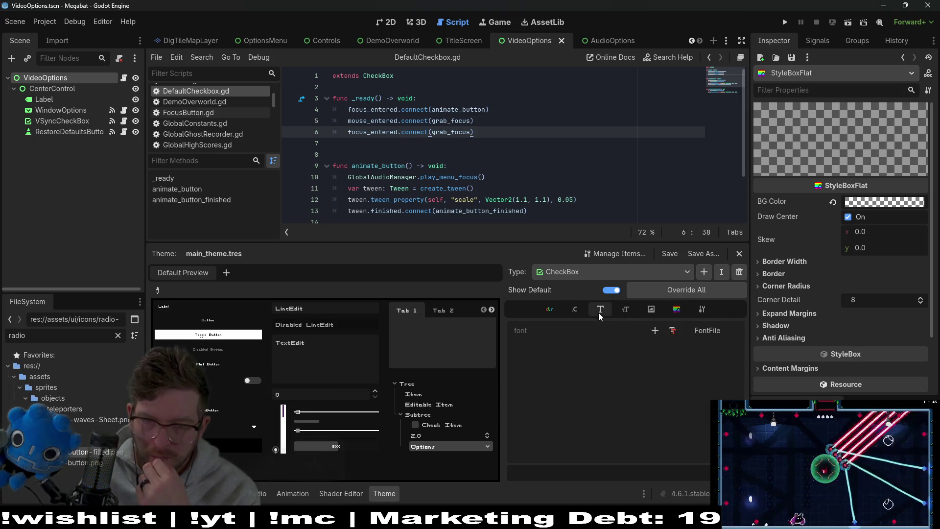
left_click(619, 311)
left_click(573, 312)
left_click(548, 309)
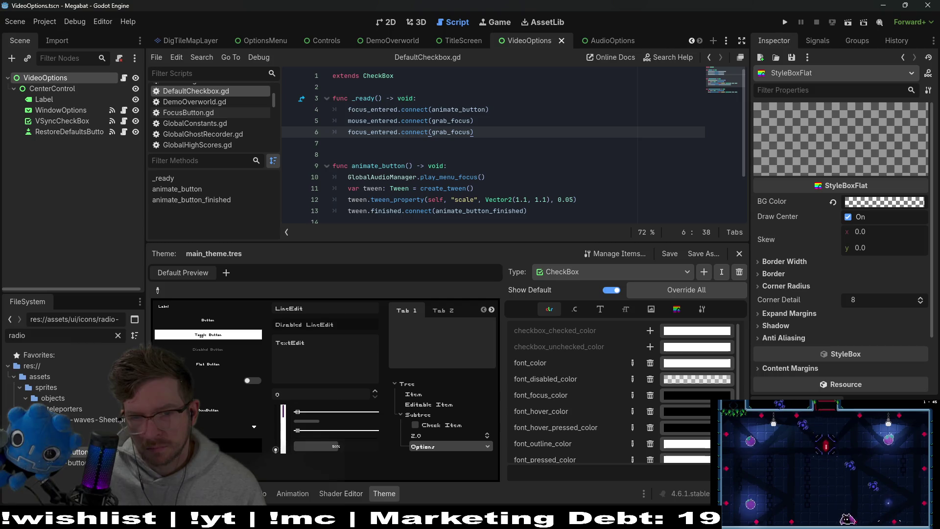
Override checkbox_unchecked_color and set the CheckBox icon_normal_color to red.
left_click(653, 346)
scroll(678, 400, "down", 4)
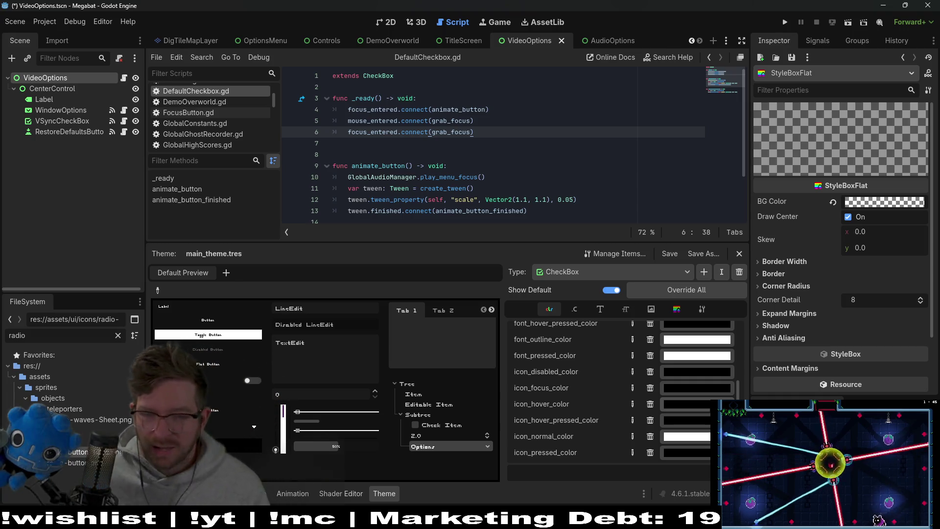
scroll(660, 382, "up", 5)
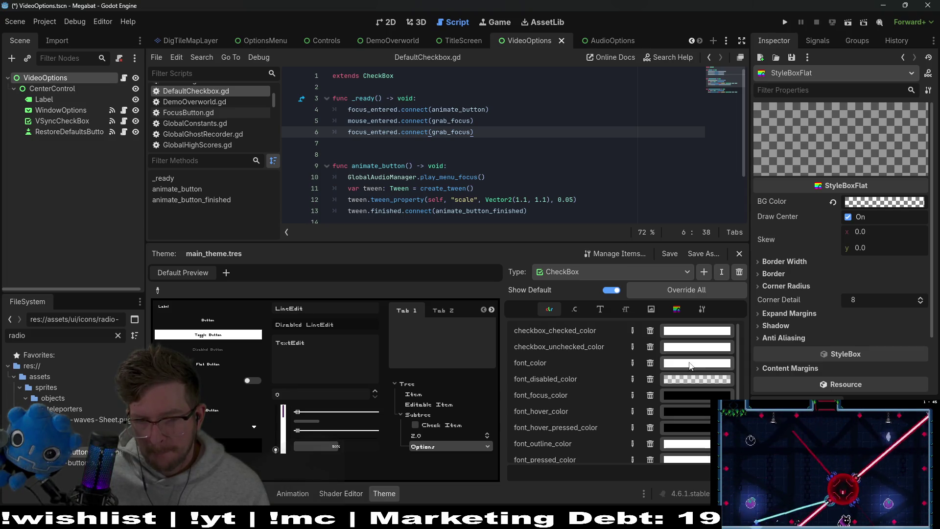
scroll(678, 400, "down", 5)
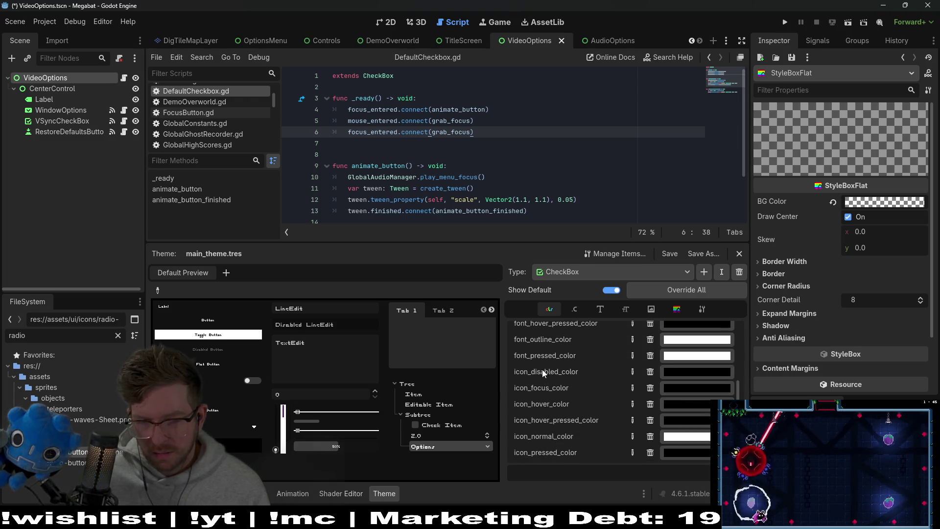
left_click(686, 441)
left_click_drag(651, 314, 725, 314)
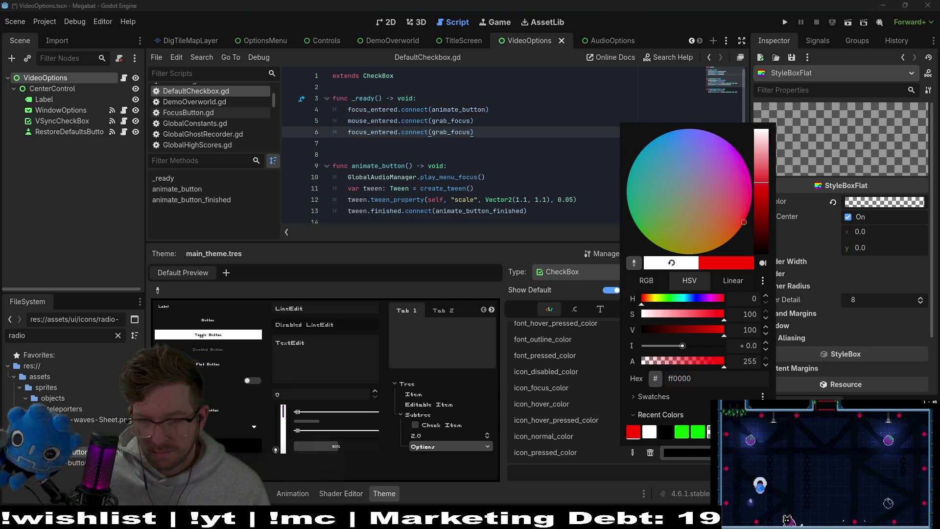
key("Escape")
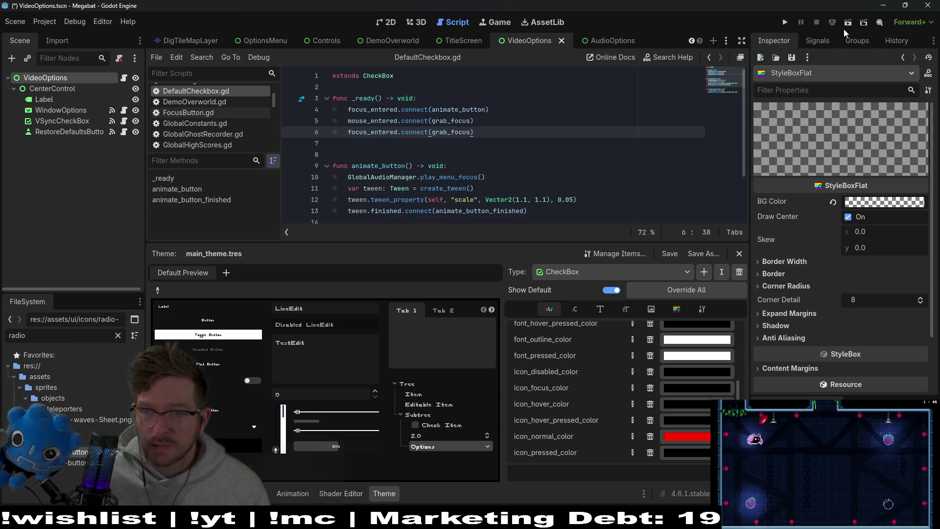
Test-run the scene, close the game, and select the VideoOptions node.
left_click(848, 26)
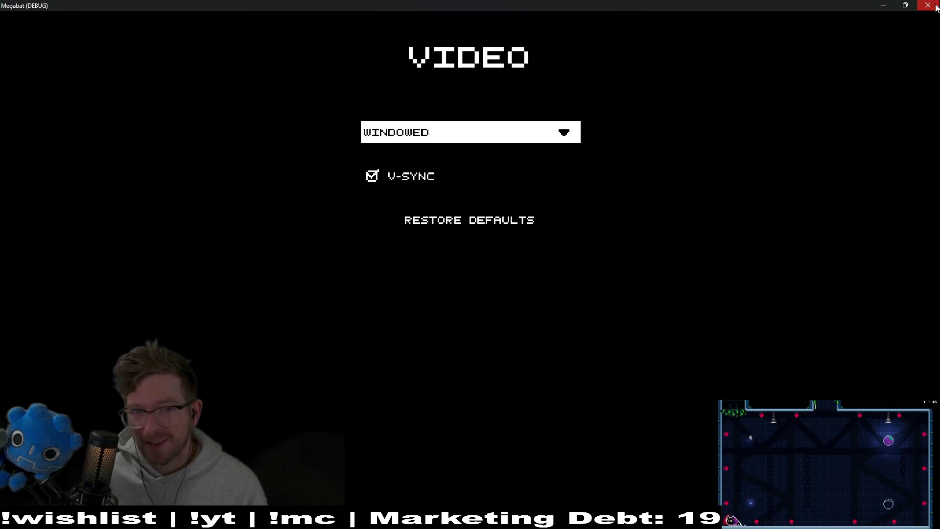
left_click(928, 6)
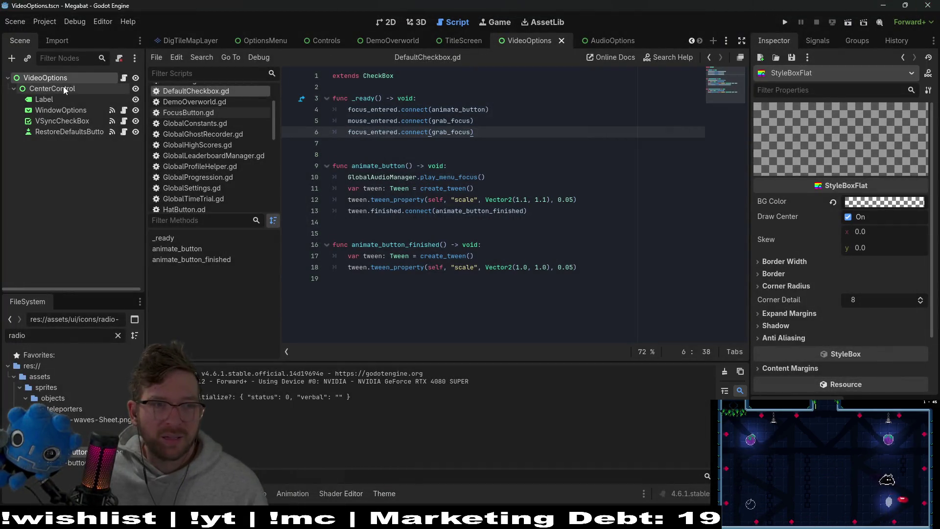
left_click(45, 77)
left_click(891, 223)
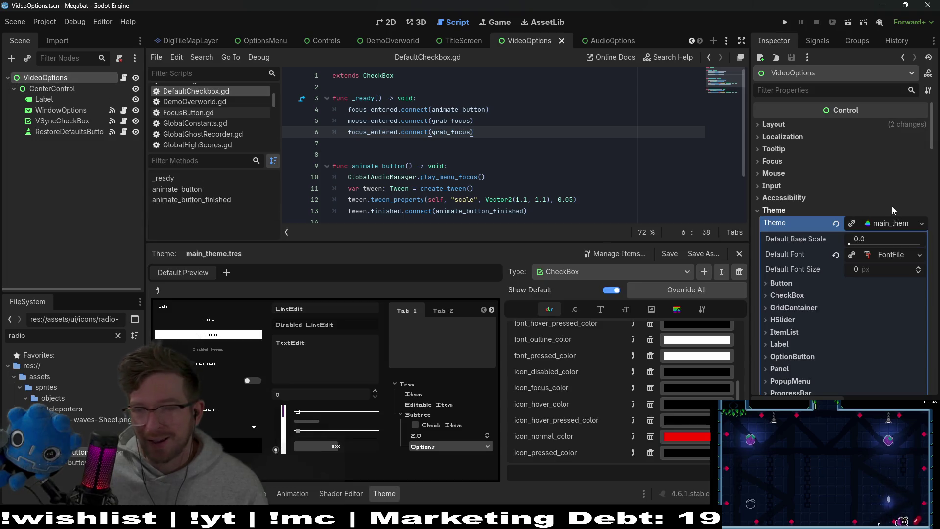
Experiment with icon_normal_color, darkening it to near black with hue 359.
left_click(702, 436)
left_click(701, 436)
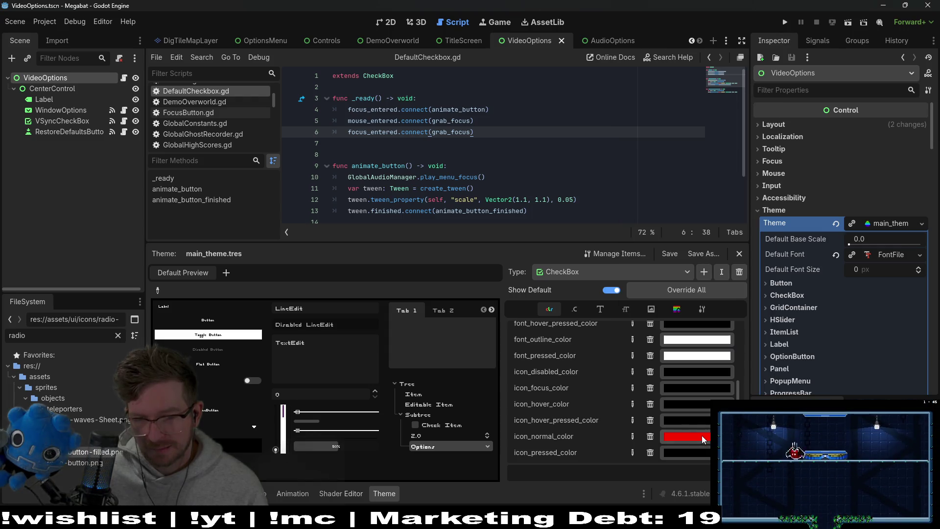
left_click(701, 436)
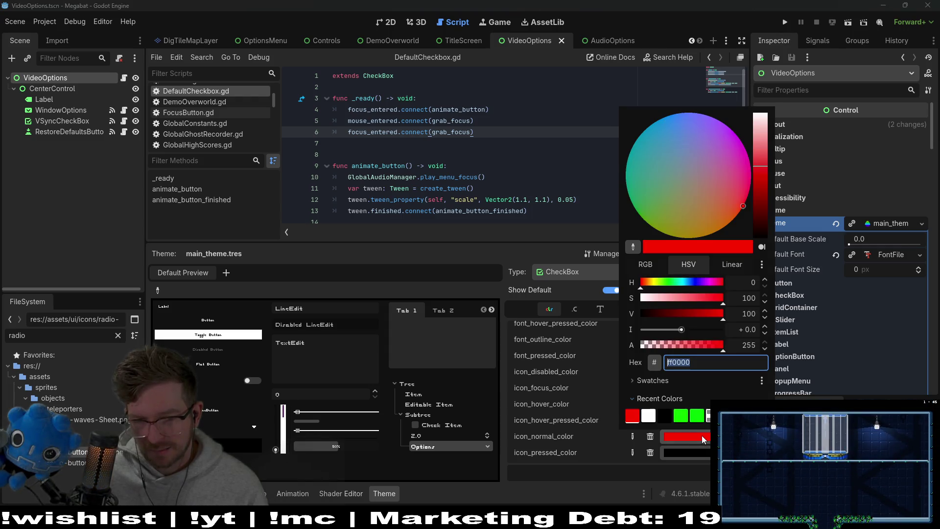
left_click(701, 329)
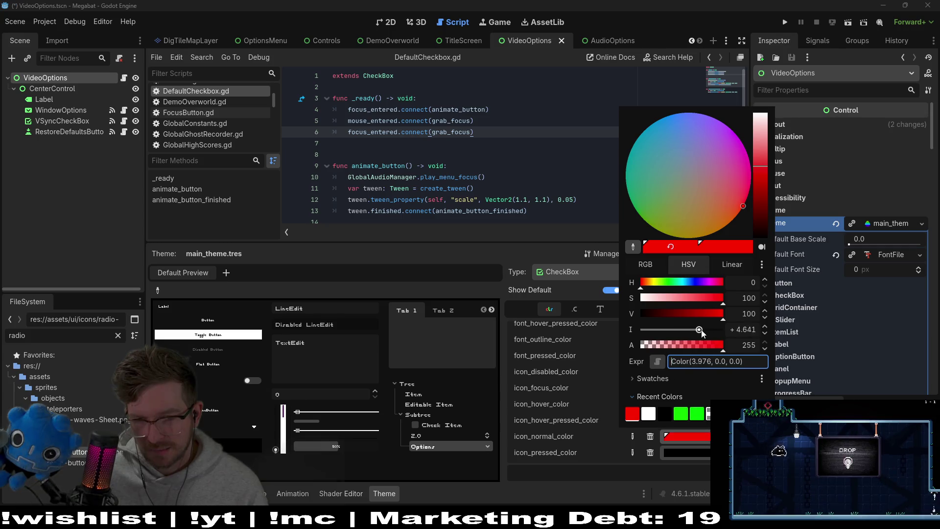
left_click_drag(701, 330, 623, 339)
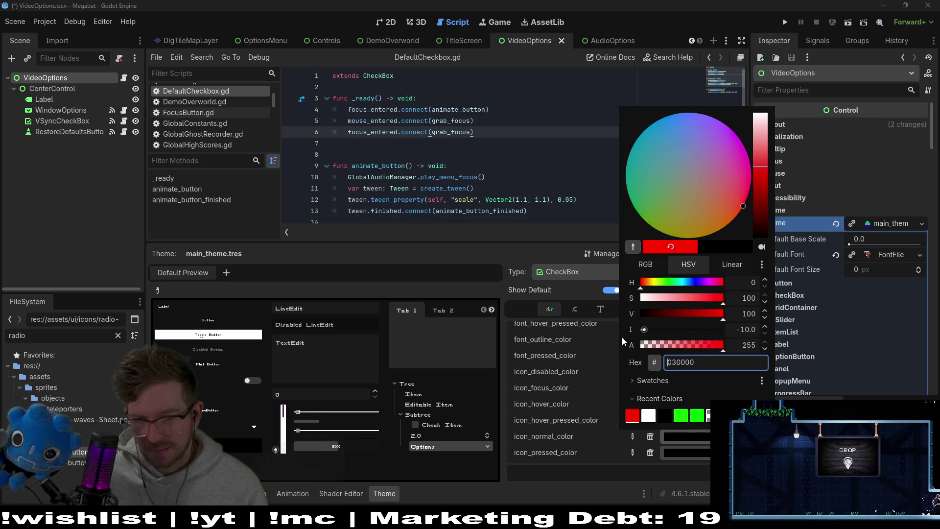
mouse_move(641, 282)
left_mouse_down()
mouse_move(724, 282)
mouse_move(586, 301)
left_mouse_up()
left_click(485, 348)
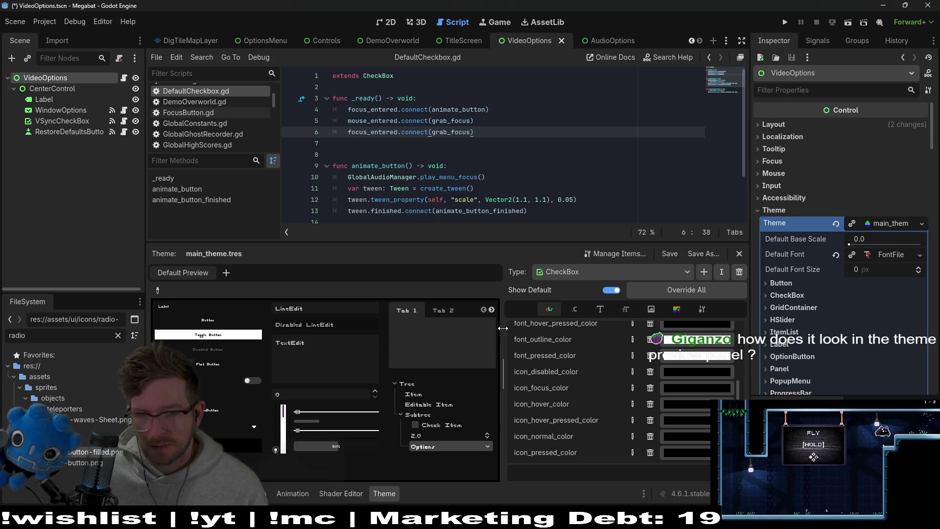
Raise icon_hover_pressed_color's saturation to 39.
left_click(680, 421)
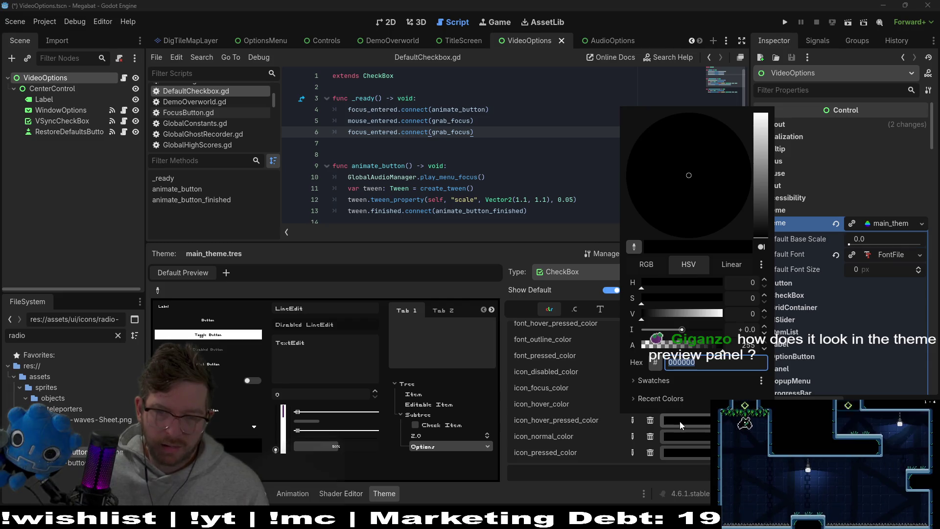
left_click(673, 301)
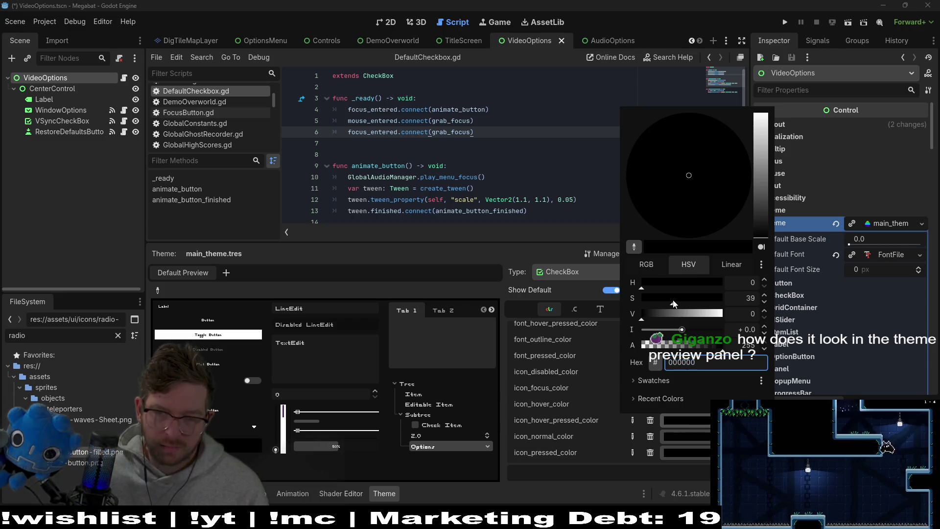
left_click(527, 312)
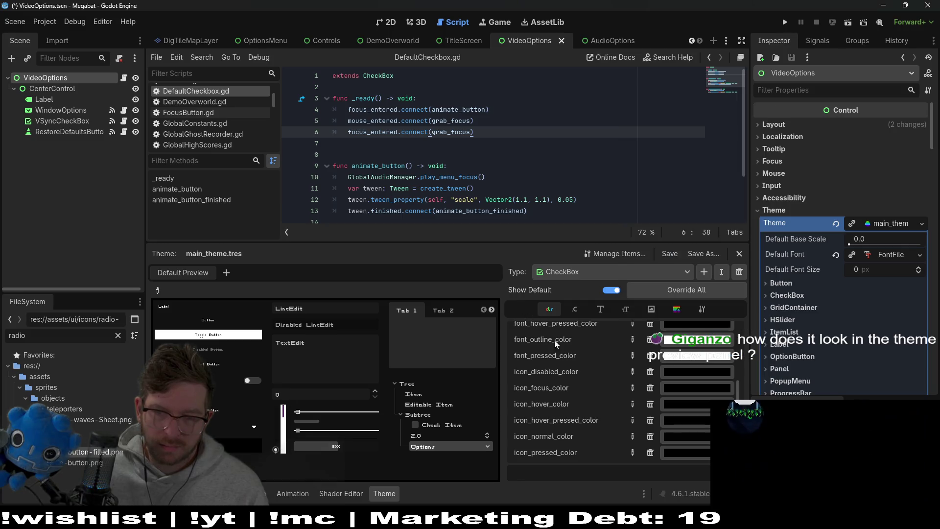
Set icon_normal_color to white.
left_click(692, 436)
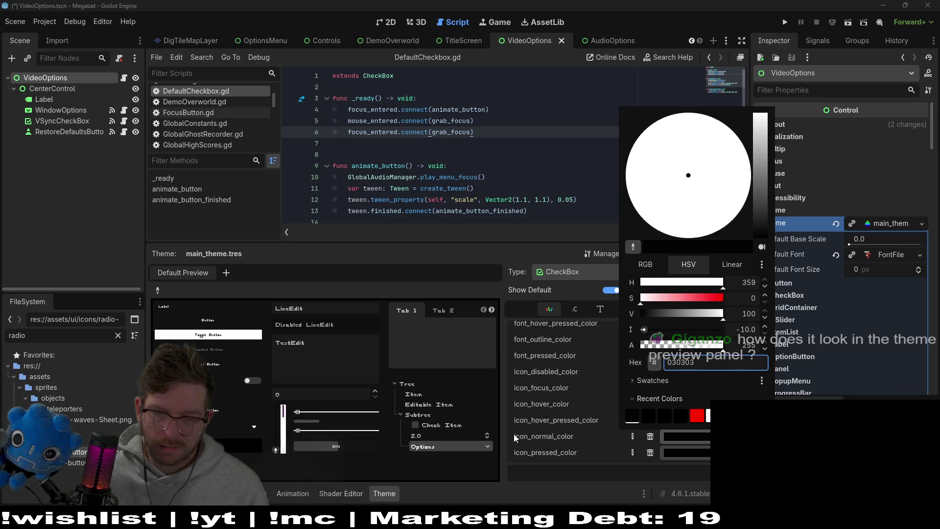
left_click(514, 434)
left_click(696, 437)
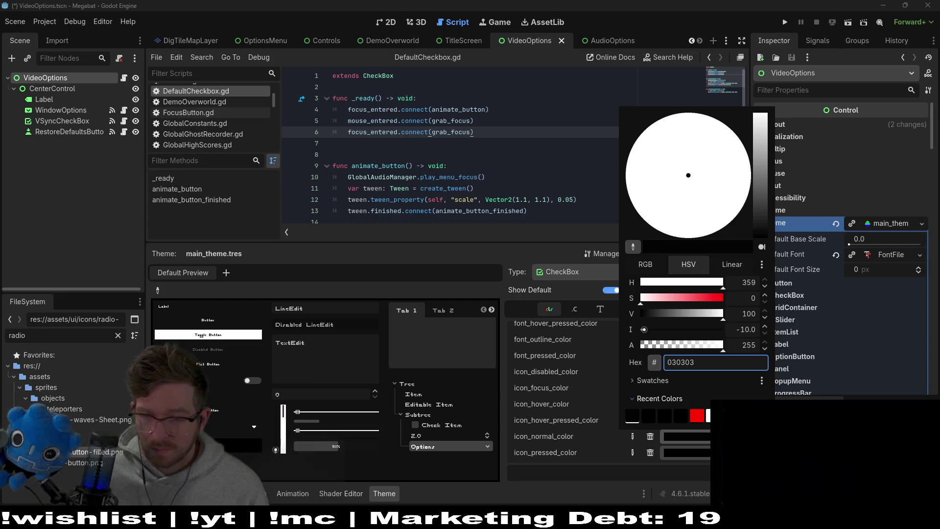
left_click(682, 329)
left_click(501, 420)
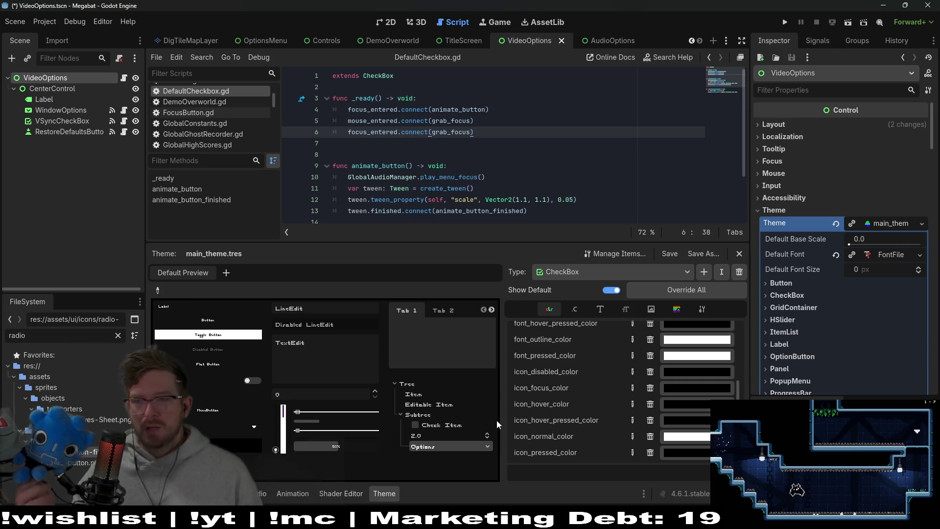
Save the scene and test the preview's option list.
key("ctrl+s")
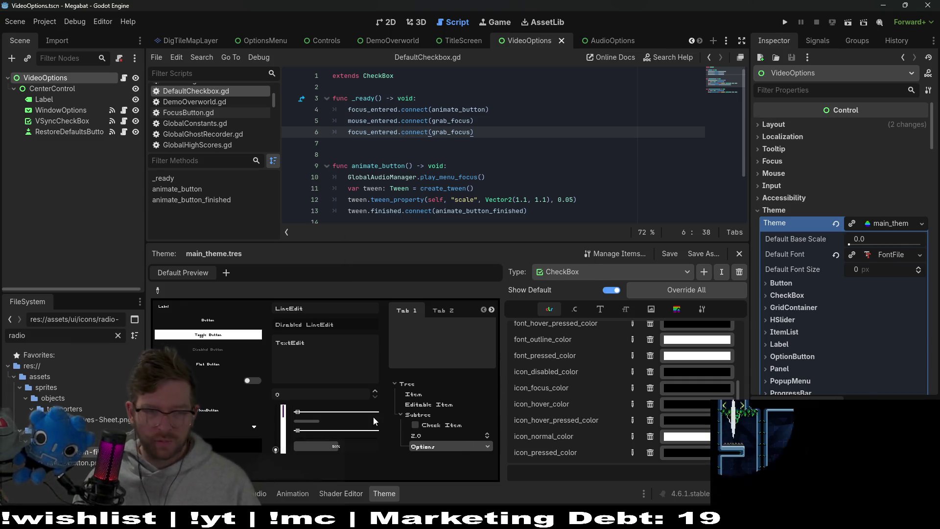
left_click(214, 431)
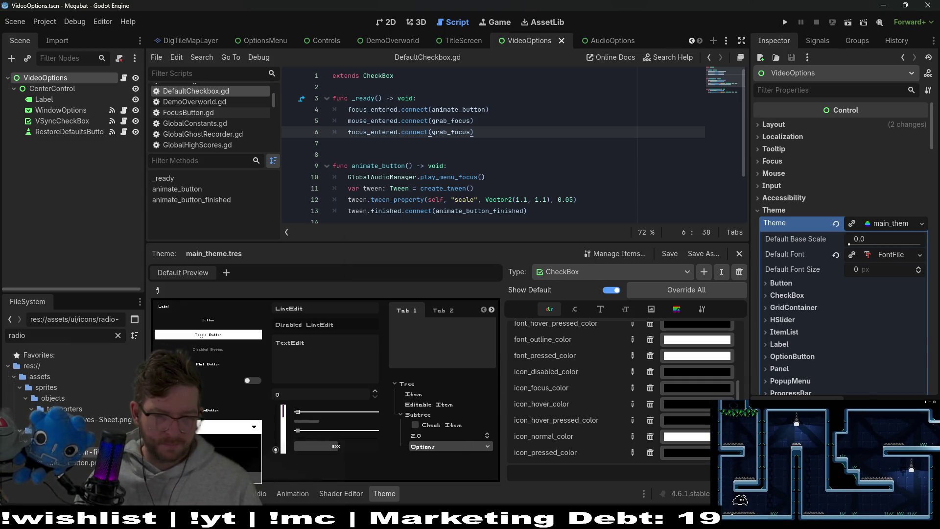
left_click(213, 428)
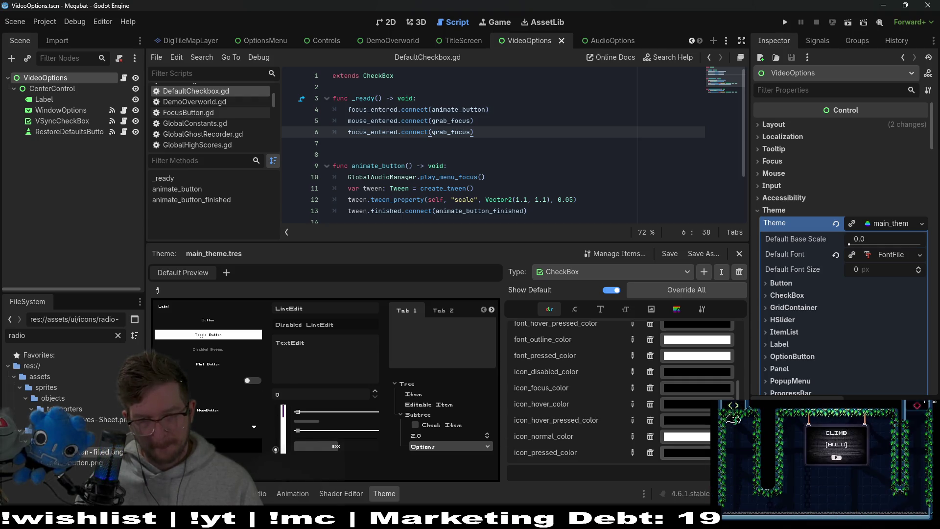
scroll(690, 430, "up", 5)
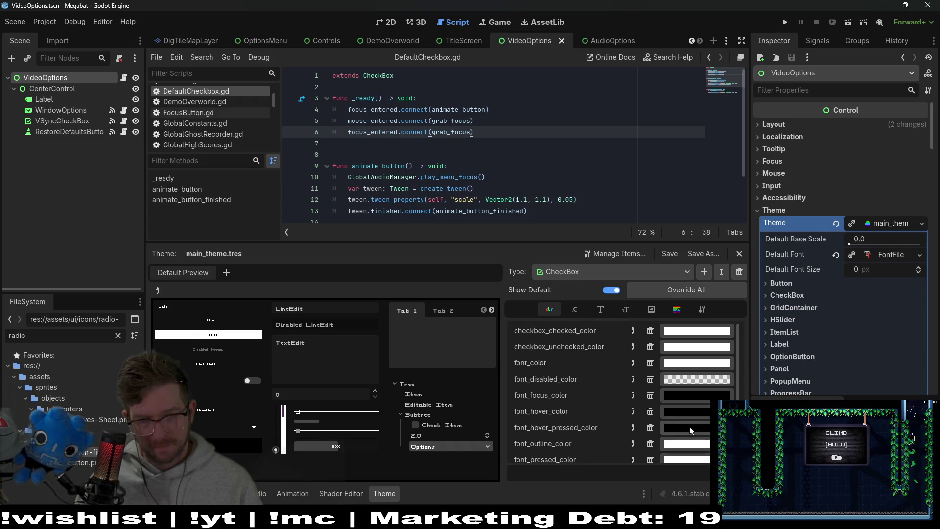
left_click(678, 309)
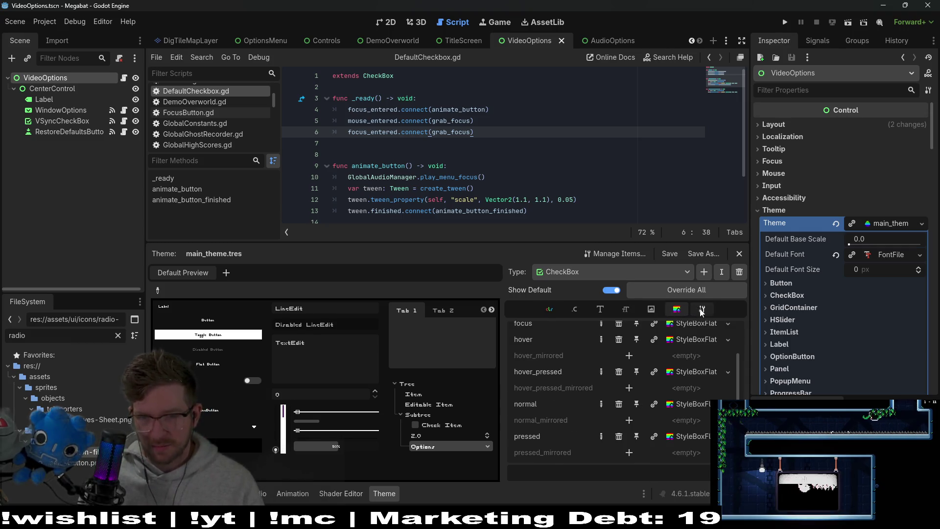
left_click(702, 310)
left_click(677, 311)
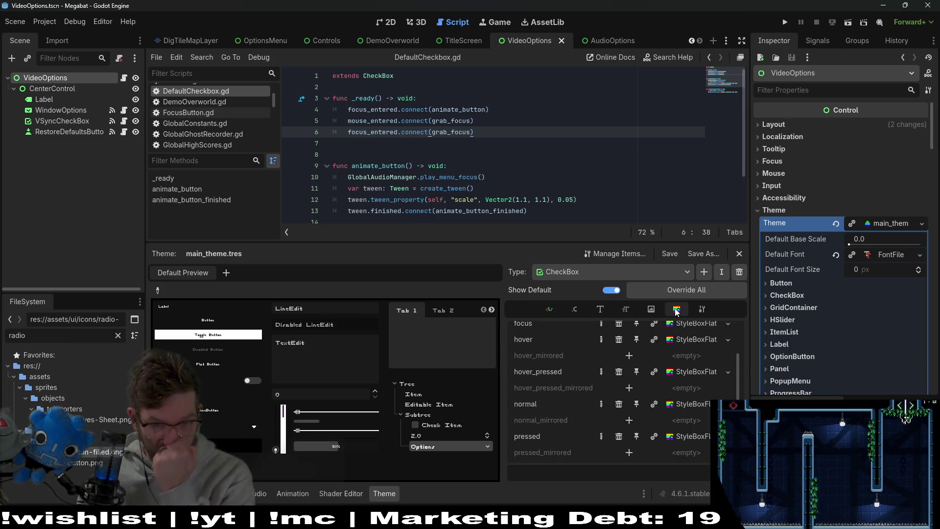
left_click(601, 309)
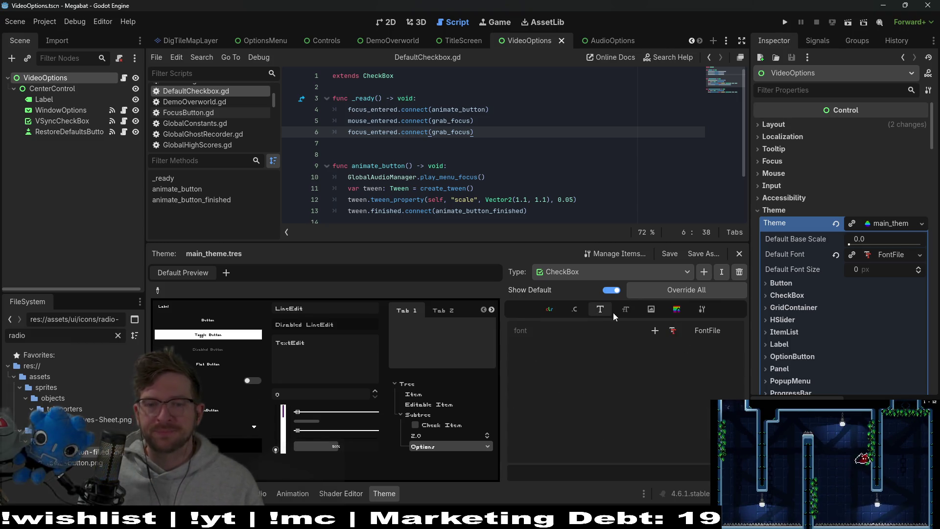
left_click(651, 309)
scroll(669, 405, "down", 3)
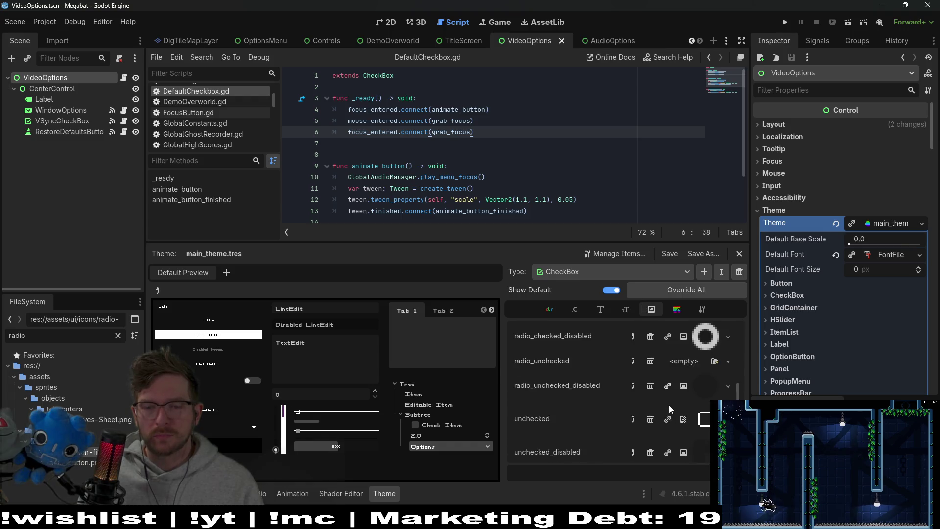
scroll(669, 405, "down", 1)
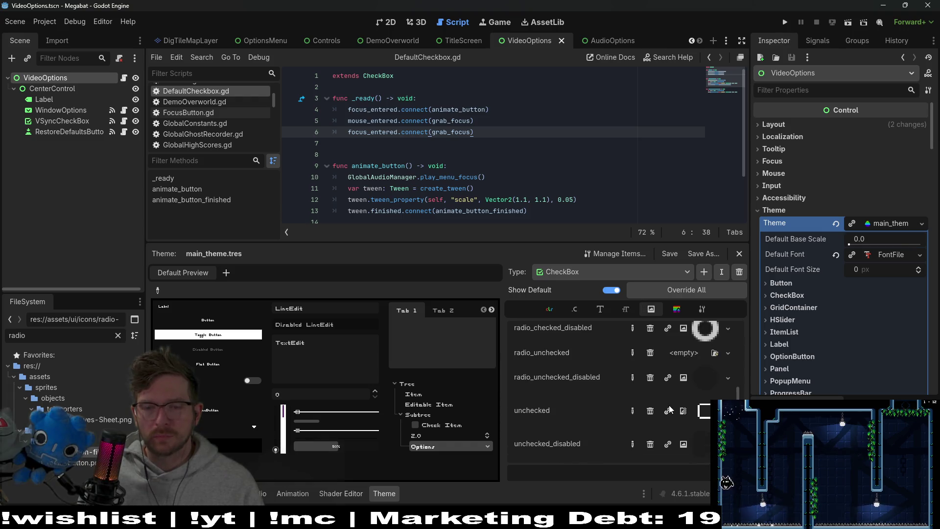
left_click(550, 310)
scroll(616, 437, "down", 5)
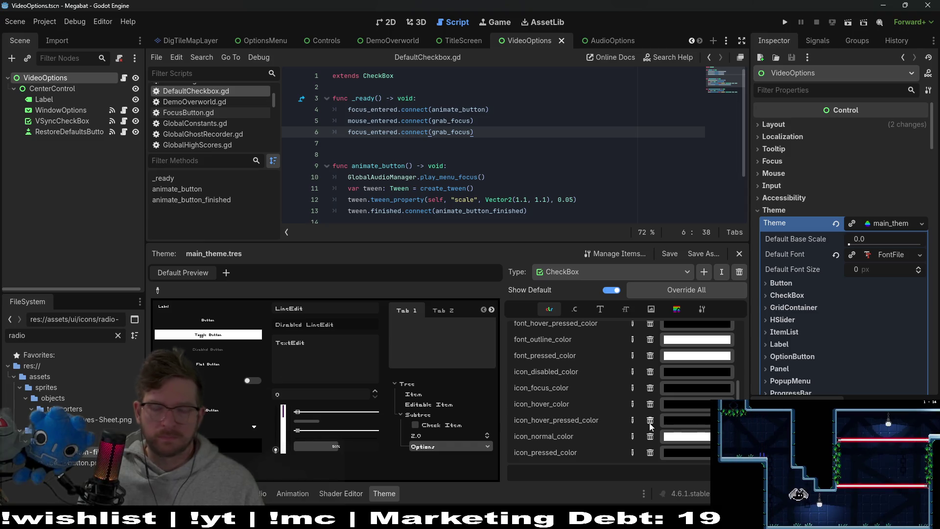
left_click(687, 420)
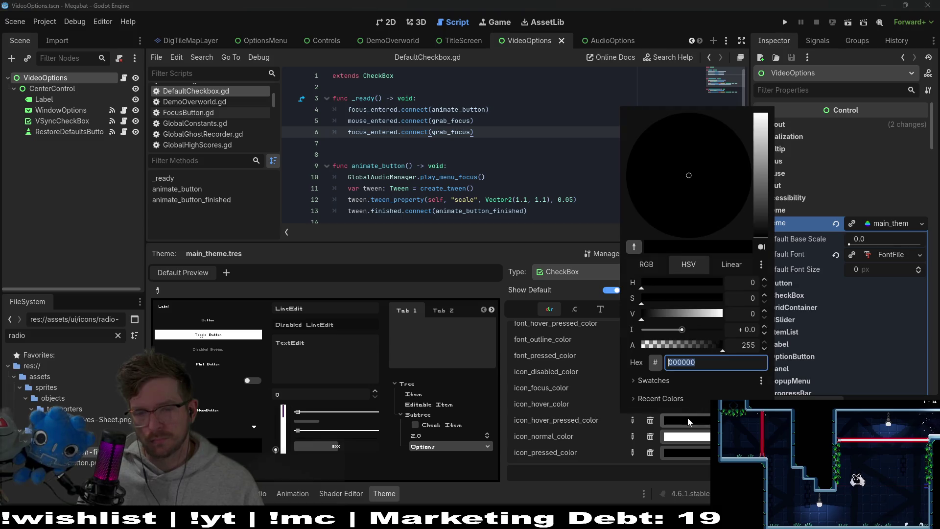
left_click(569, 411)
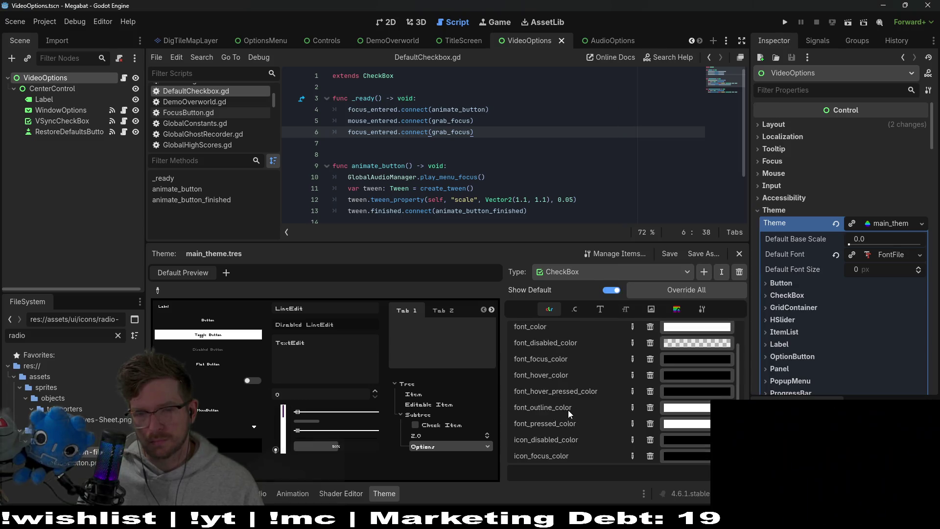
scroll(606, 434, "down", 1)
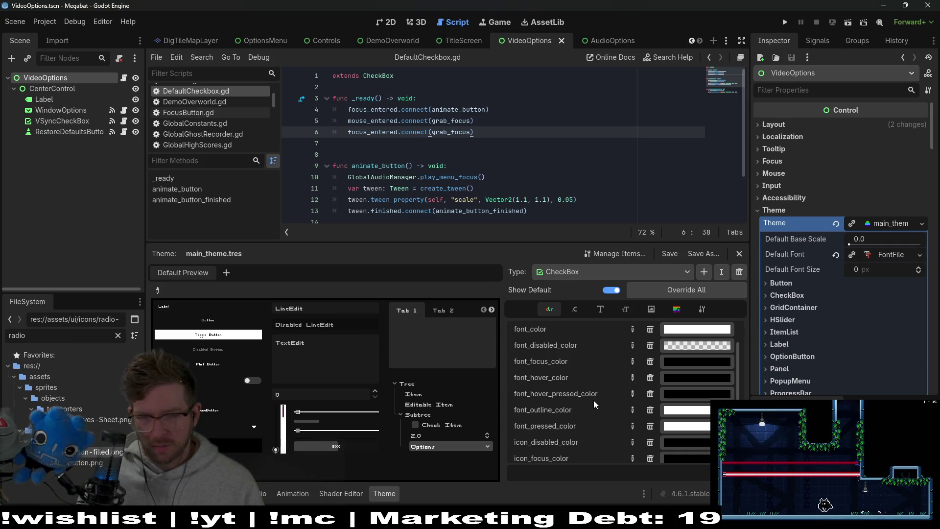
left_click(688, 391)
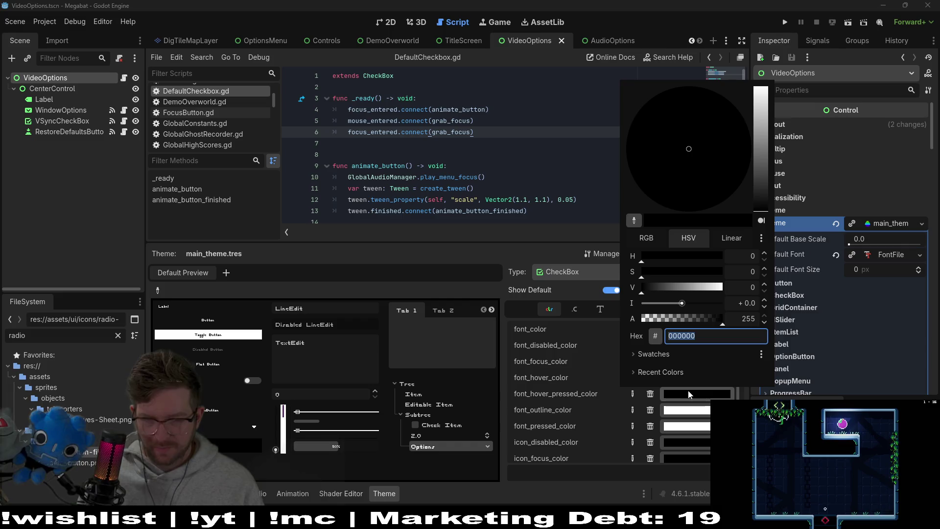
key("Escape")
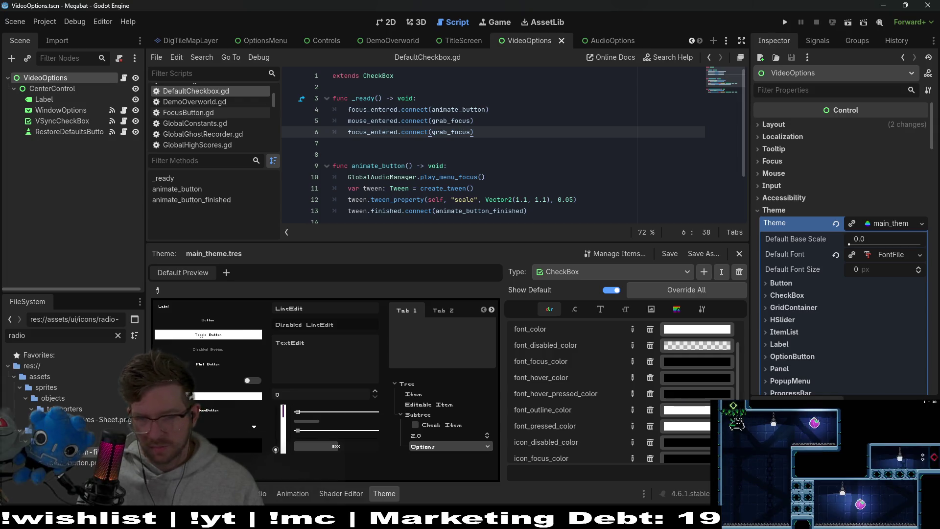
left_click(852, 23)
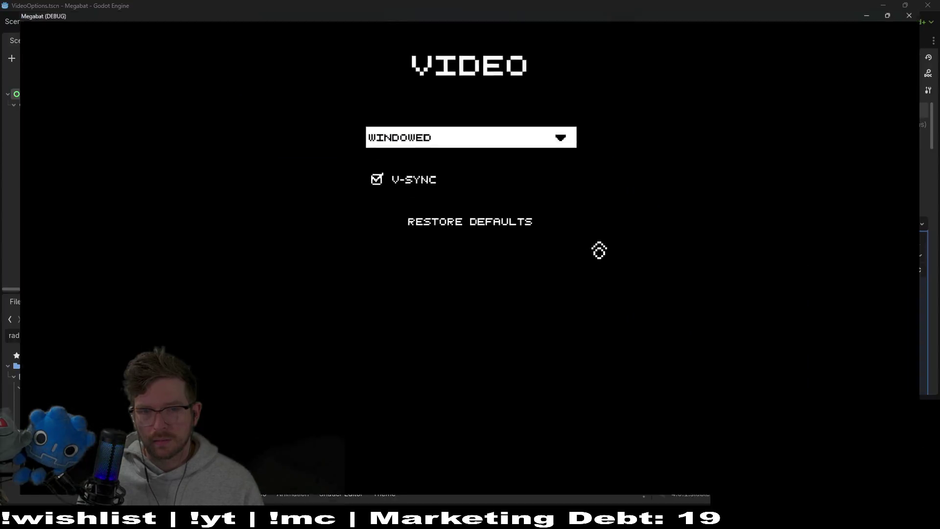
Toggle focus between WINDOWED and V-SYNC with the arrow keys, then stop the debug run.
key("Up")
key("Down")
key("Up")
key("Down")
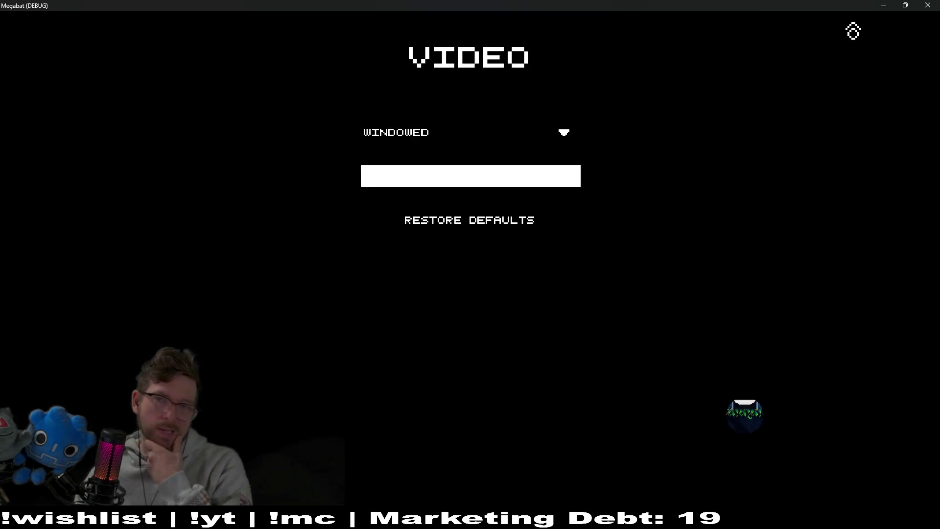
left_click(927, 4)
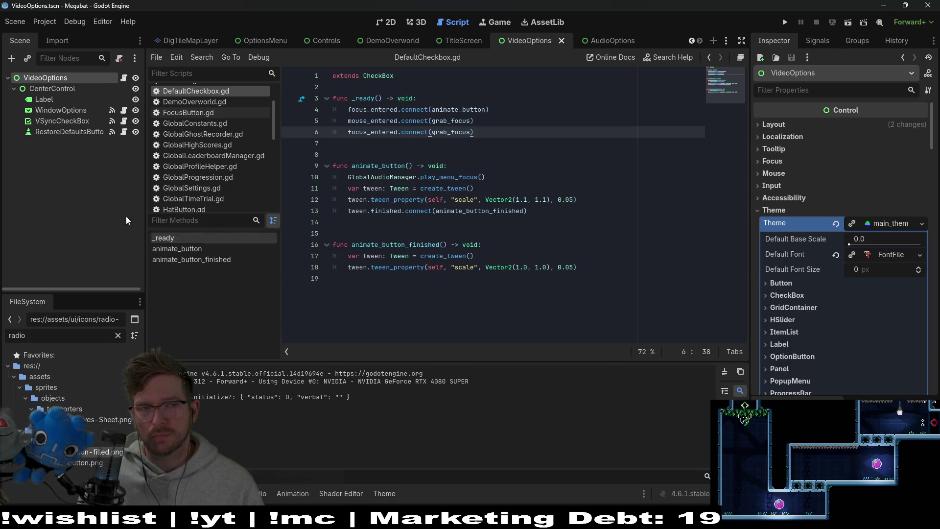
Open main_theme on the 2D canvas and set CheckBox font_pressed_color to 000000.
left_click(389, 491)
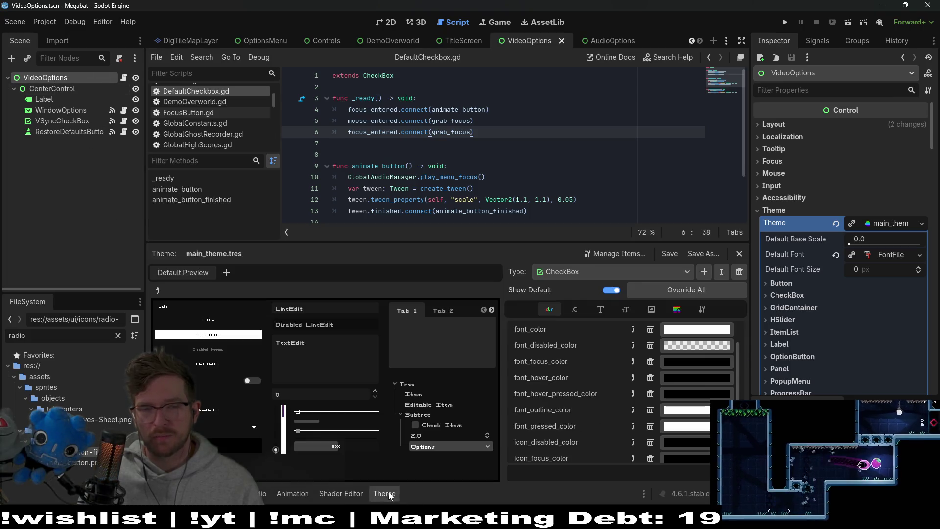
left_click(382, 22)
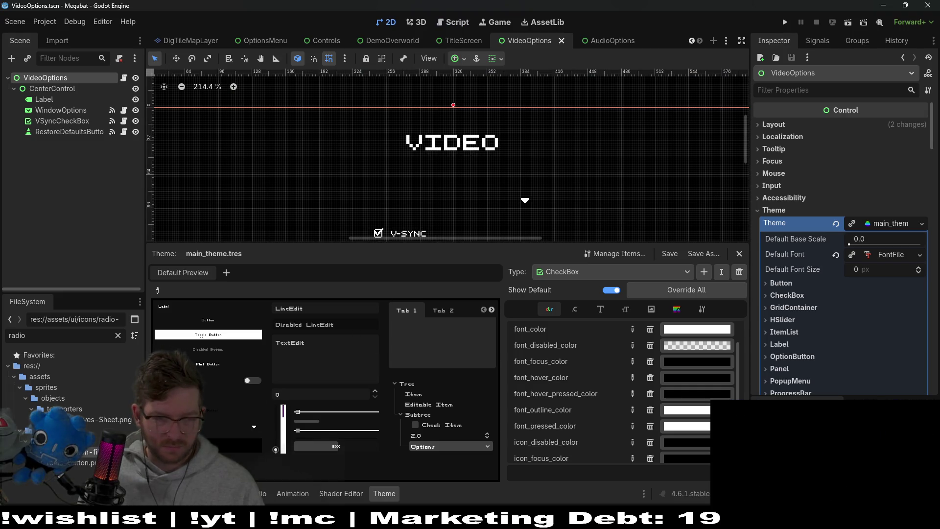
left_click(682, 395)
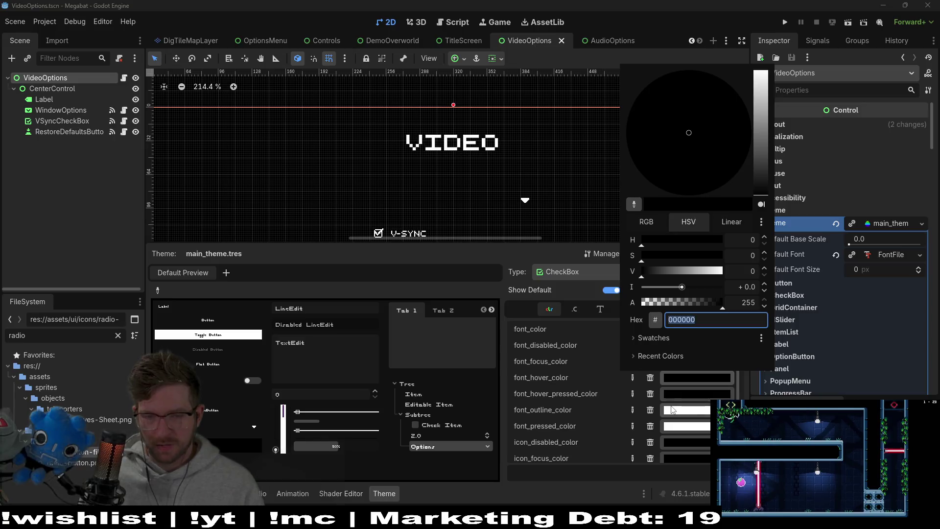
left_click(682, 395)
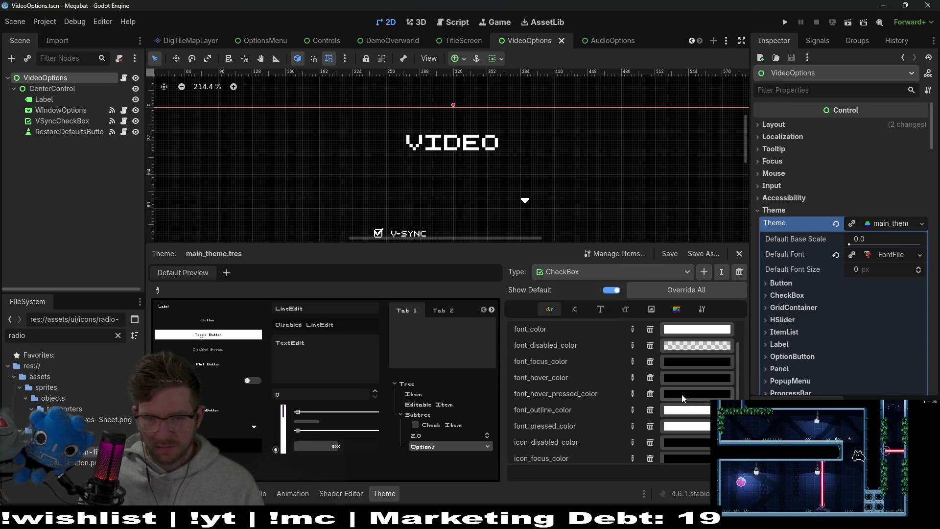
scroll(681, 395, "down", 1)
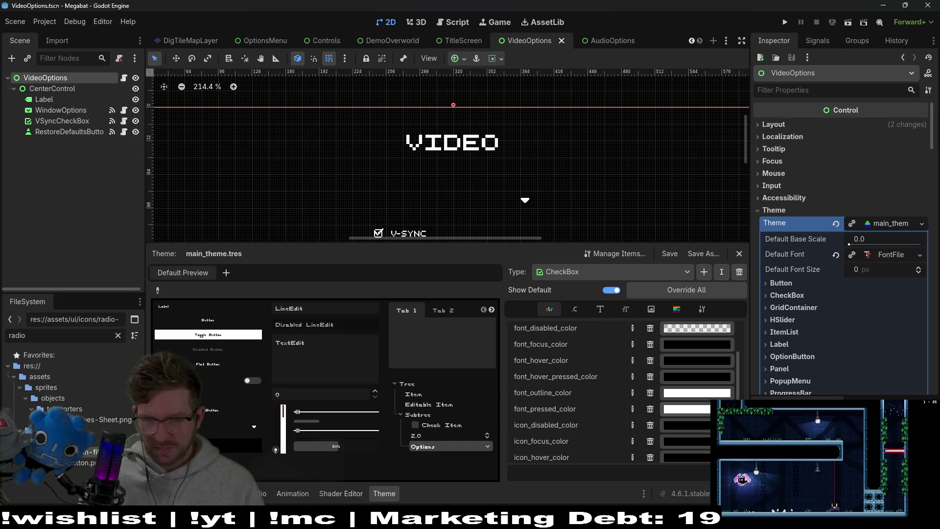
left_click(686, 409)
type("000000")
key("Return")
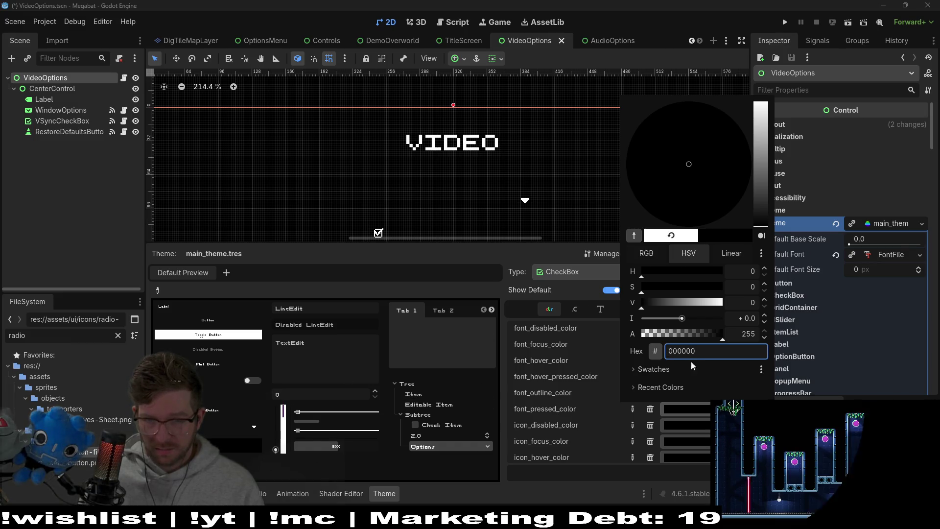
Set the CheckBox font_hover_pressed_color to black after briefly trying white.
left_click(613, 408)
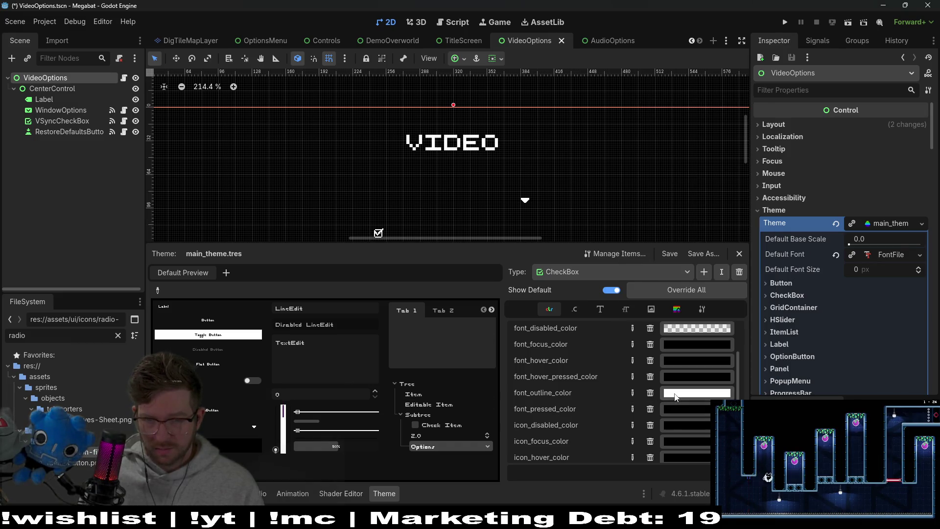
left_click(692, 375)
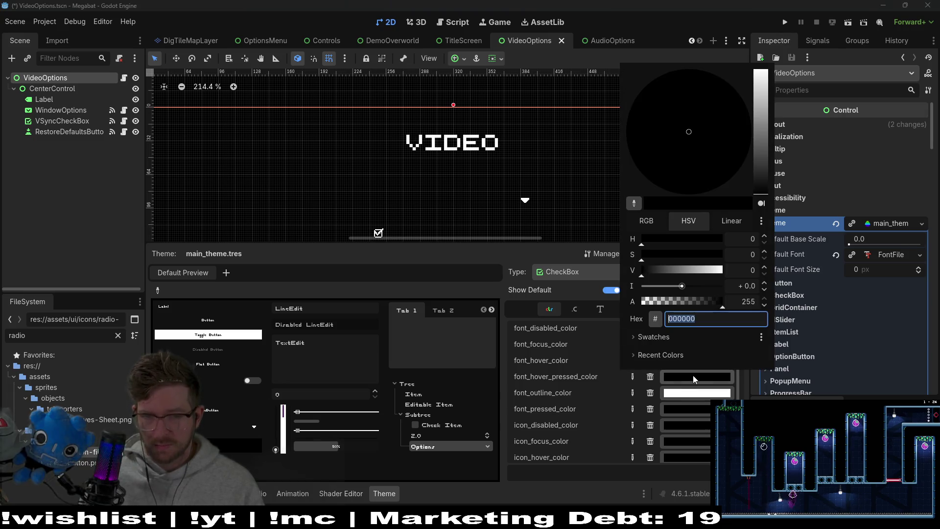
left_click(699, 270)
left_click(730, 269)
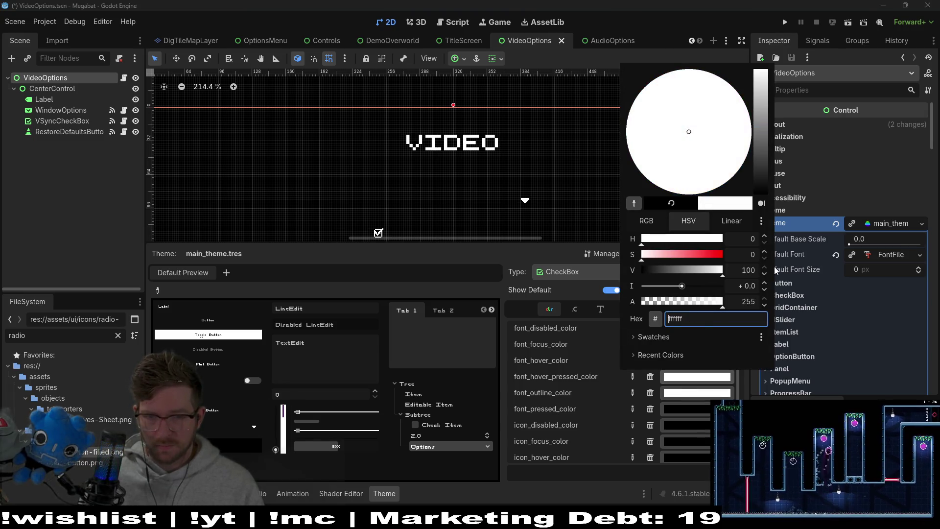
left_click(515, 397)
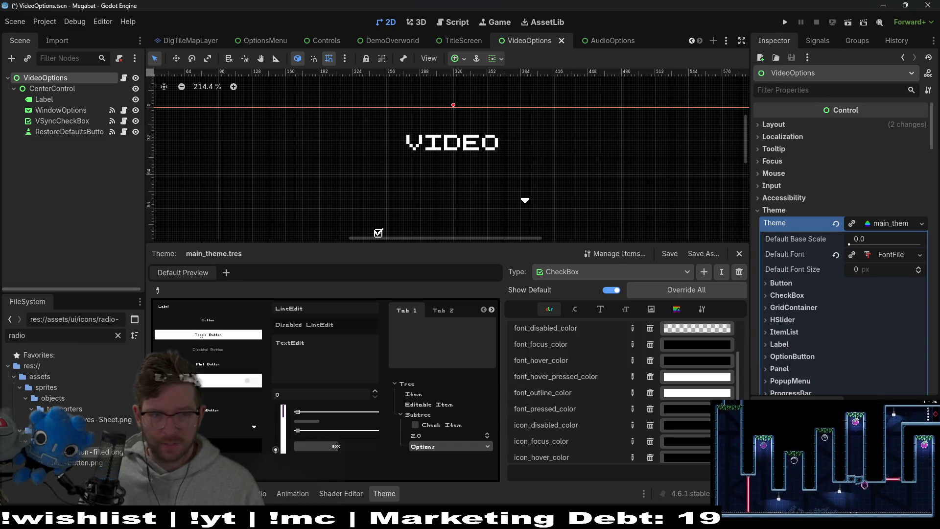
left_click(671, 377)
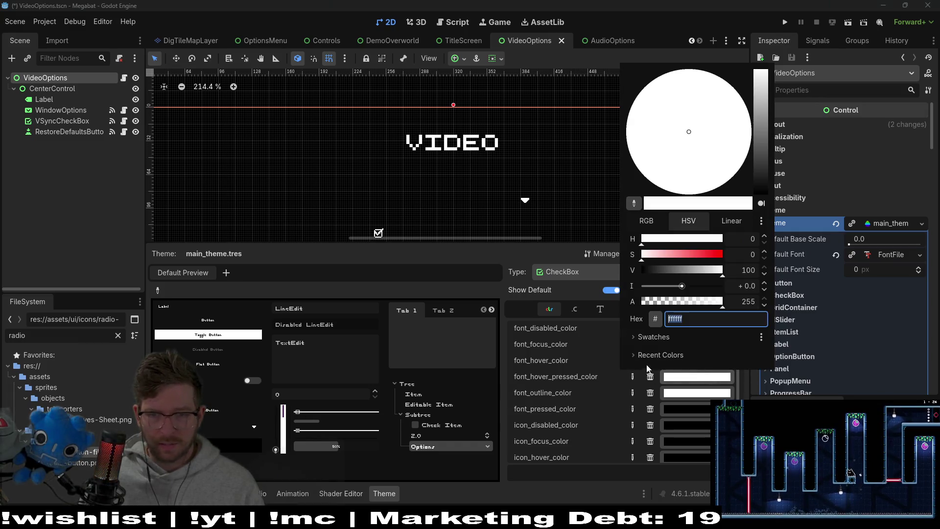
left_click_drag(680, 276, 440, 326)
left_click(204, 404)
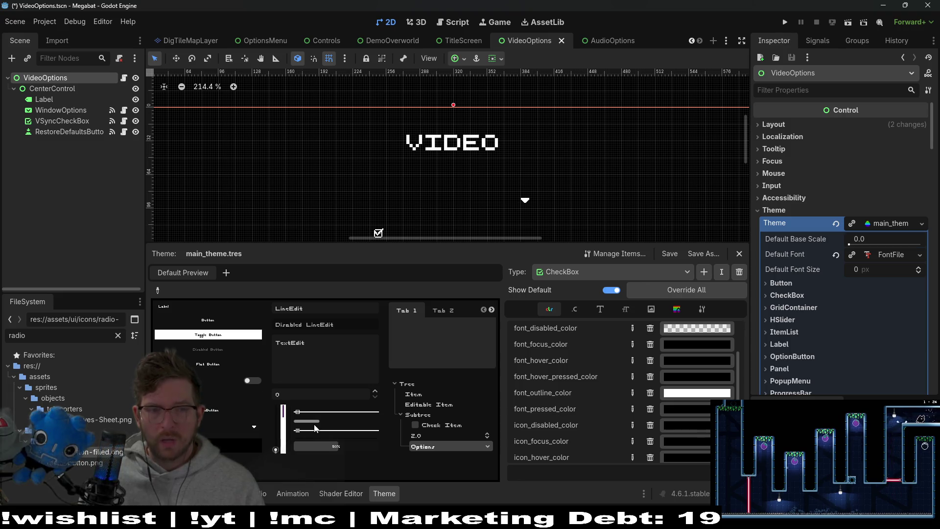
Set font_pressed_color back to white (ffffff).
left_click(688, 410)
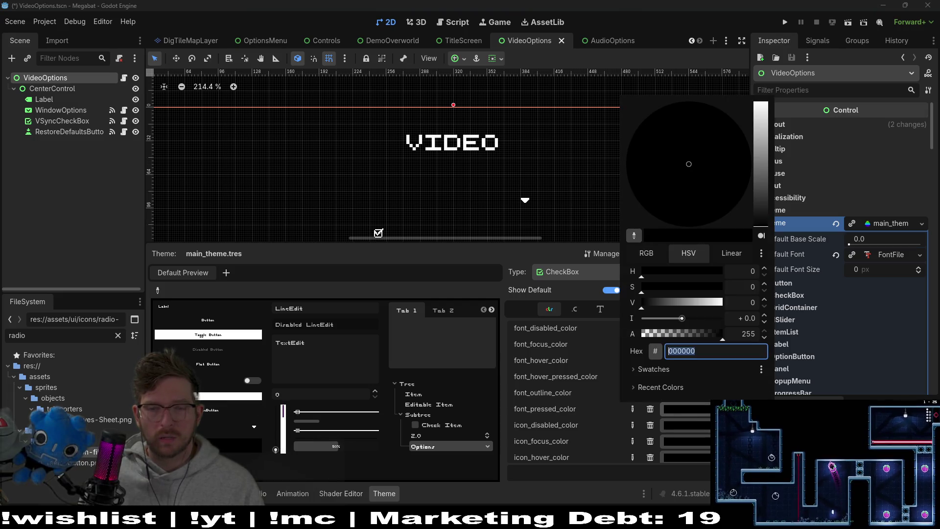
left_click(551, 415)
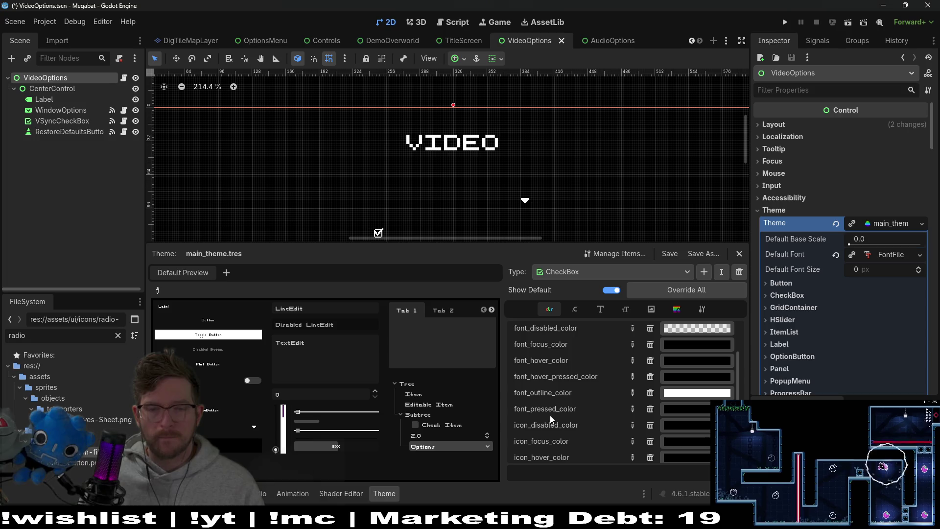
left_click(678, 410)
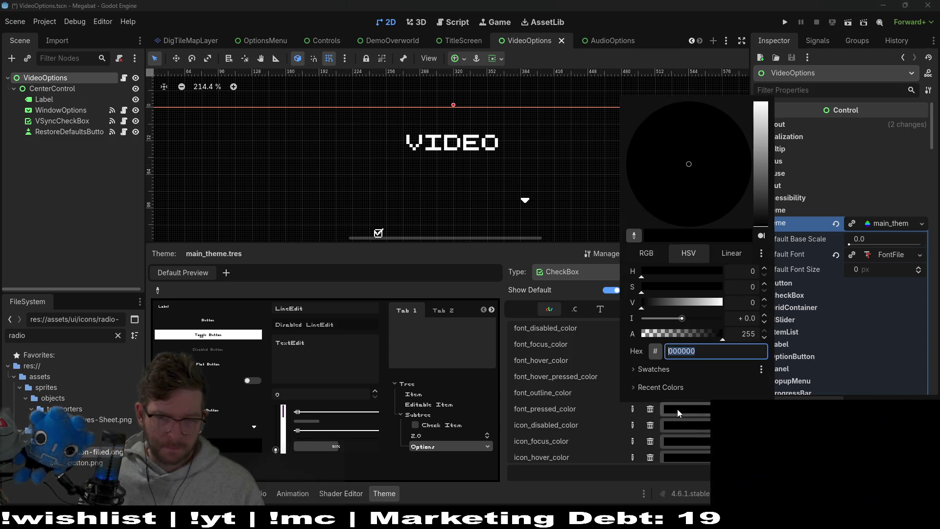
type("ffffff")
key("Return")
left_click(533, 411)
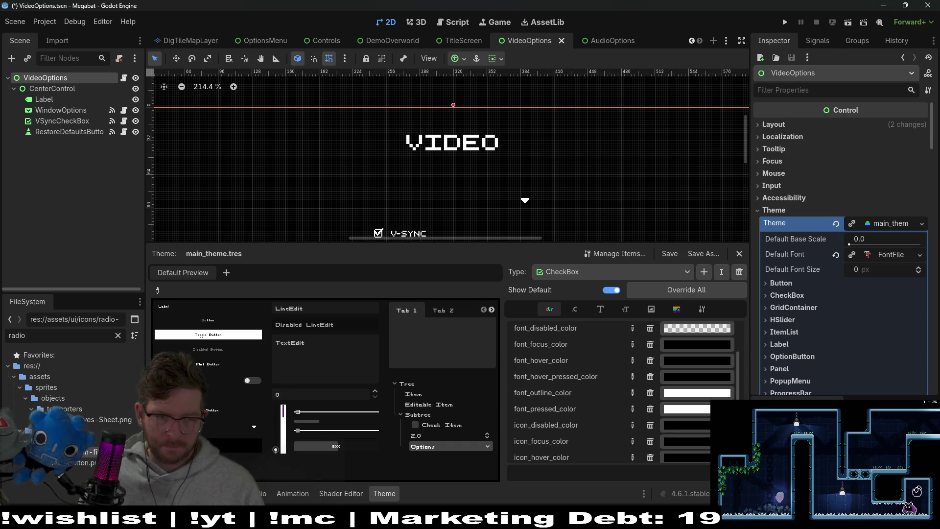
Save the VideoOptions scene and run it.
scroll(608, 396, "down", 1)
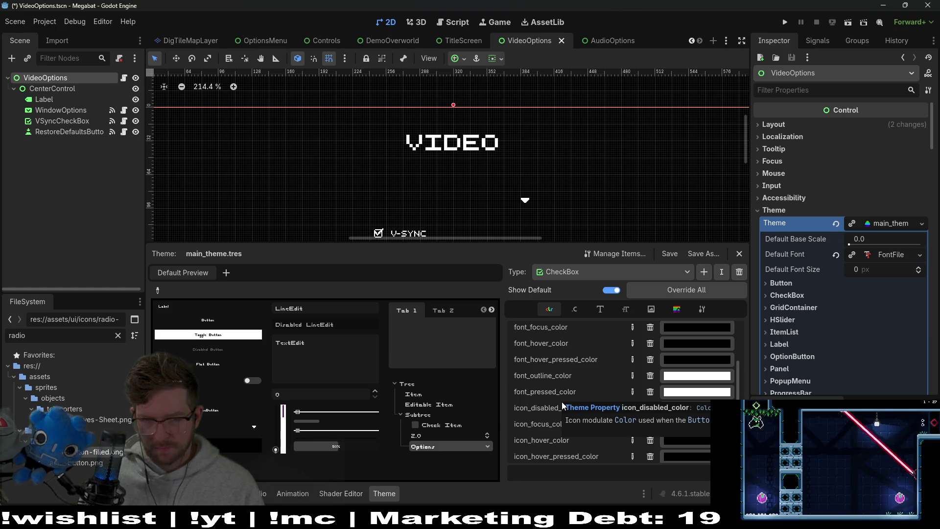
scroll(547, 358, "up", 1)
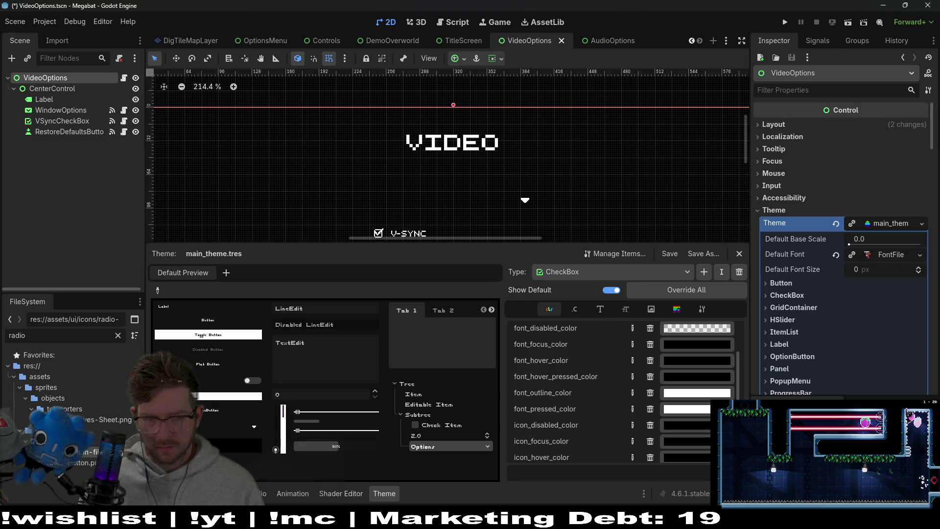
left_click(843, 22)
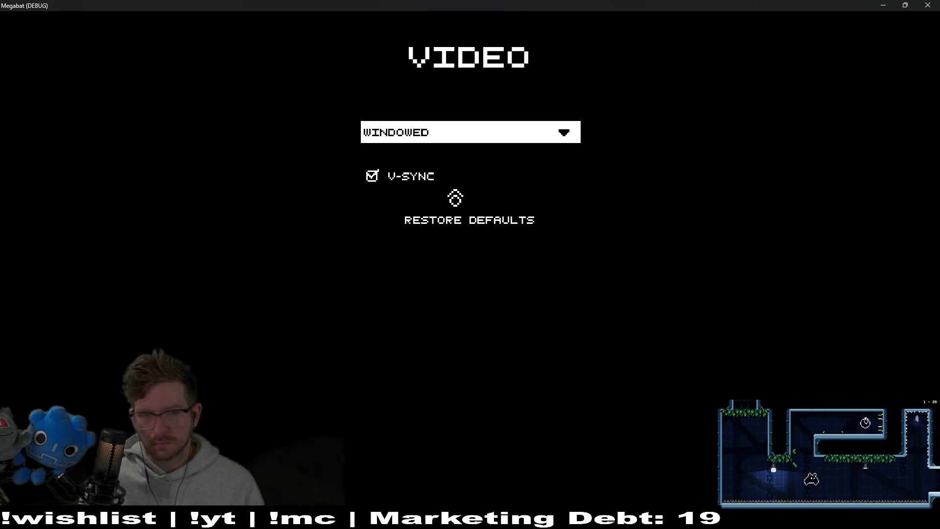
Untick V-SYNC in the running game and move focus between menu rows with arrow keys.
left_click(429, 184)
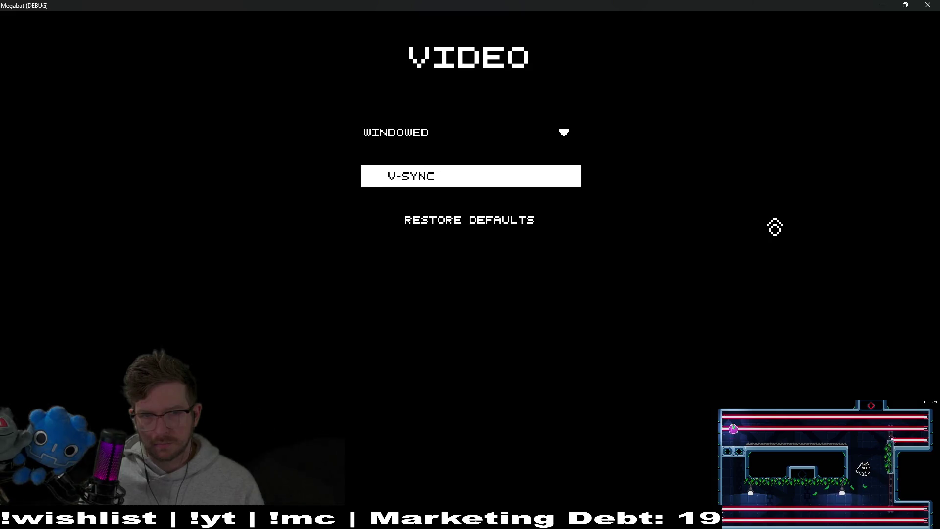
key("Up")
key("Down")
key("Down")
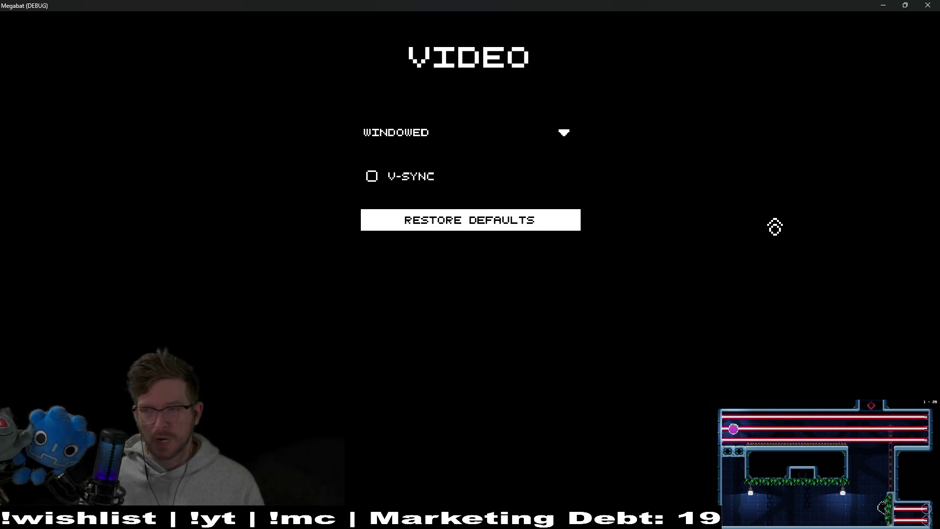
key("Up")
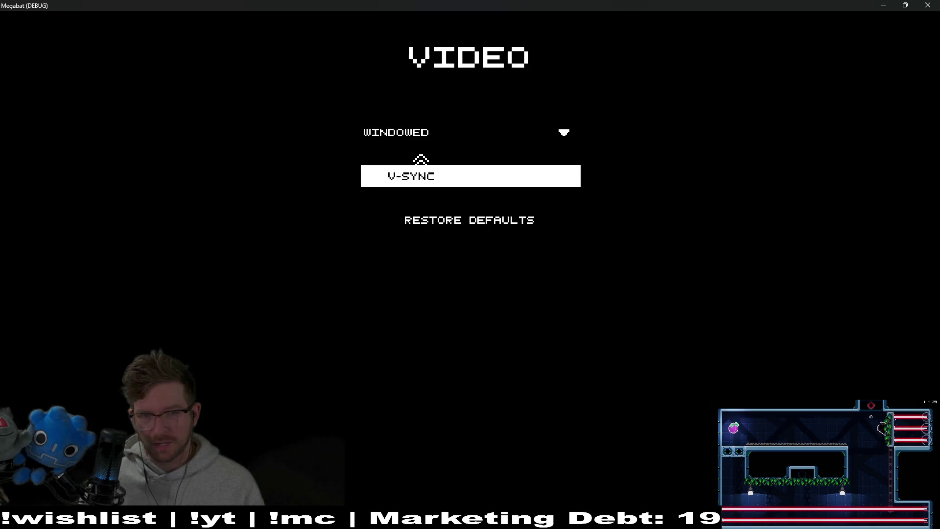
key("Up")
key("Down")
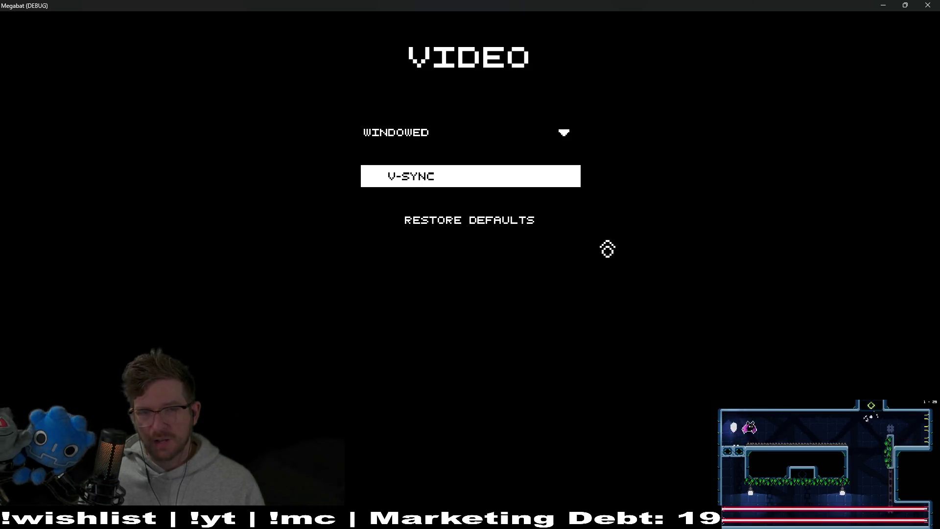
key("Down")
key("Up")
key("Up")
key("Down")
key("Down")
key("Up")
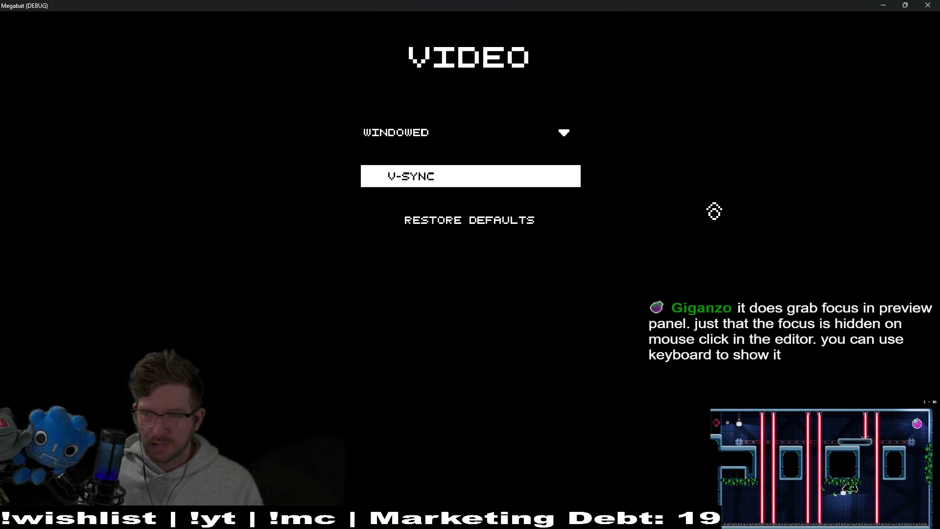
Check focus styling while cycling rows, end on V-SYNC, and close the game window.
key("Up")
key("Down")
key("Down")
key("Up")
key("Up")
key("Down")
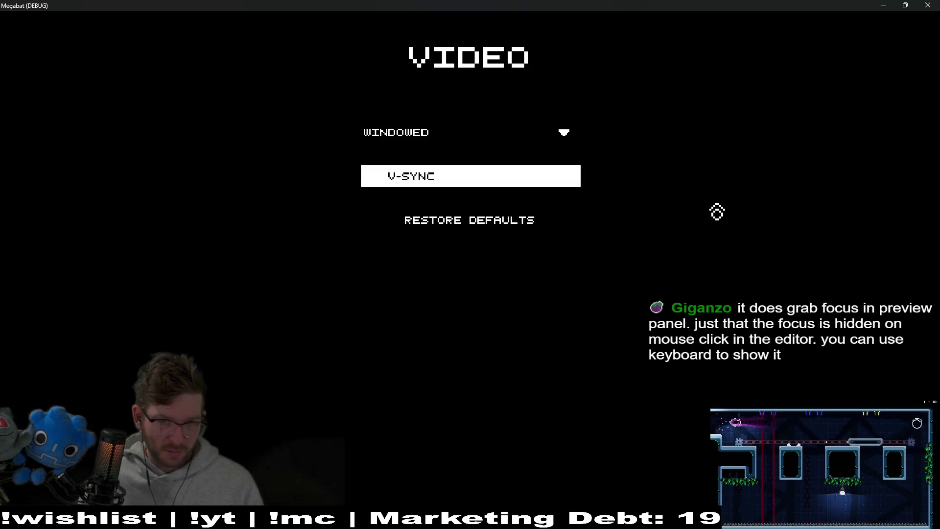
key("Down")
key("Up")
key("Up")
key("Down")
key("Up")
key("Down")
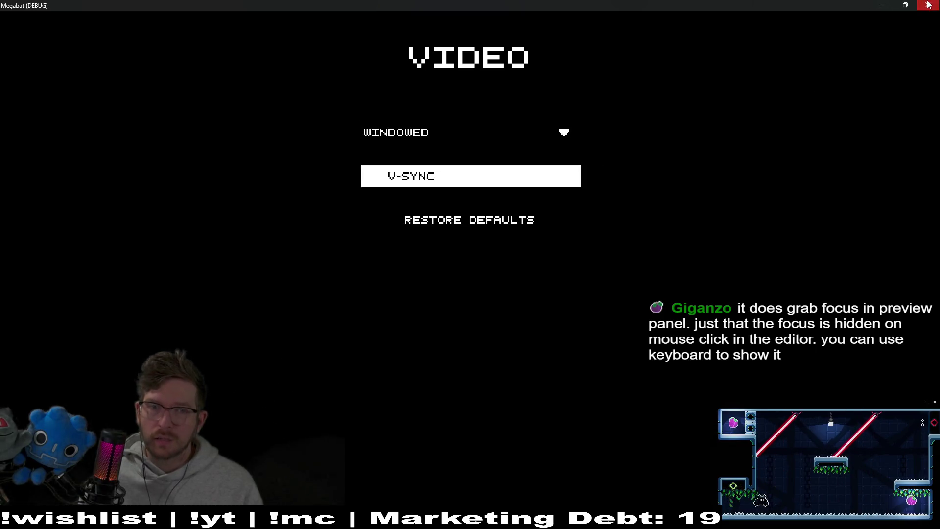
left_click(929, 5)
left_click(455, 16)
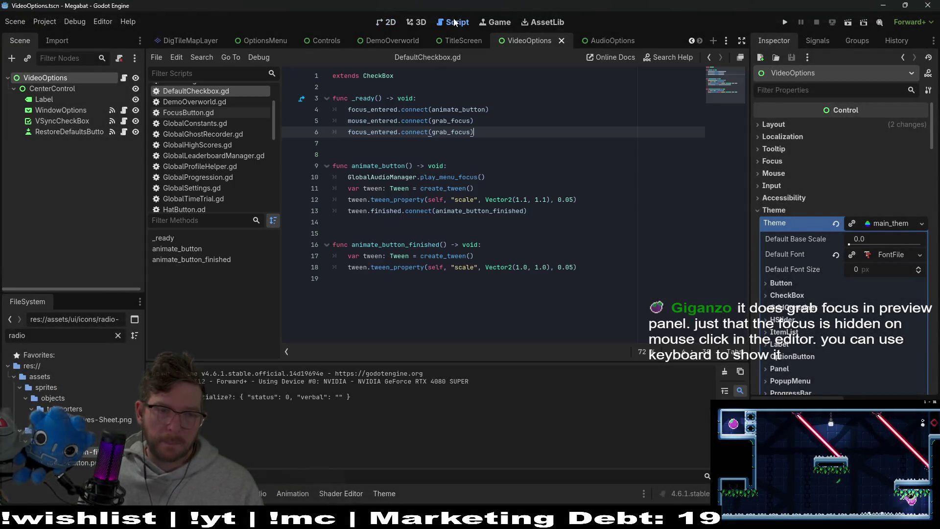
Open the Theme editor for main_theme and bring up CheckBox's icon_normal_color for editing.
left_click(888, 223)
left_click(387, 492)
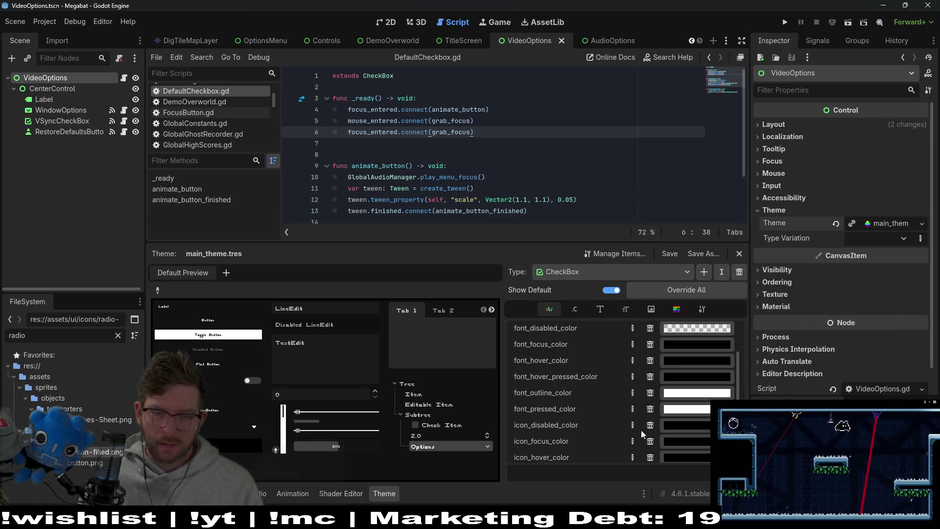
scroll(641, 430, "down", 3)
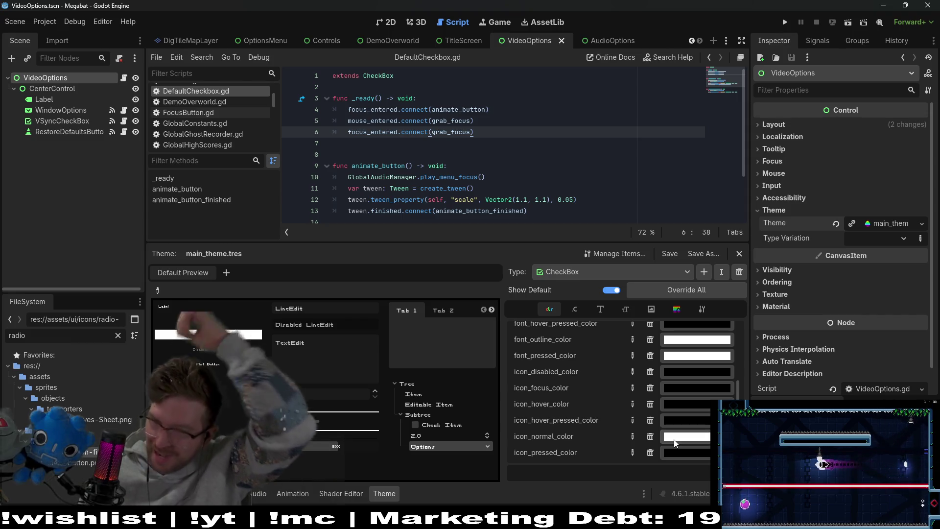
left_click(681, 443)
Try 000000 for icon_normal_color, then restore it to white and save the scene.
type("000000")
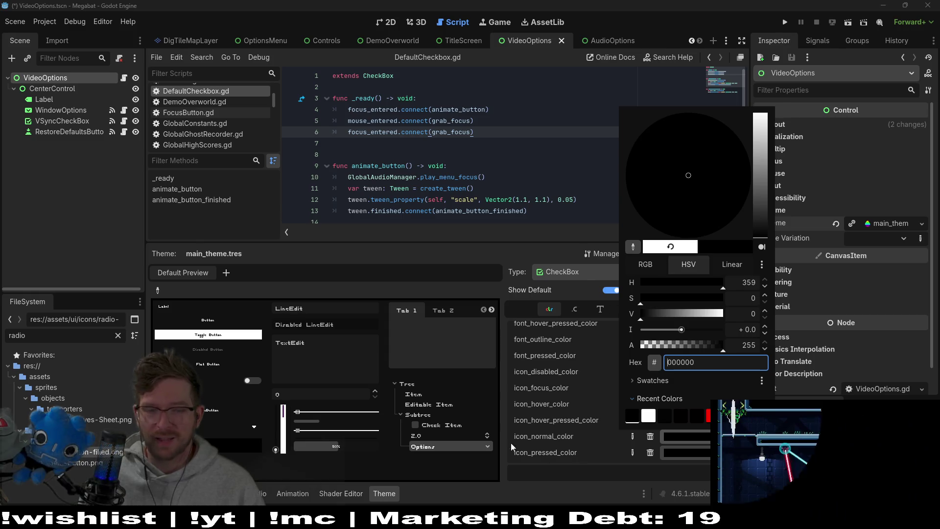
left_click(365, 437)
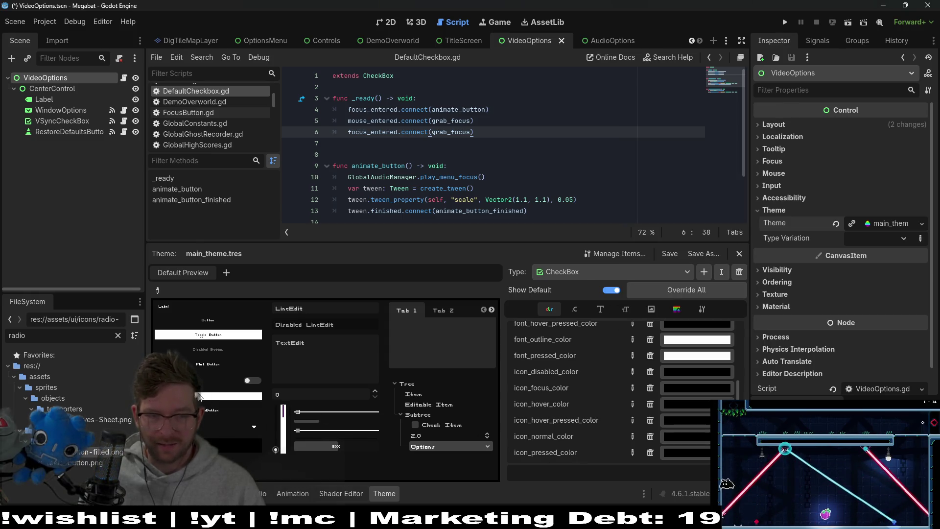
left_click(686, 438)
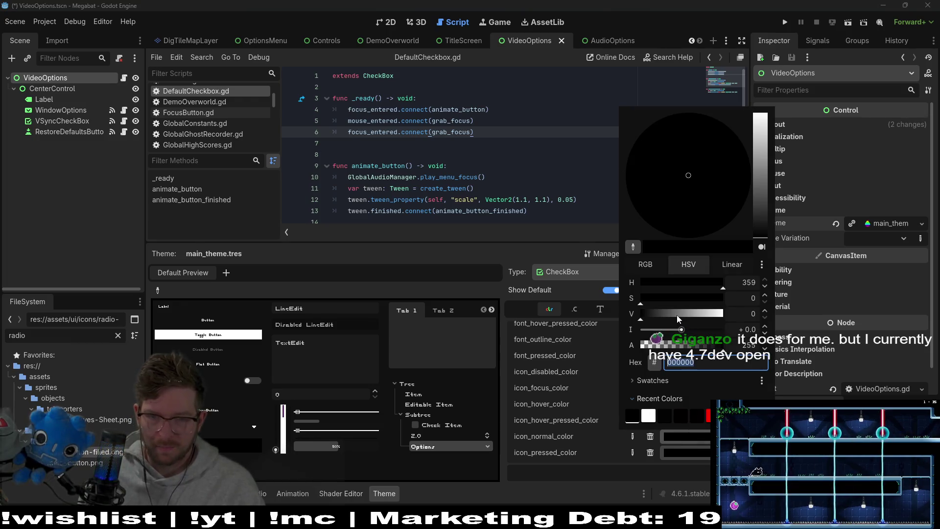
left_click_drag(677, 318, 724, 319)
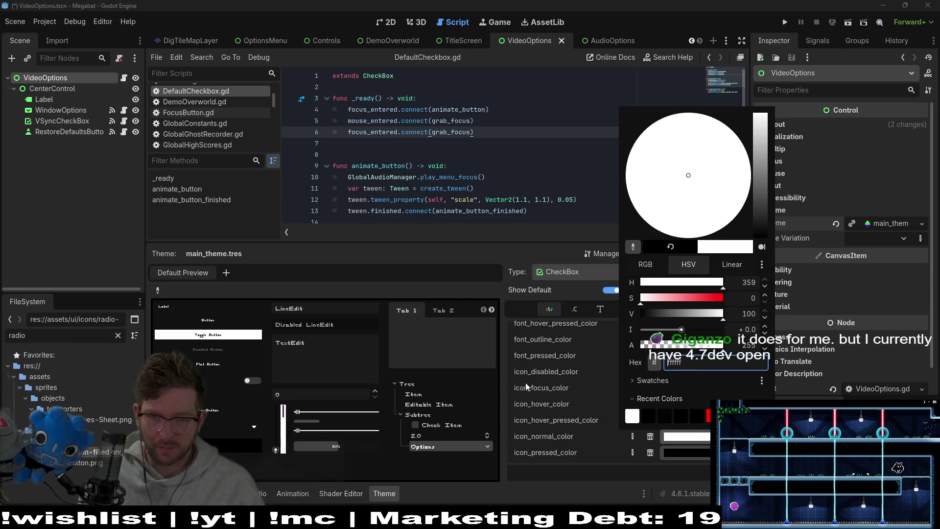
left_click(501, 393)
key("ctrl+s")
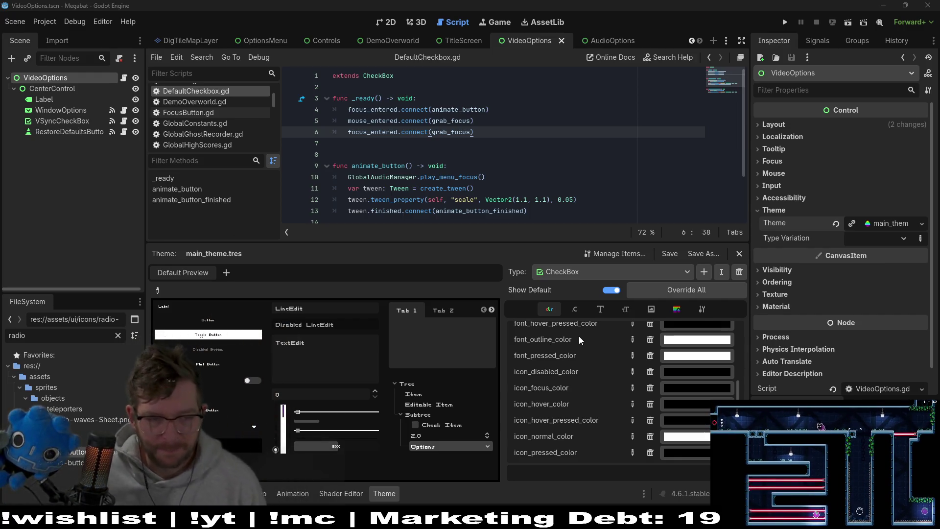
left_click(681, 439)
left_click_drag(692, 298, 778, 311)
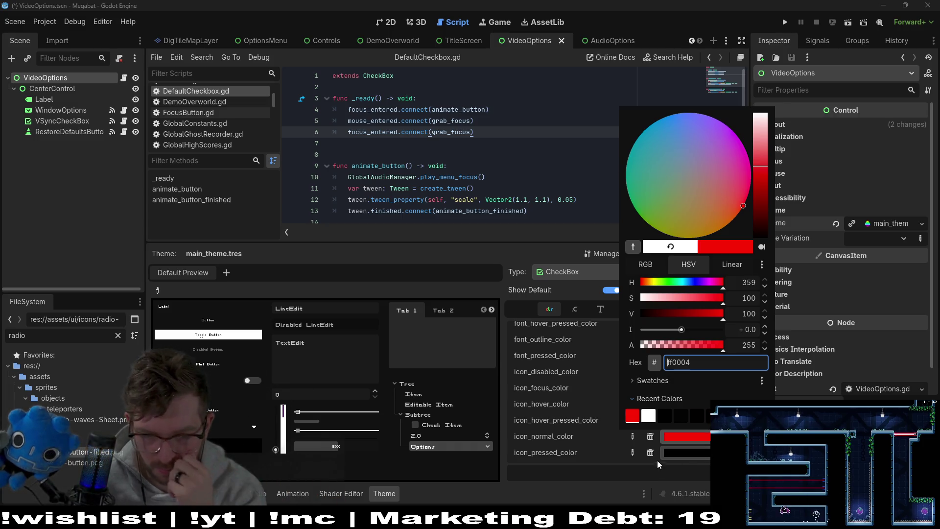
left_click(657, 460)
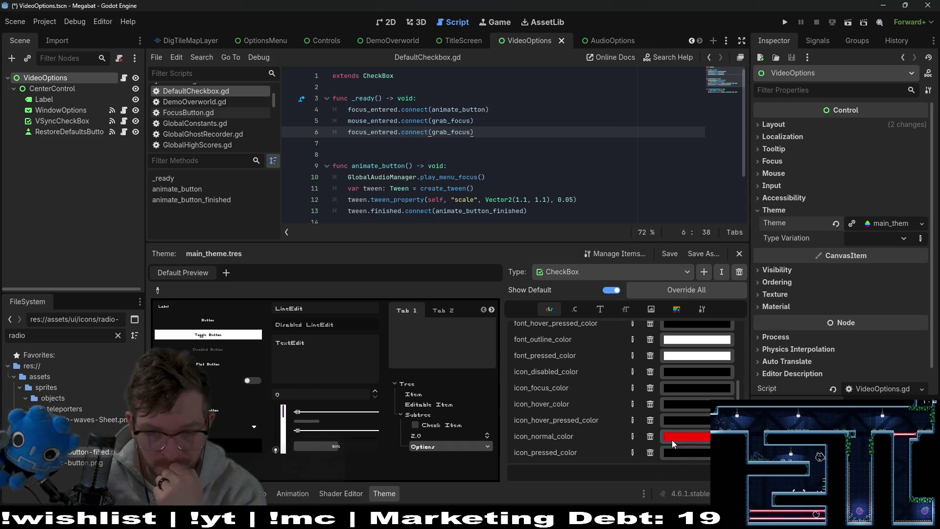
left_click(680, 424)
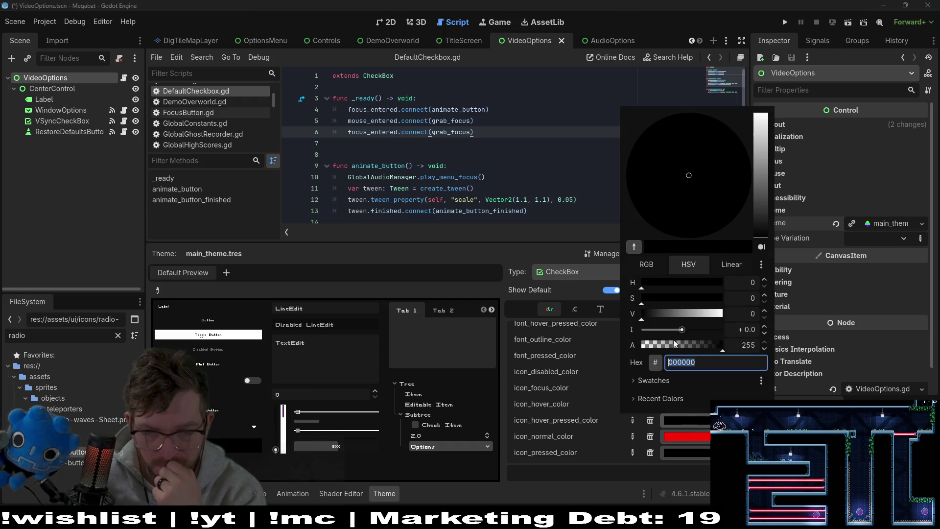
left_click(672, 313)
left_click_drag(684, 305, 770, 300)
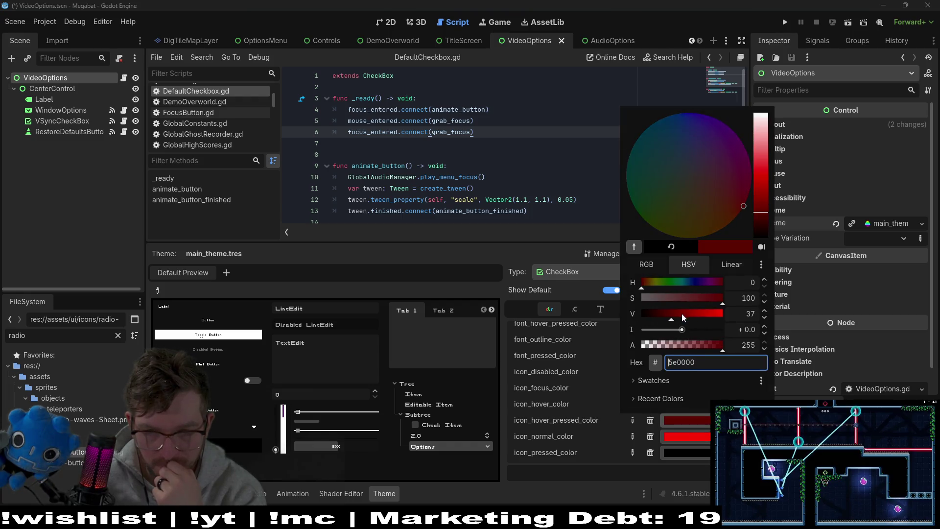
left_click_drag(682, 313, 724, 313)
left_click(670, 424)
left_click(699, 401)
mouse_move(652, 298)
left_mouse_down()
mouse_move(724, 297)
mouse_move(748, 284)
left_mouse_up()
left_click(608, 416)
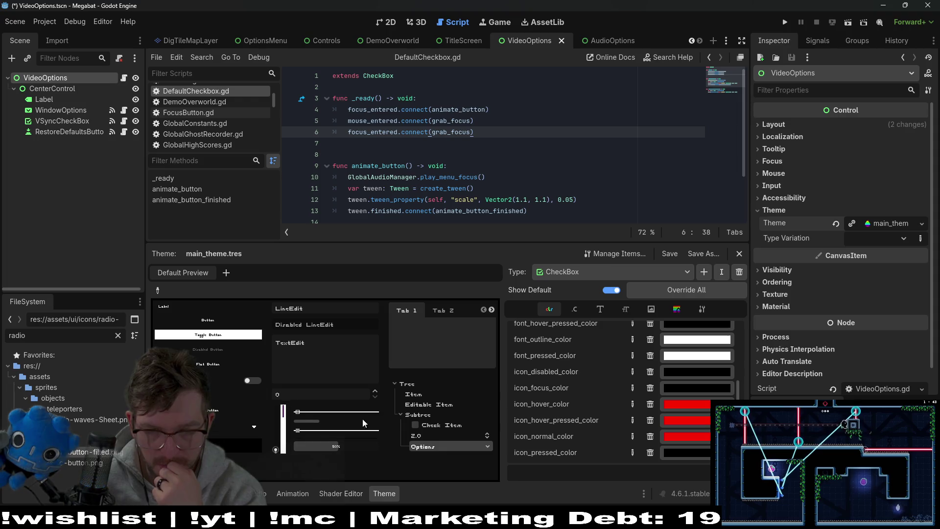
left_click(685, 454)
left_click_drag(669, 345, 724, 345)
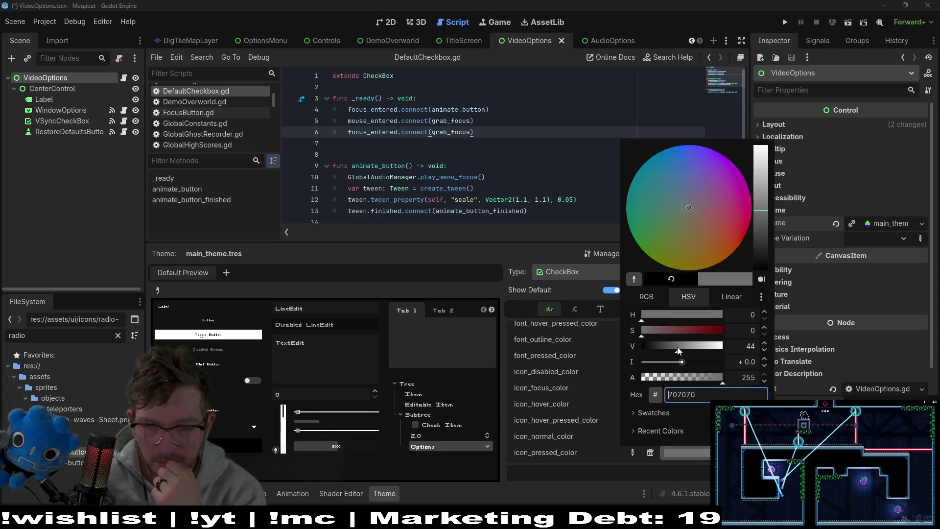
left_click_drag(652, 330, 724, 330)
left_click(675, 451)
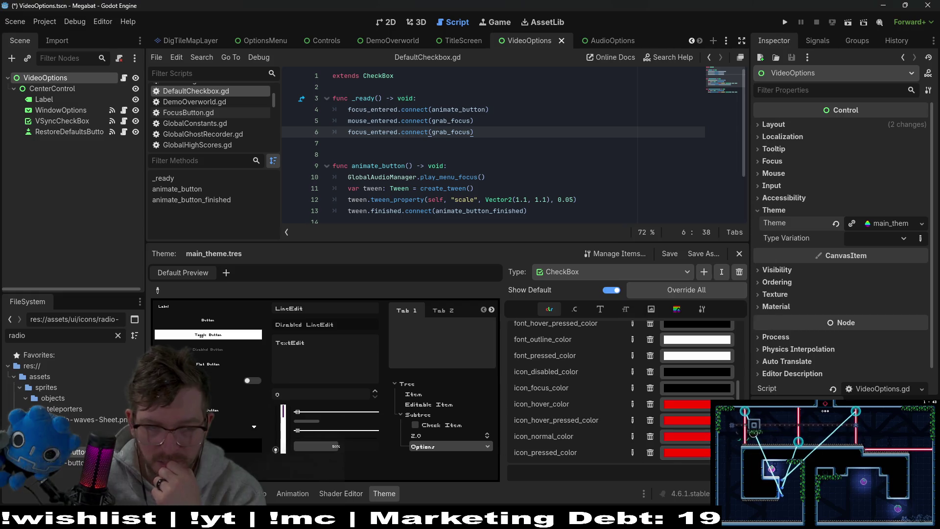
left_click(695, 401)
mouse_move(688, 300)
left_mouse_down()
mouse_move(697, 296)
mouse_move(636, 289)
mouse_move(627, 393)
left_mouse_up()
left_click(679, 424)
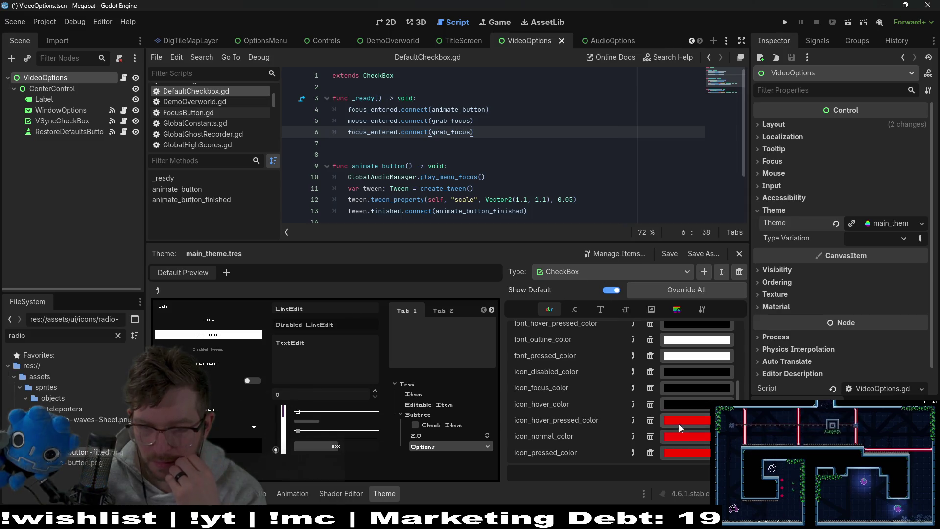
left_click(679, 424)
mouse_move(723, 298)
left_mouse_down()
mouse_move(637, 315)
mouse_move(590, 301)
left_mouse_up()
left_click(661, 398)
left_click(666, 436)
left_click(666, 436)
left_click(672, 298)
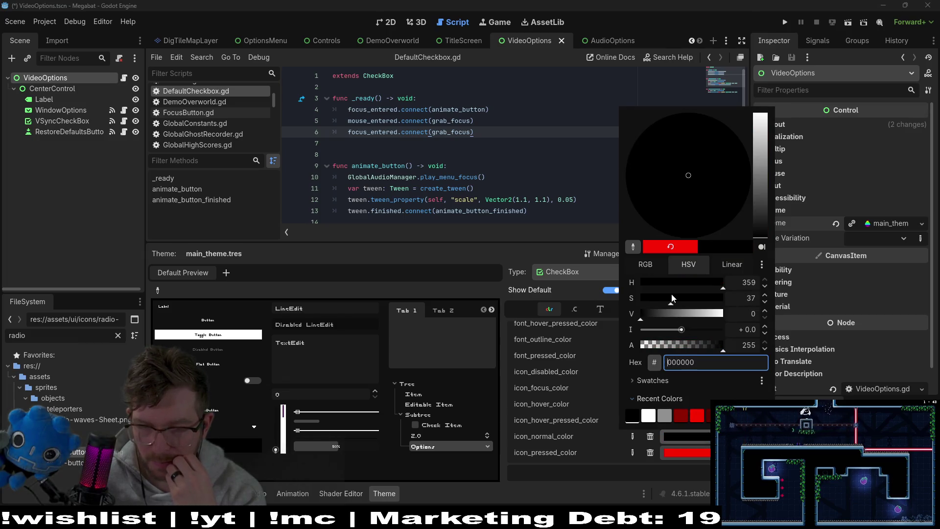
left_click(660, 457)
left_click(681, 454)
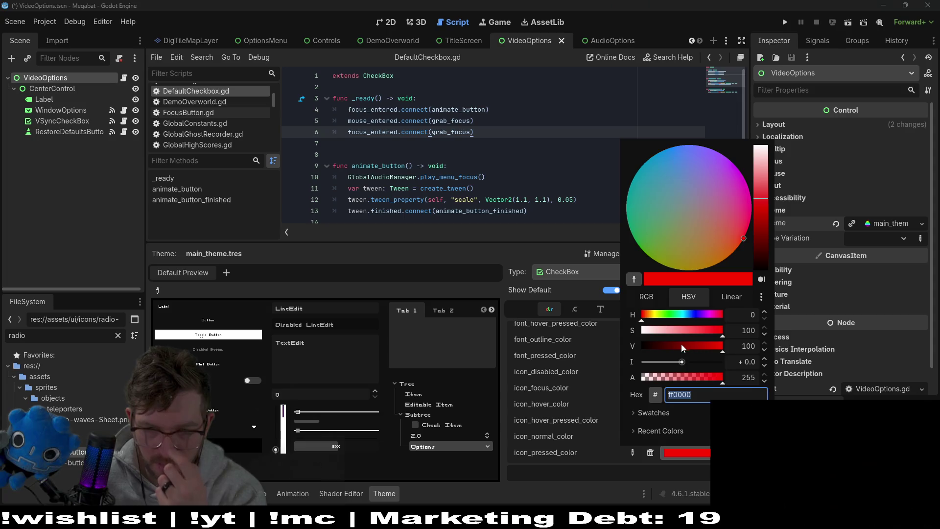
left_click_drag(681, 345, 601, 333)
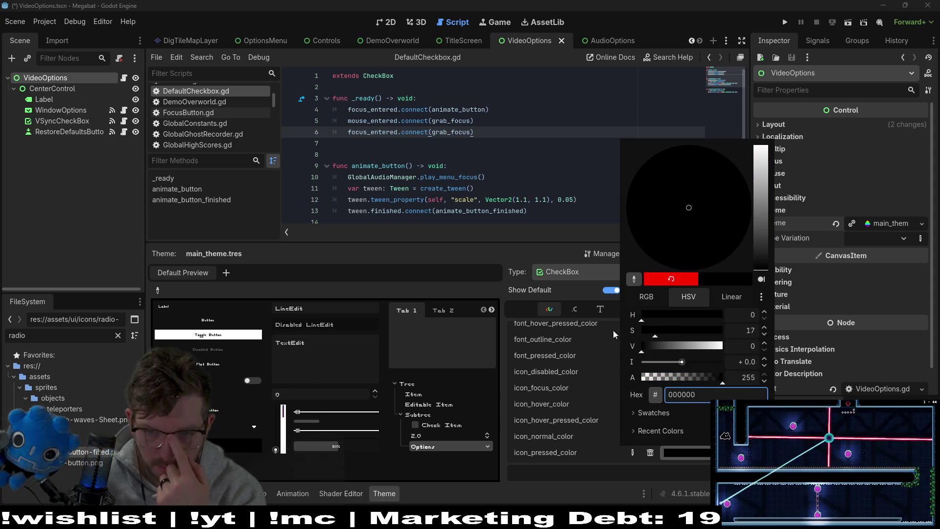
left_click(681, 449)
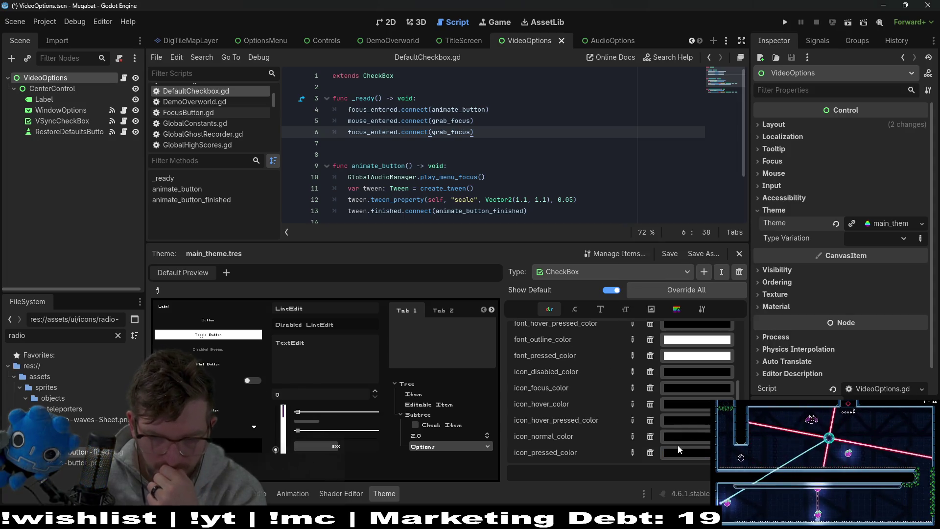
left_click(695, 422)
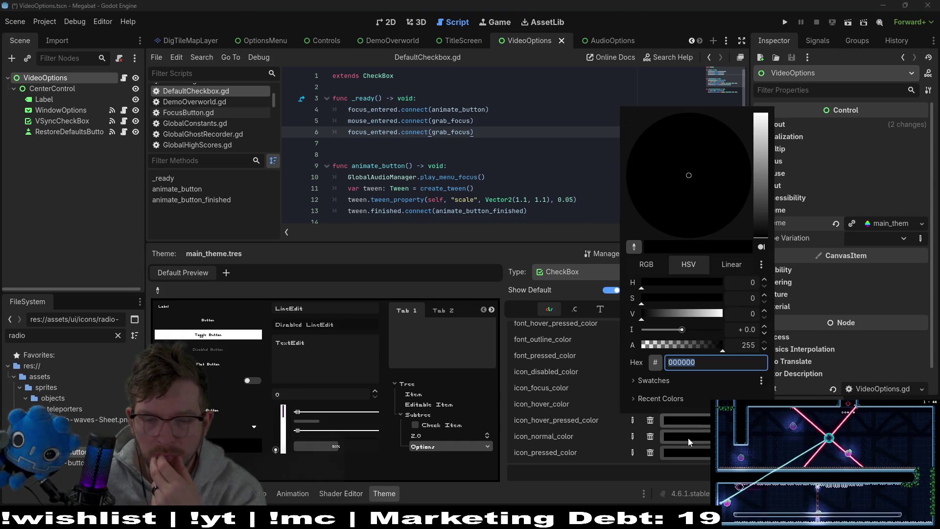
left_click(689, 437)
left_click_drag(690, 313, 725, 313)
left_click(539, 418)
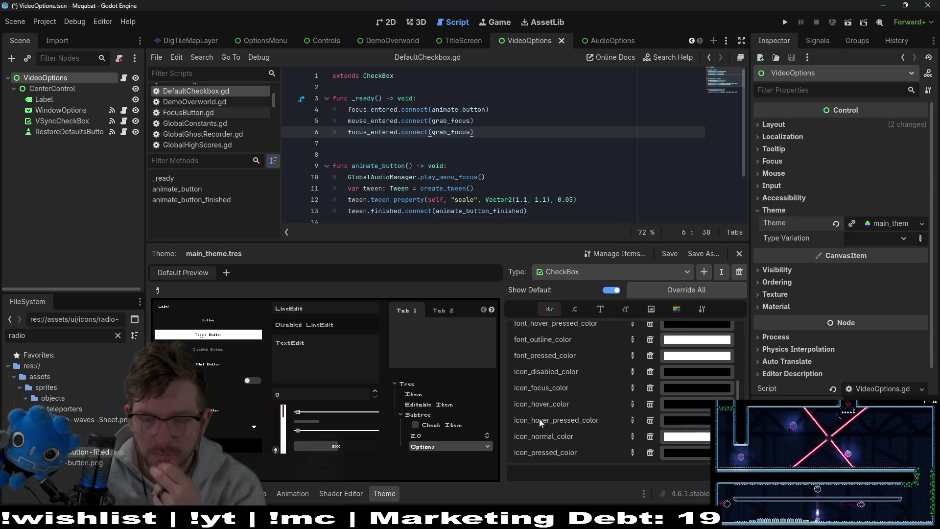
key("ctrl+s")
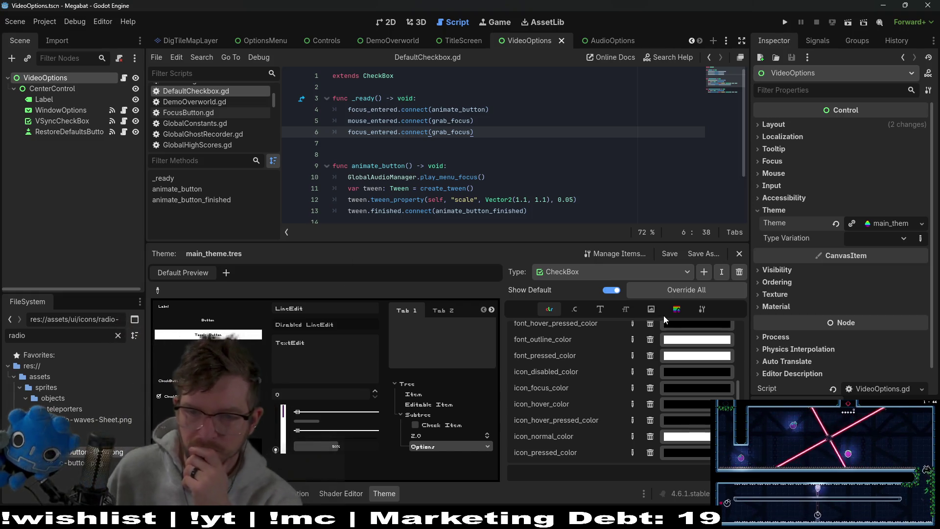
Show the CheckBox icon overrides and scroll to the checked and checked_disabled images.
left_click(652, 310)
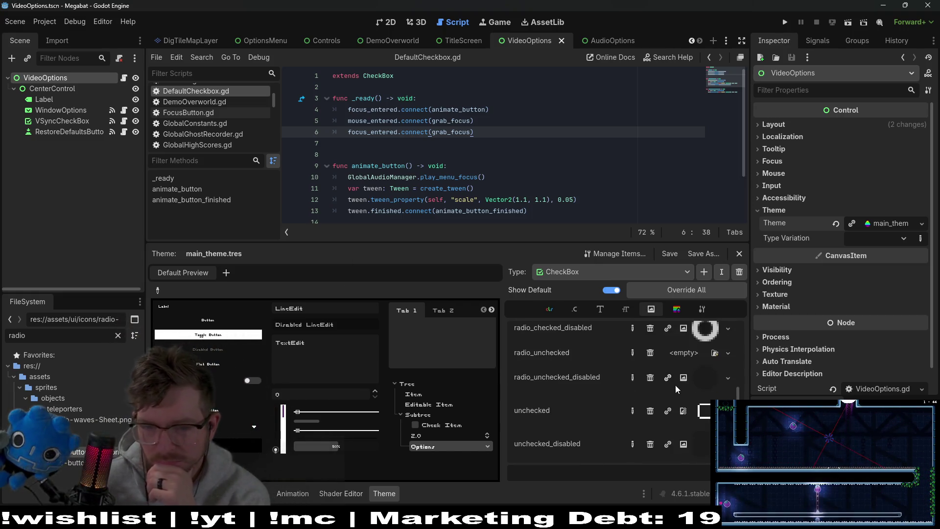
scroll(676, 387, "up", 5)
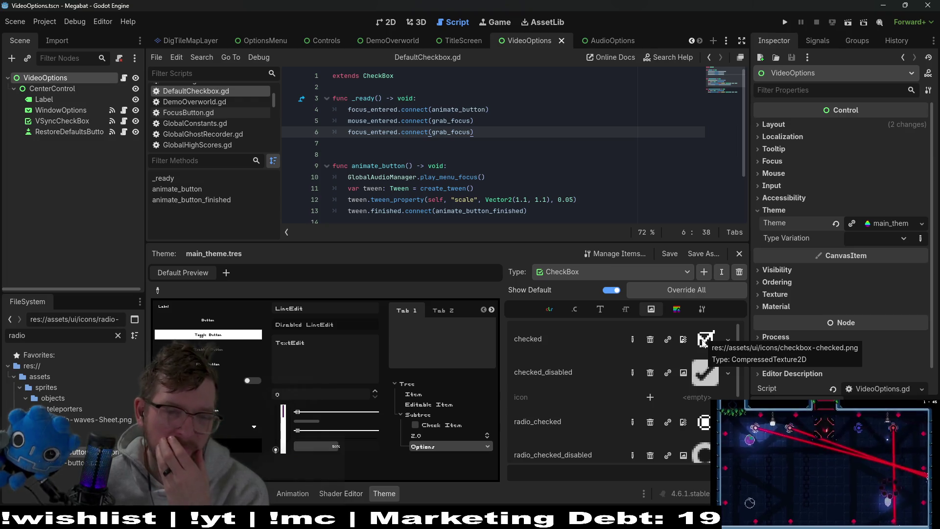
scroll(539, 177, "down", 3)
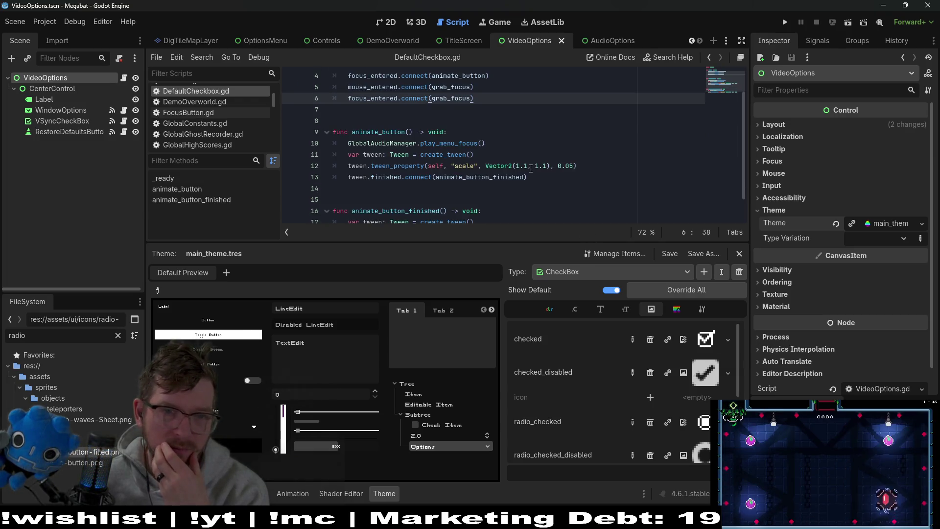
scroll(531, 168, "up", 3)
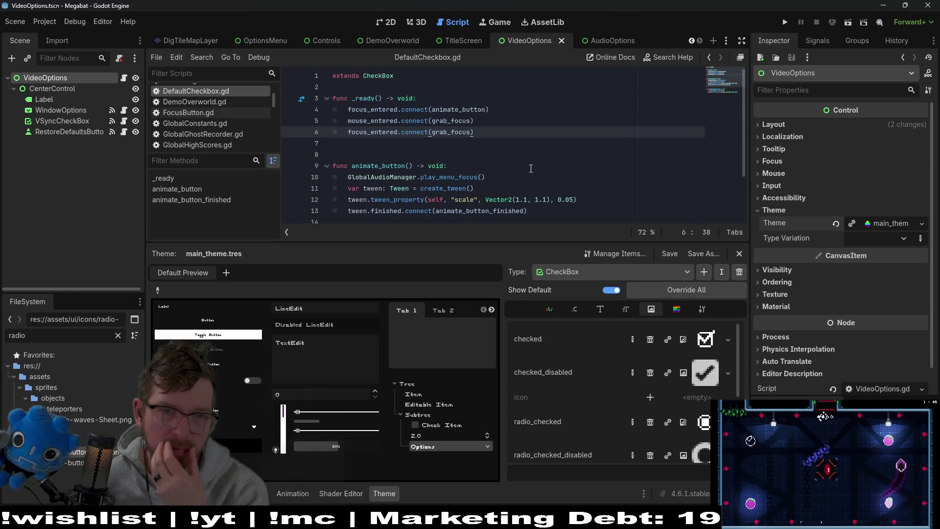
Begin an 'icon.' line in animate_button and look up the icon property documentation.
left_click(468, 166)
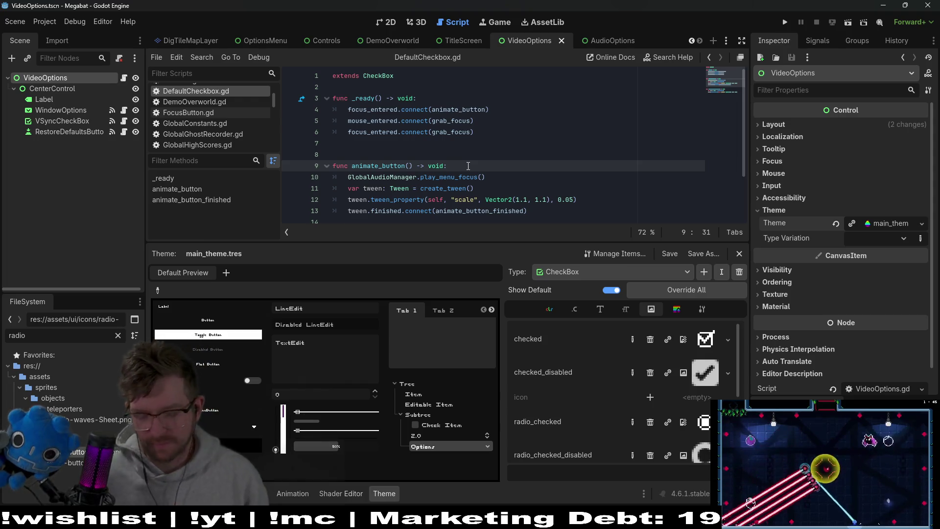
key("Return")
type("icon")
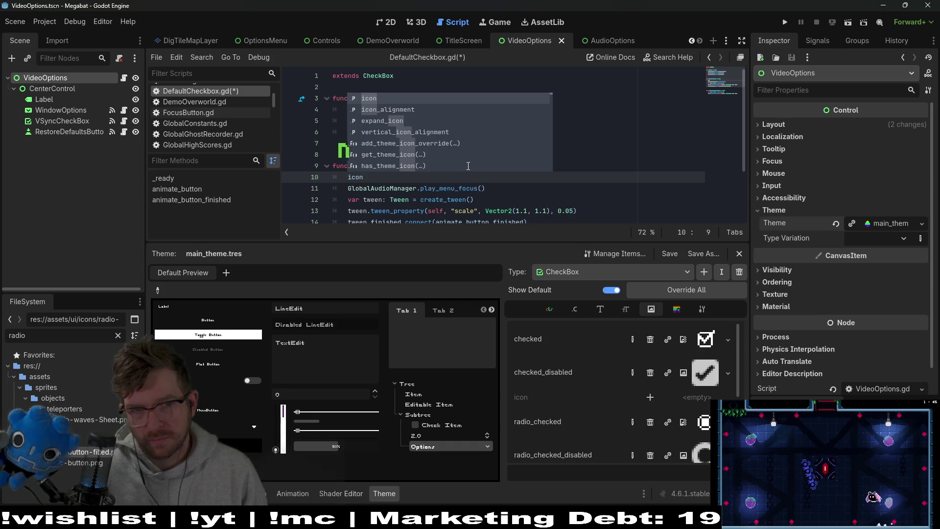
type(".me")
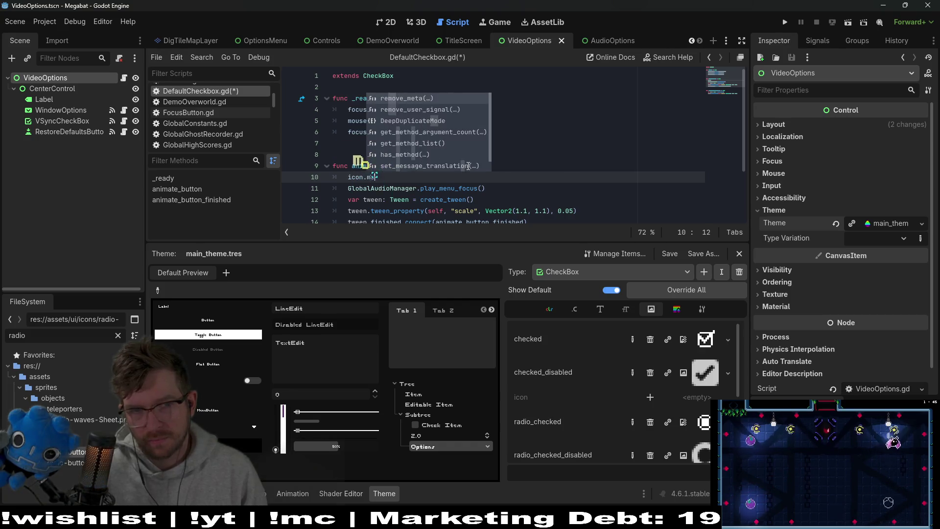
key("BackSpace")
key("BackSpace")
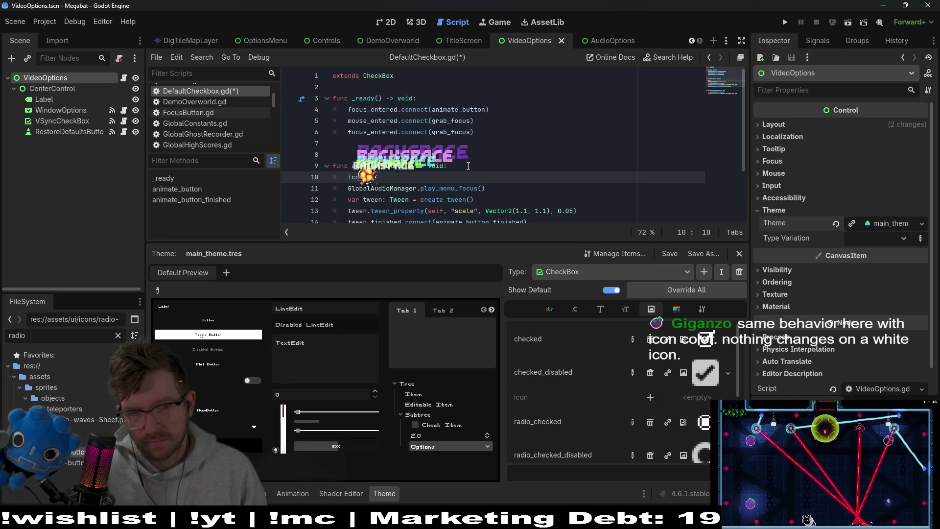
key("BackSpace")
type(".")
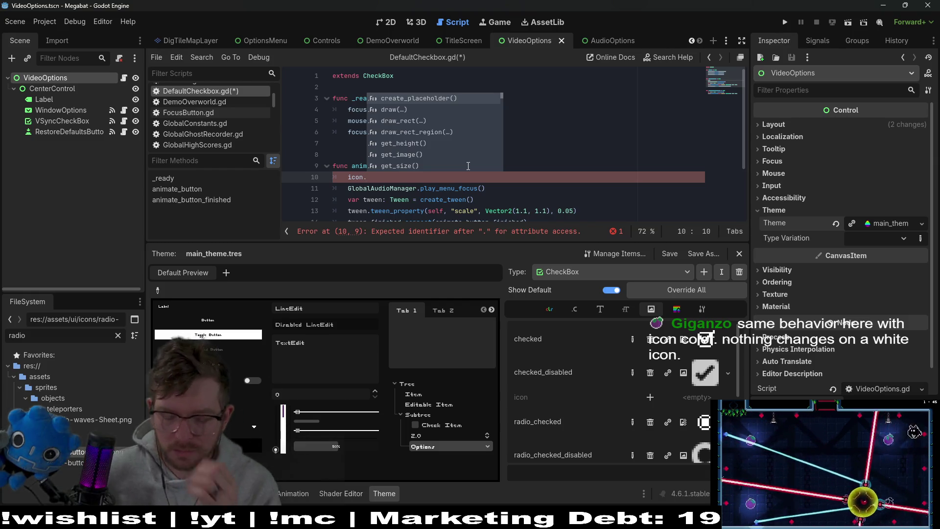
type("mo")
key("BackSpace")
key("BackSpace")
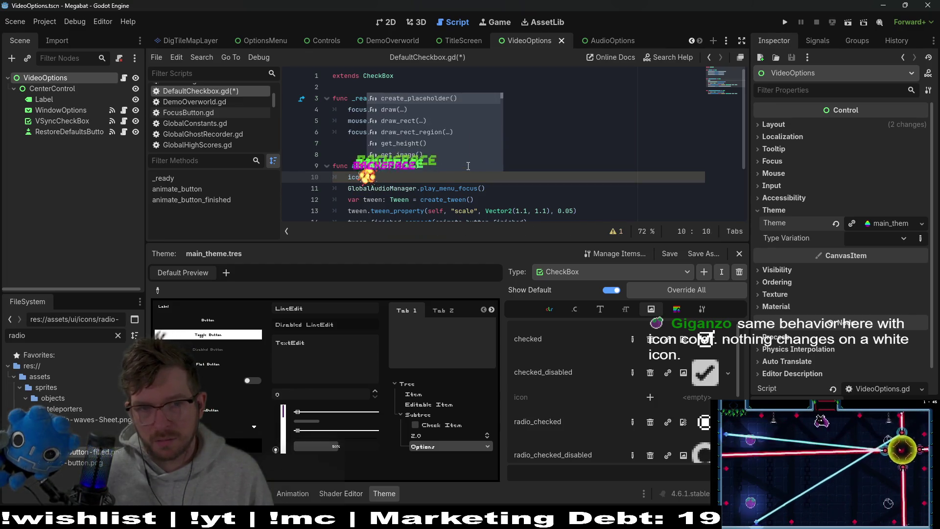
type("e")
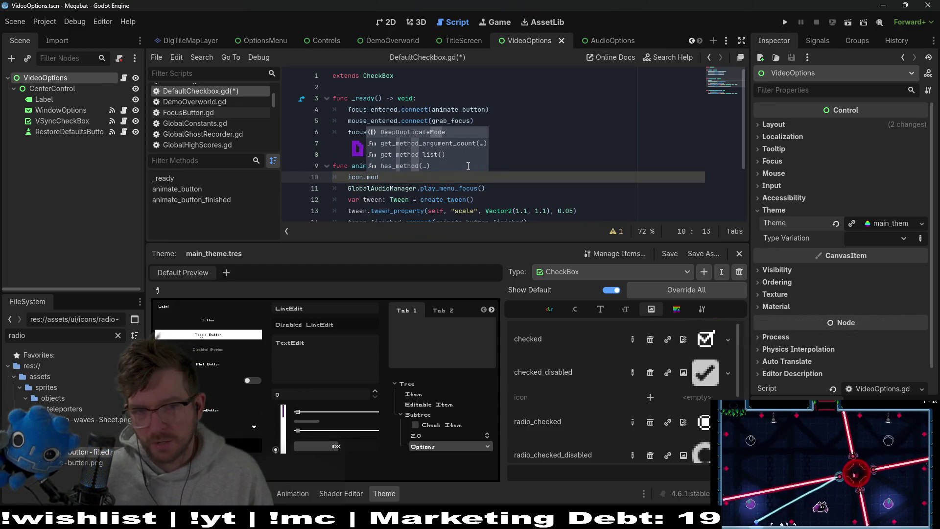
key("BackSpace")
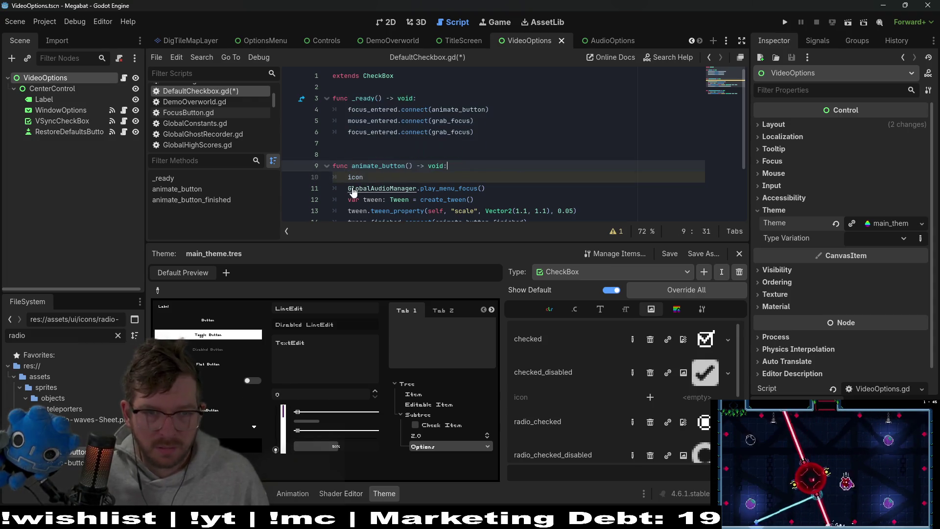
left_click(357, 178, "ctrl")
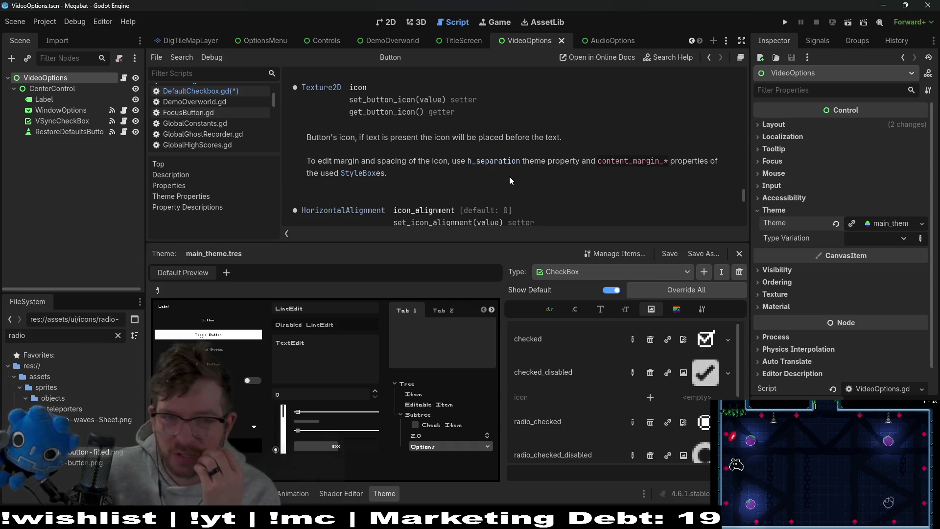
scroll(539, 177, "down", 5)
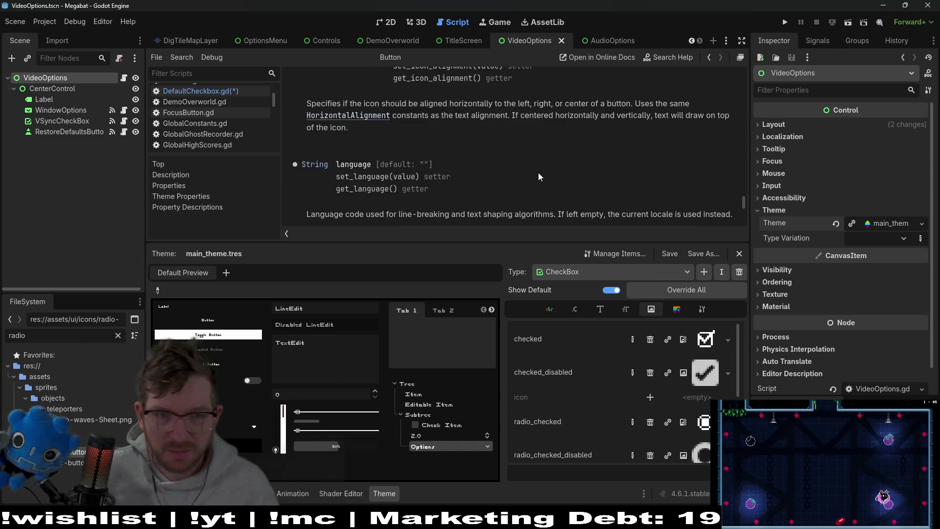
scroll(539, 177, "down", 2)
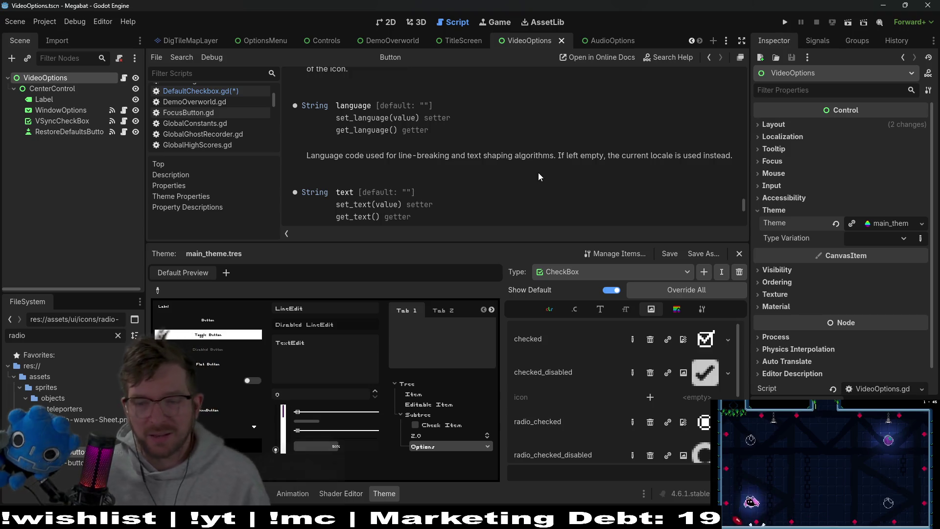
scroll(538, 177, "down", 3)
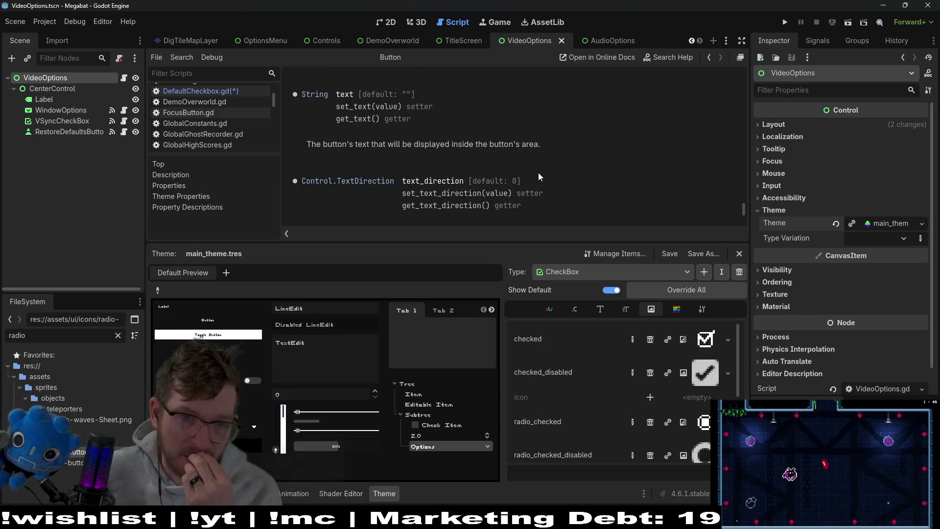
scroll(538, 177, "down", 7)
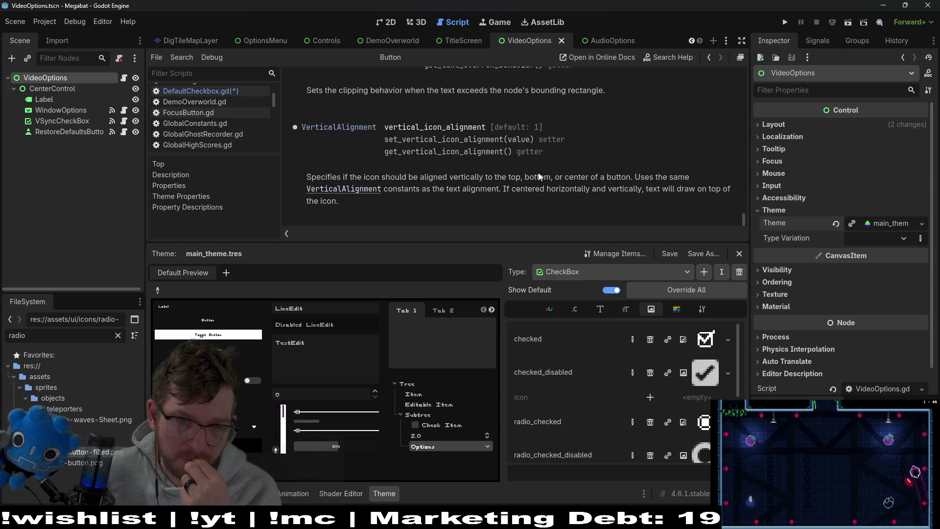
scroll(539, 177, "up", 15)
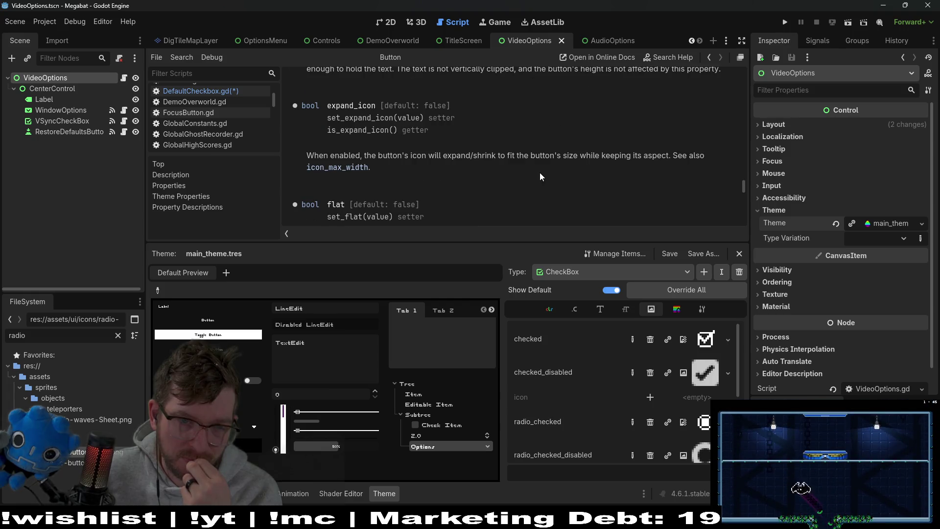
scroll(540, 172, "up", 5)
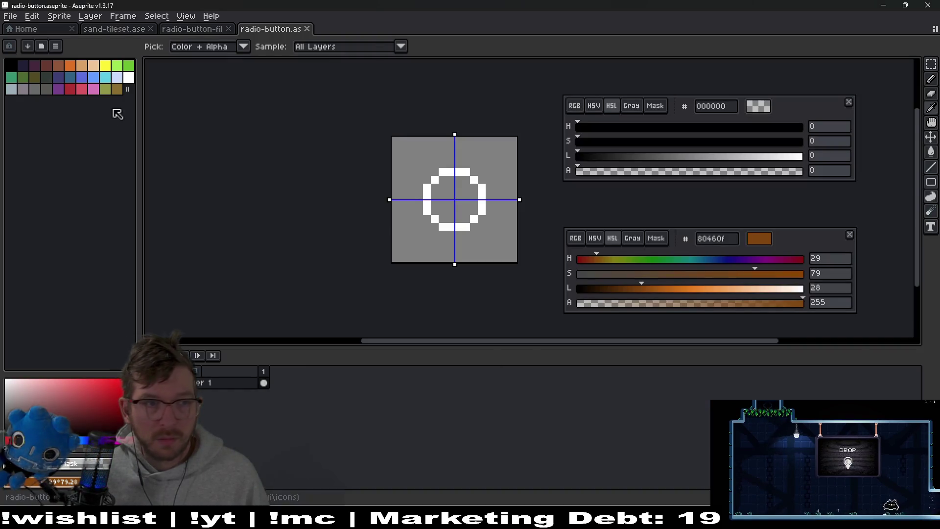
key("alt+Tab")
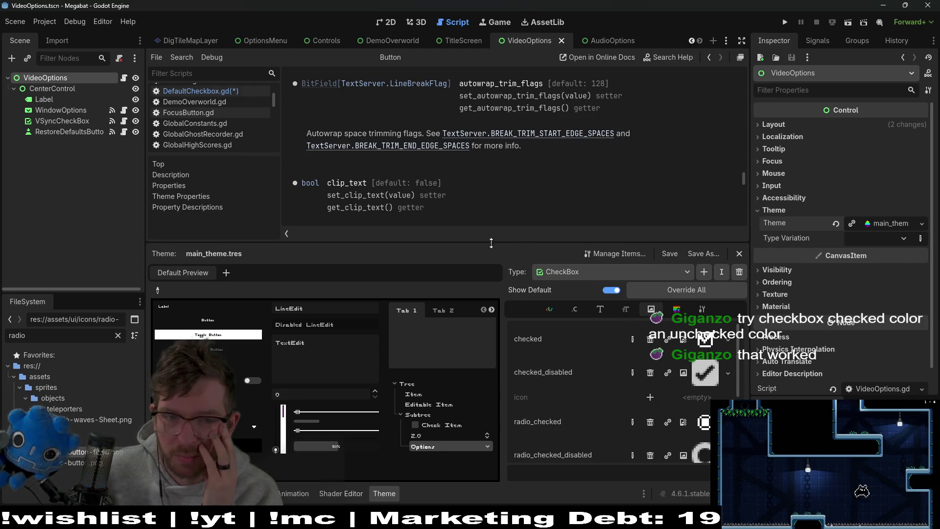
Remove the unfinished icon line from animate_button in DefaultCheckbox.gd and save the script.
left_click(123, 78)
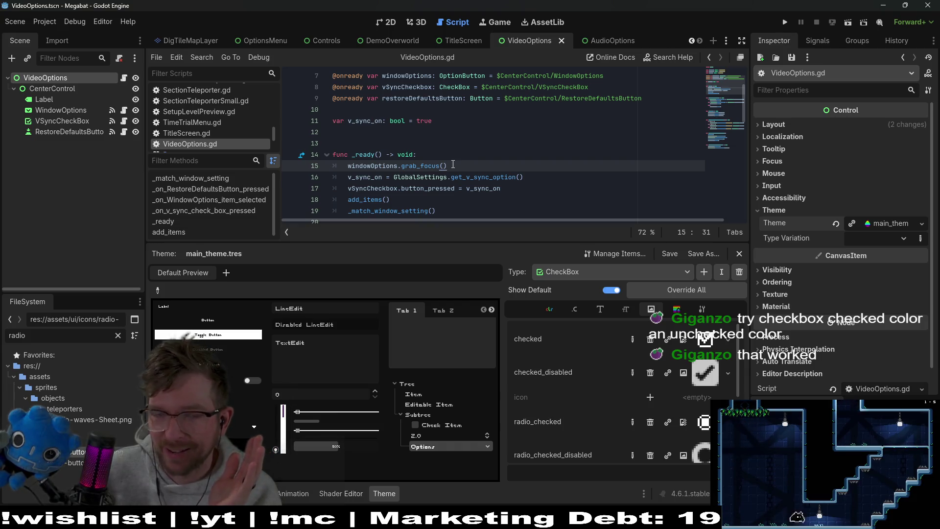
scroll(422, 167, "down", 2)
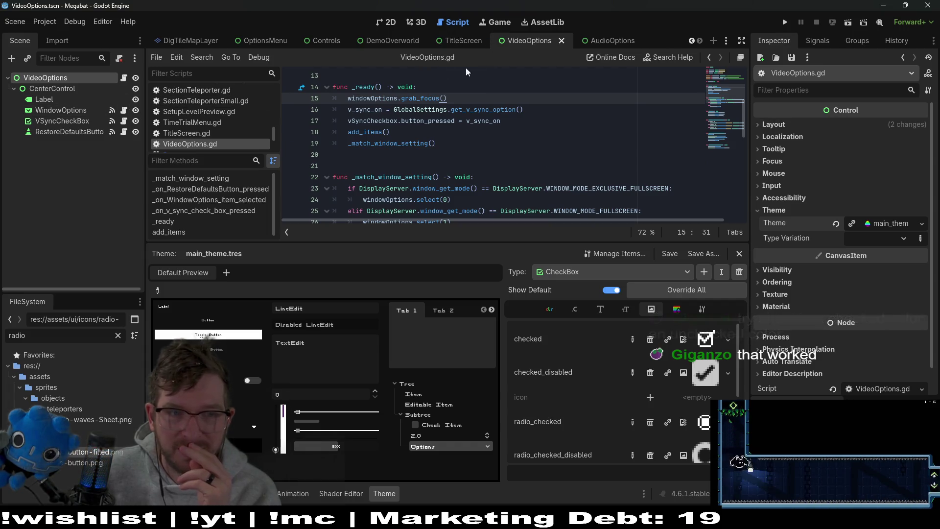
left_click(125, 121)
left_click(465, 166)
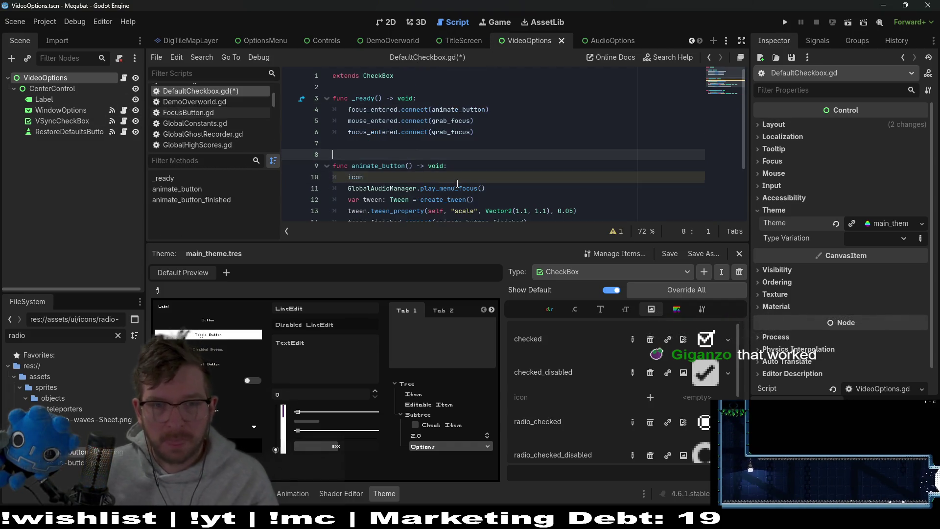
key("BackSpace")
key("ctrl+s")
left_click(557, 306)
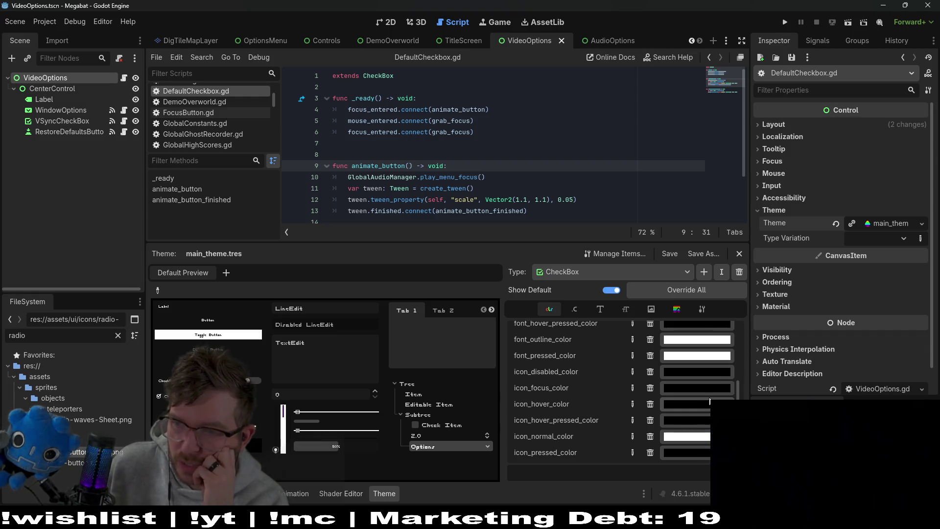
Turn the CheckBox checkbox_unchecked_color black as a trial.
scroll(710, 402, "up", 5)
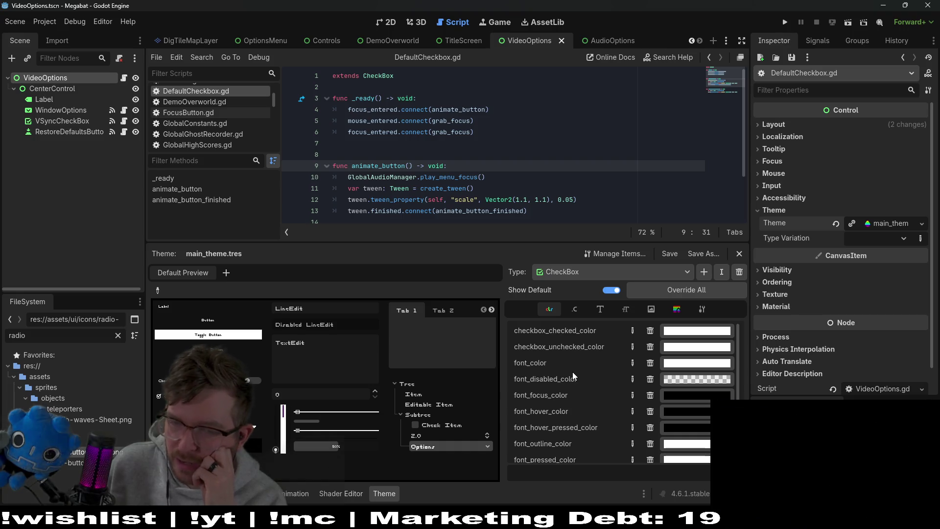
left_click(697, 348)
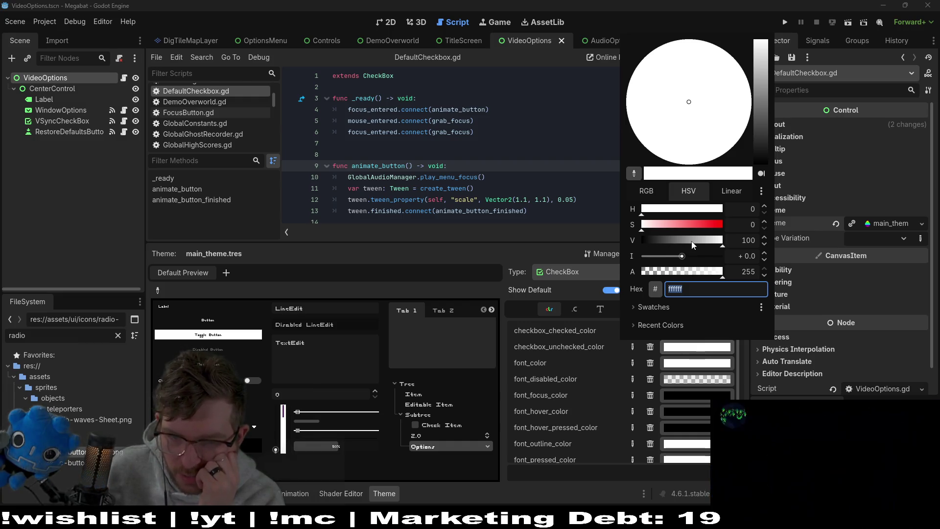
left_click_drag(693, 244, 595, 233)
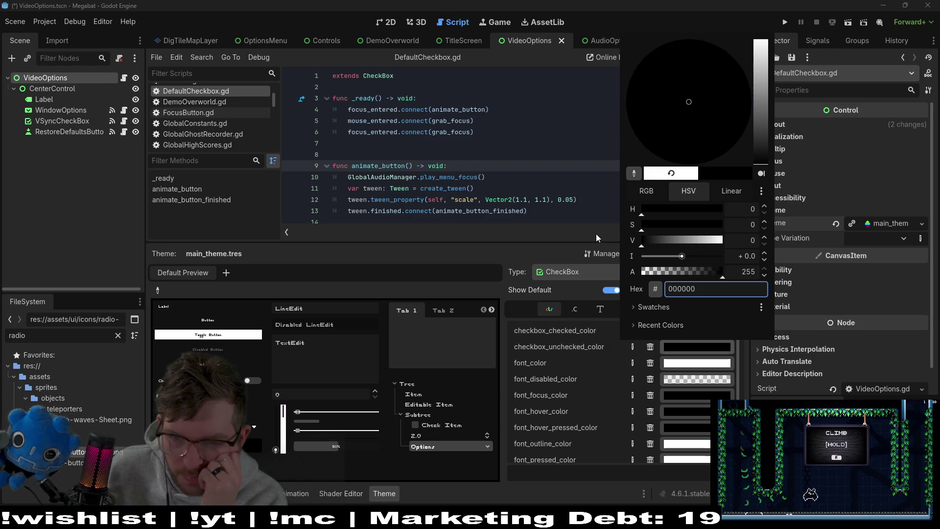
left_click(584, 345)
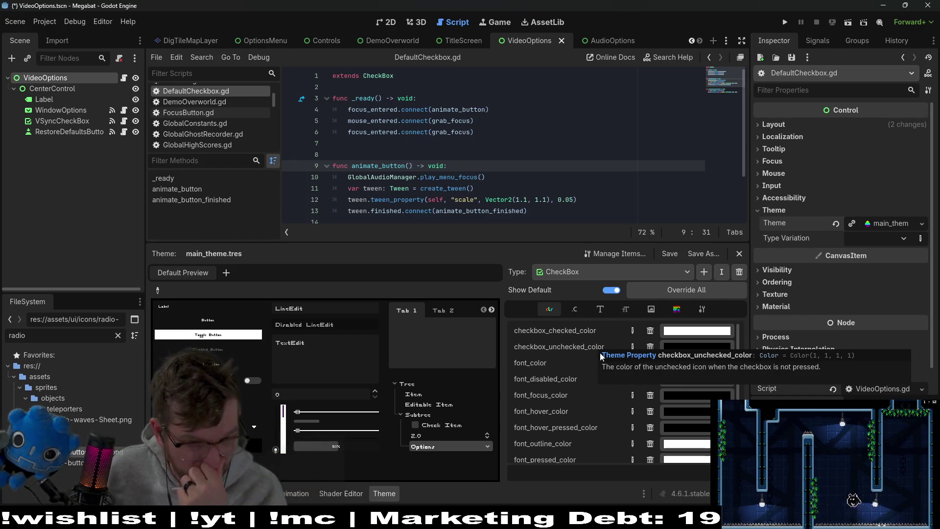
scroll(559, 428, "down", 3)
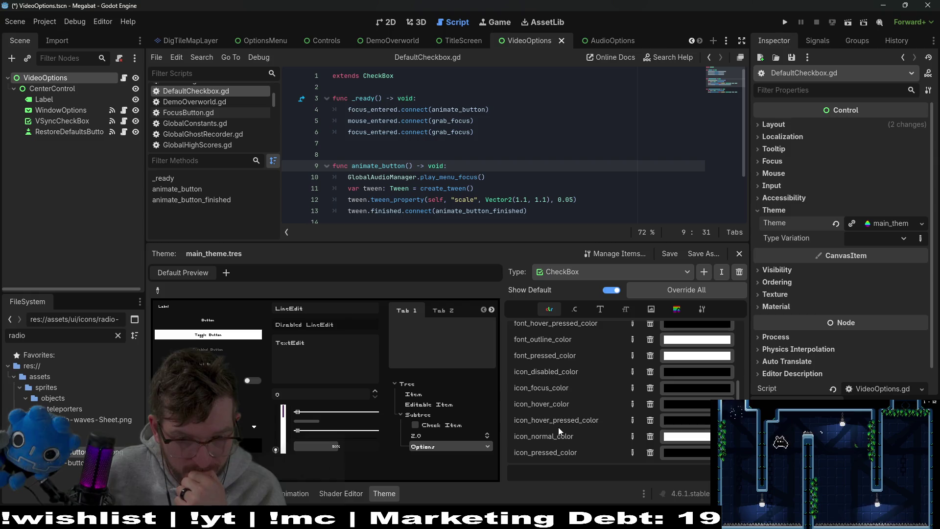
scroll(578, 405, "up", 3)
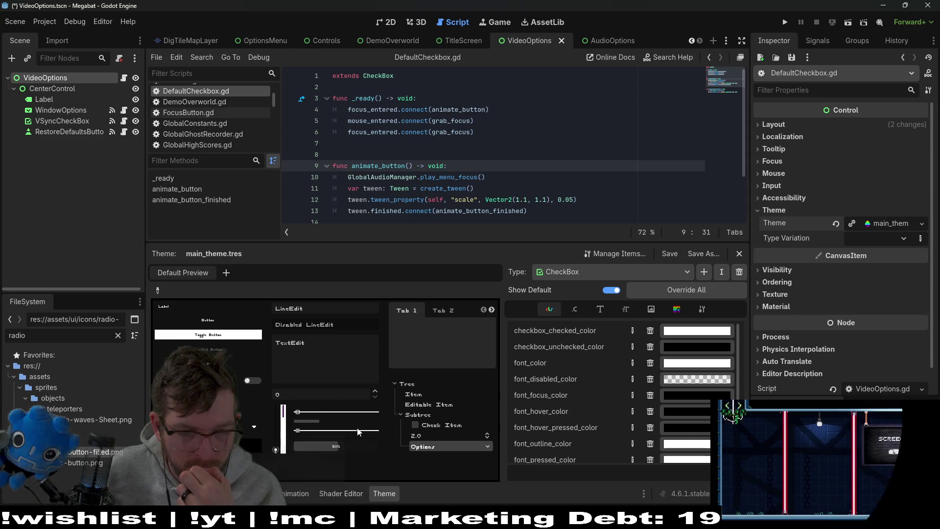
Brighten checkbox_unchecked_color back to white and save the scene.
left_click(697, 347)
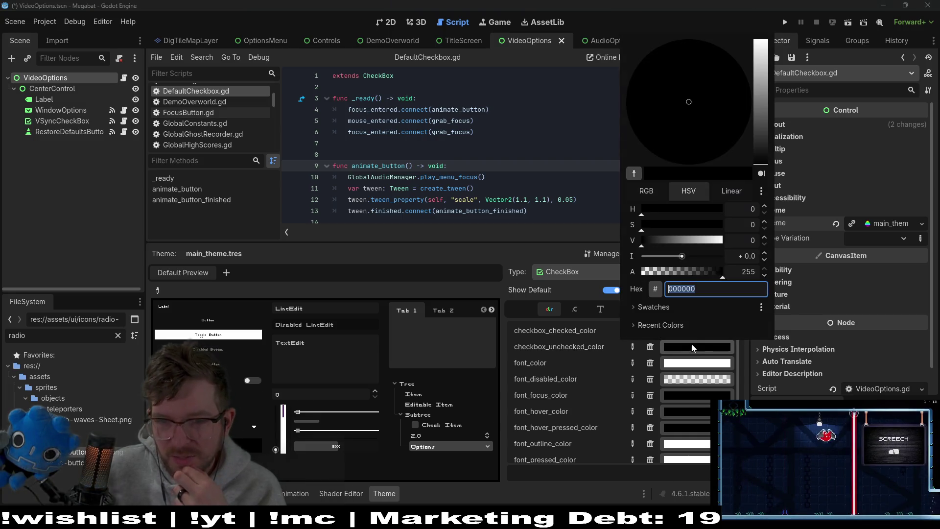
left_click(699, 239)
scroll(756, 239, "up", 10)
left_click(569, 348)
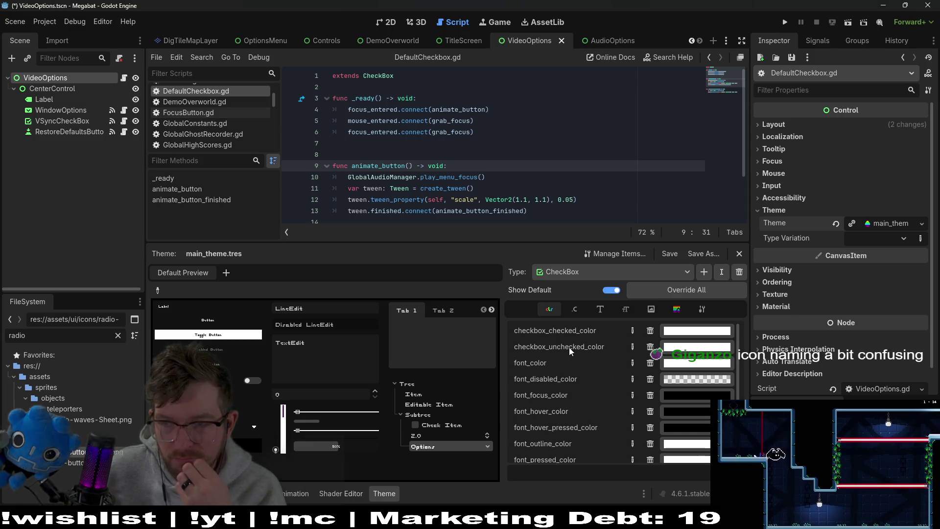
key("ctrl+s")
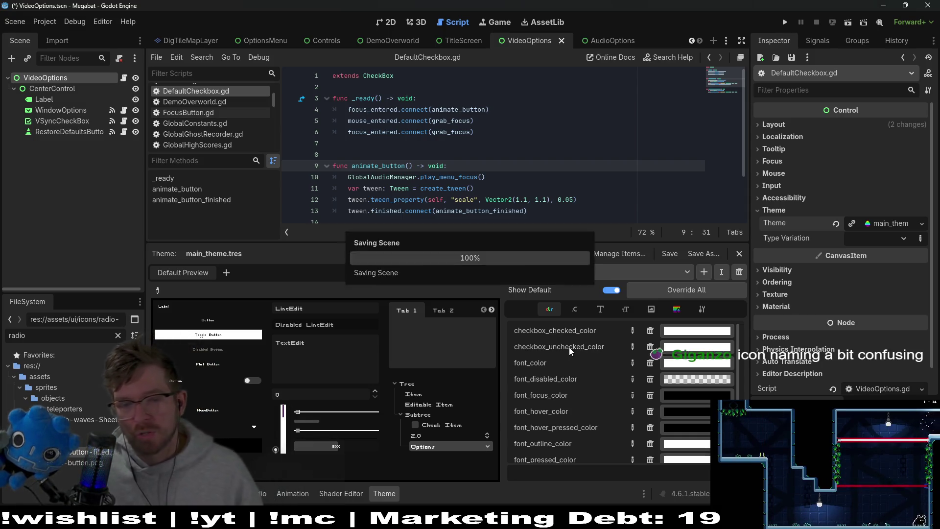
scroll(574, 348, "down", 1)
scroll(571, 359, "down", 2)
scroll(572, 358, "up", 3)
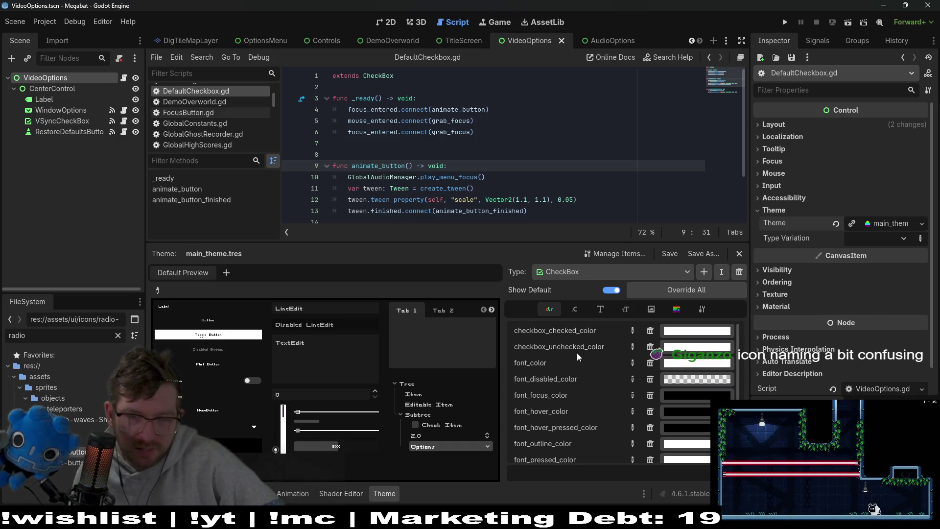
Show VideoOptions on the 2D canvas and step the Theme editor through to CheckBox's Icons list.
mouse_move(580, 350)
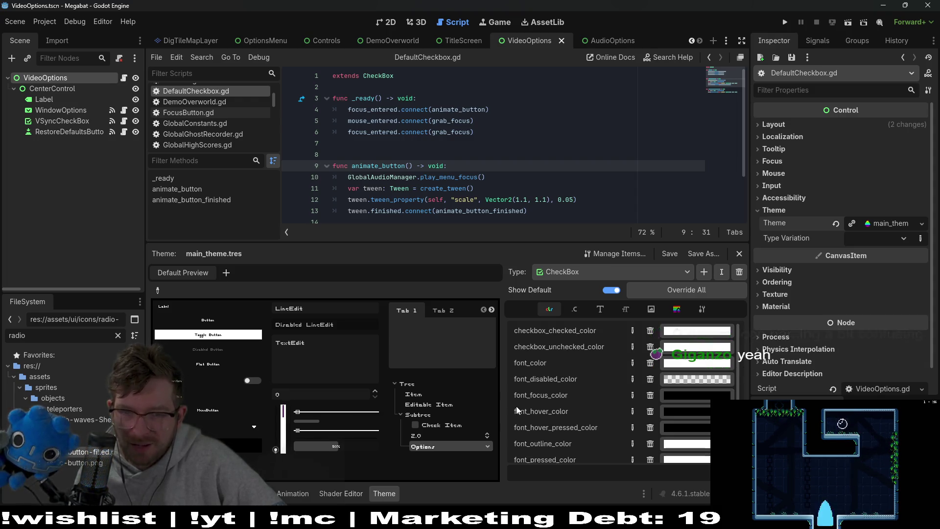
mouse_move(517, 408)
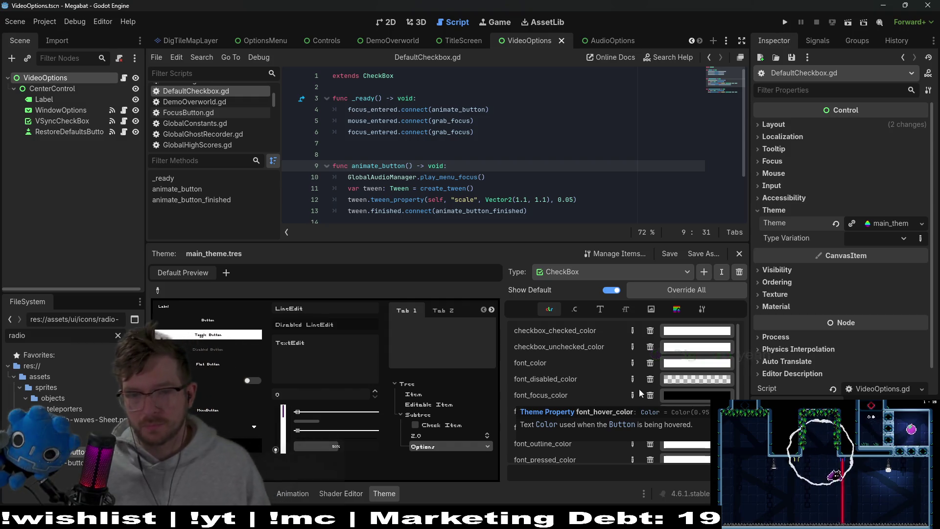
left_click(391, 23)
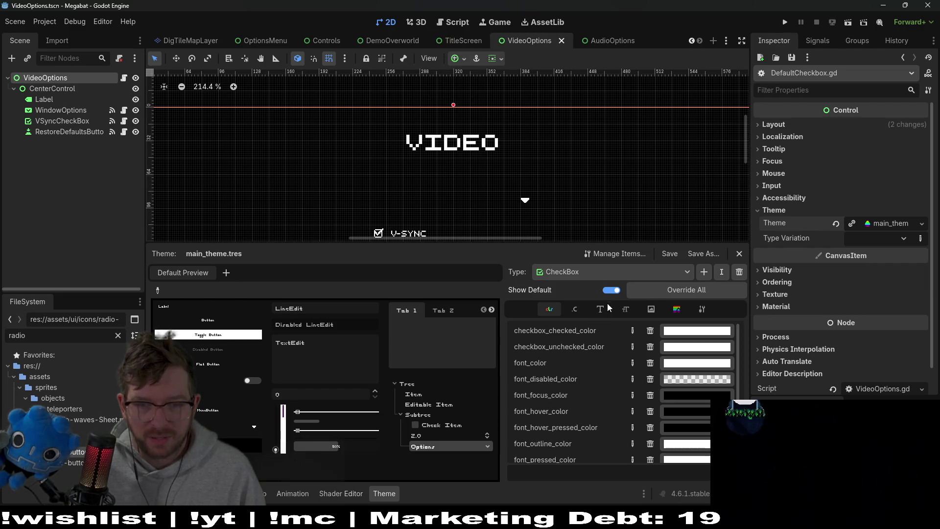
left_click(685, 309)
left_click(701, 310)
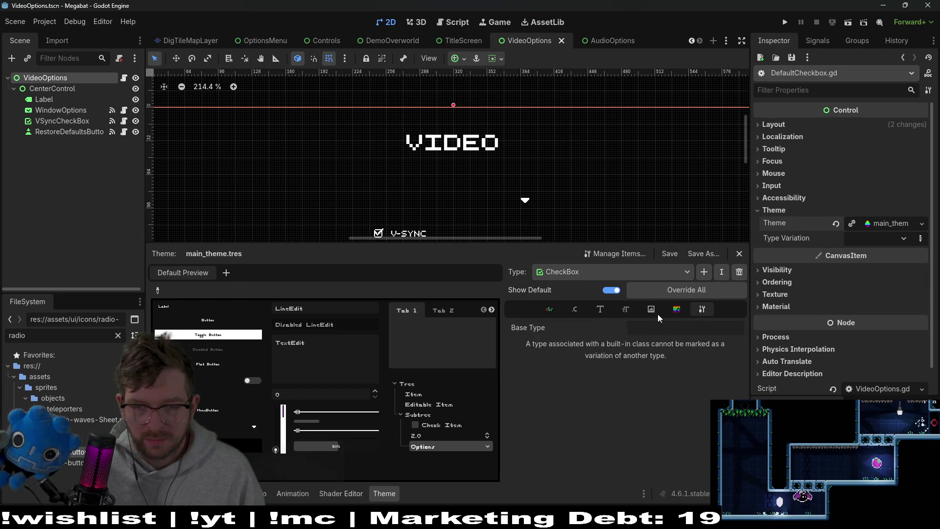
left_click(656, 311)
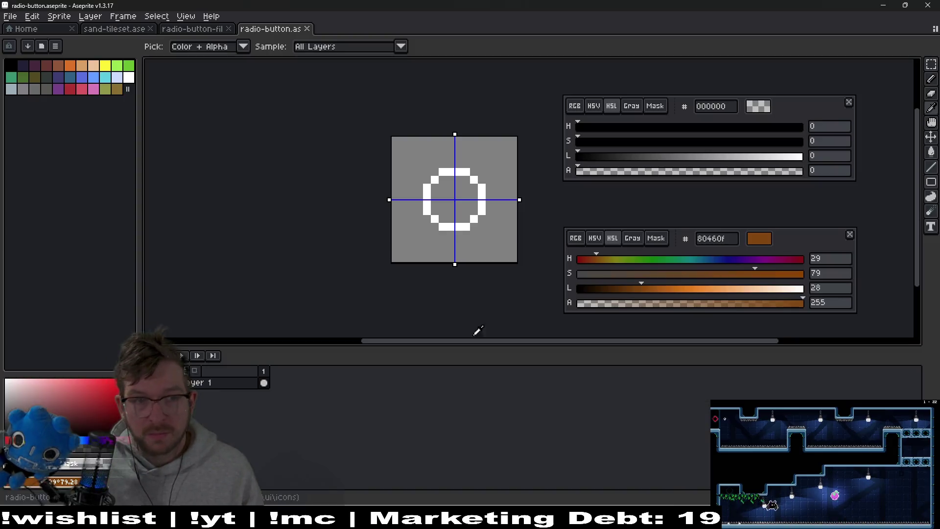
Start a File > Open in Aseprite for the icons folder, then return to Godot.
key("alt+Tab")
left_click(20, 16)
left_click(25, 41)
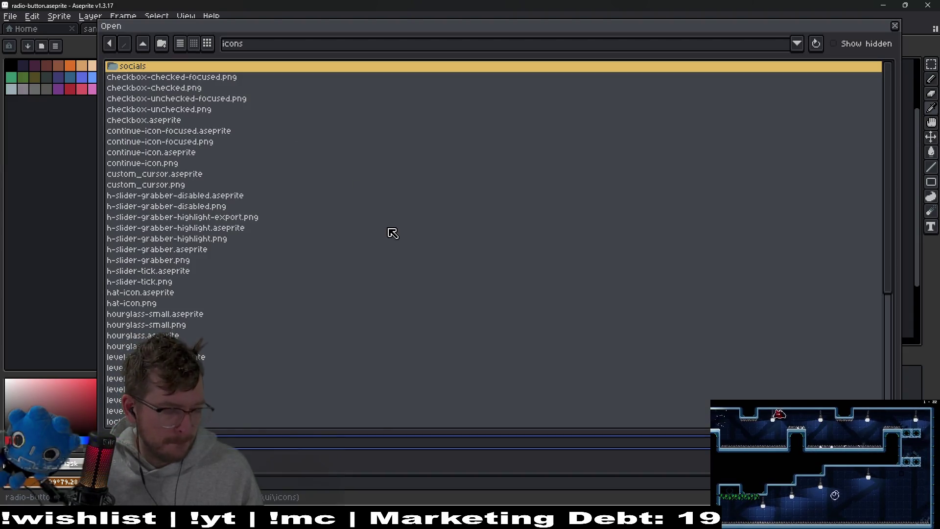
key("alt+Tab")
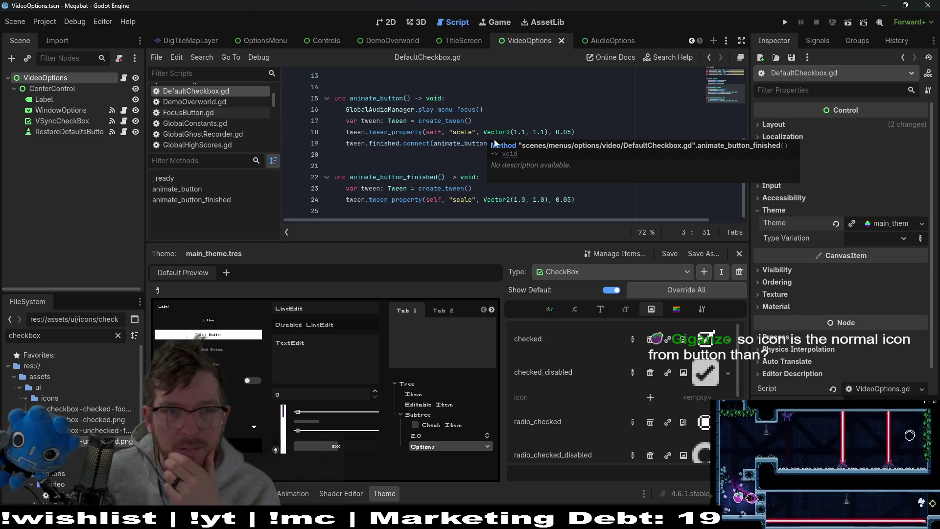
Scroll through the VideoOptions.gd script to review its code.
left_click(124, 77)
scroll(476, 137, "down", 5)
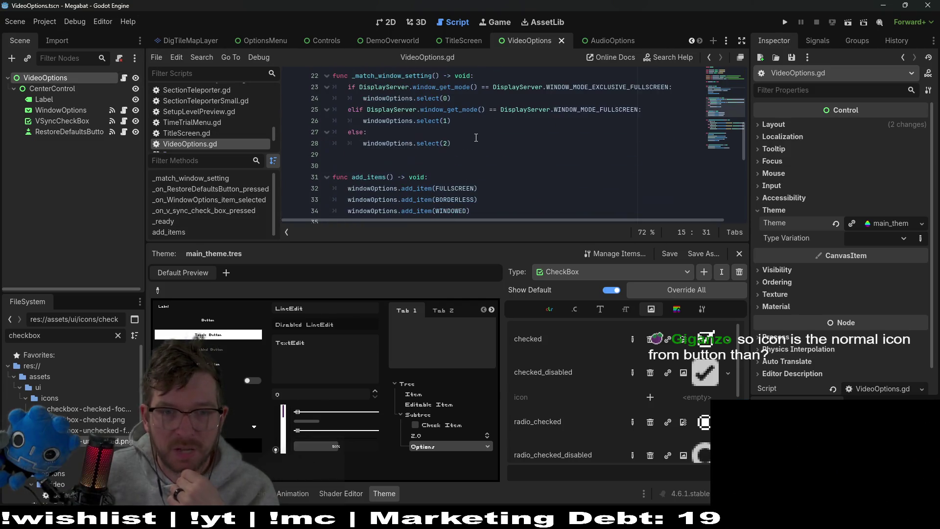
scroll(476, 138, "down", 3)
scroll(476, 138, "down", 2)
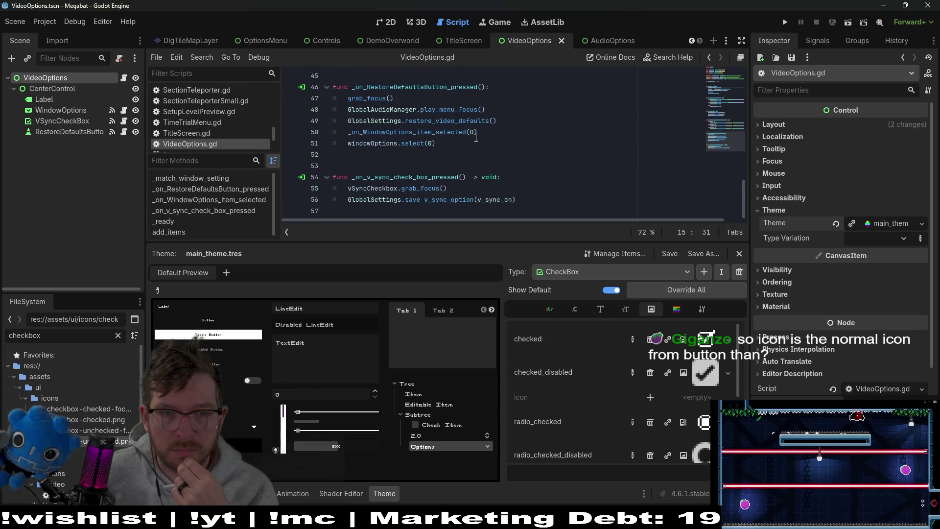
scroll(476, 138, "up", 15)
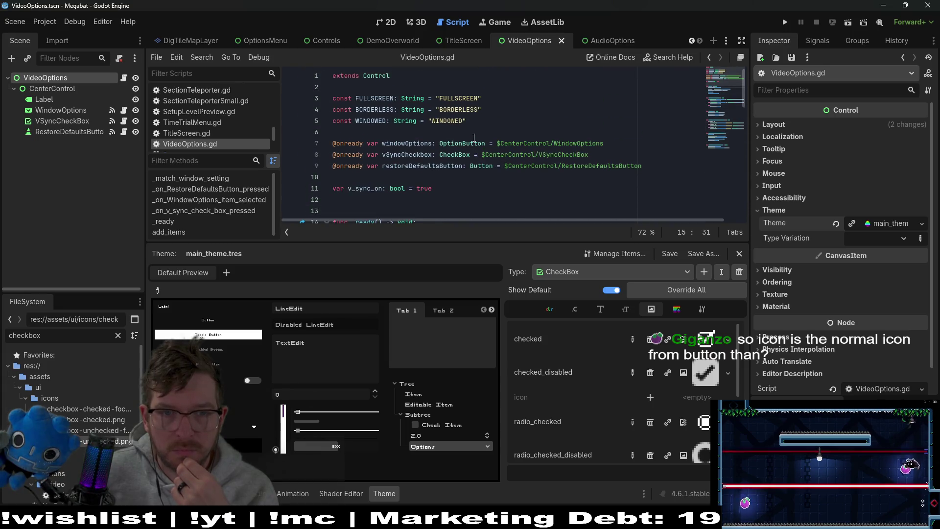
Inspect the V-SYNC checkbox's DefaultCheckbox.gd script, then open MenuCheckbox.gd from the project files.
left_click(124, 121)
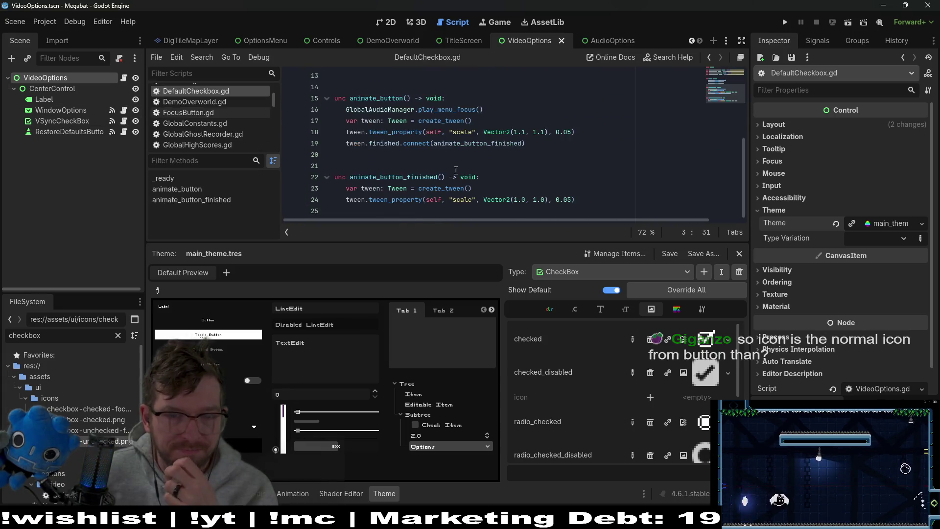
scroll(456, 170, "up", 4)
scroll(458, 168, "up", 1)
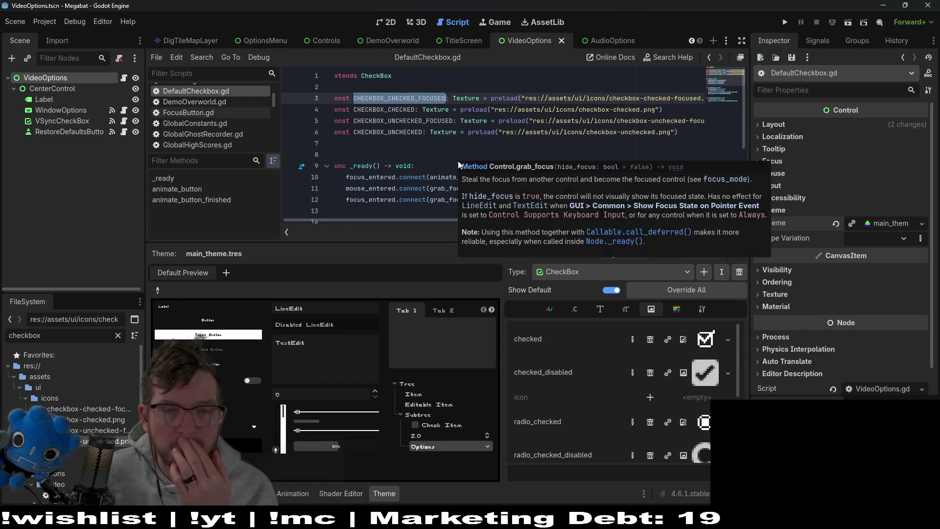
left_click(424, 153)
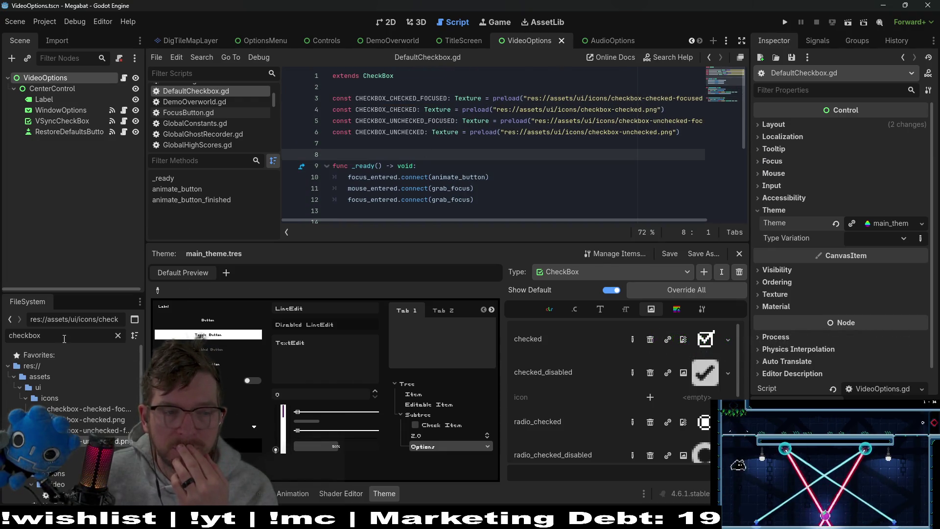
scroll(126, 419, "down", 4)
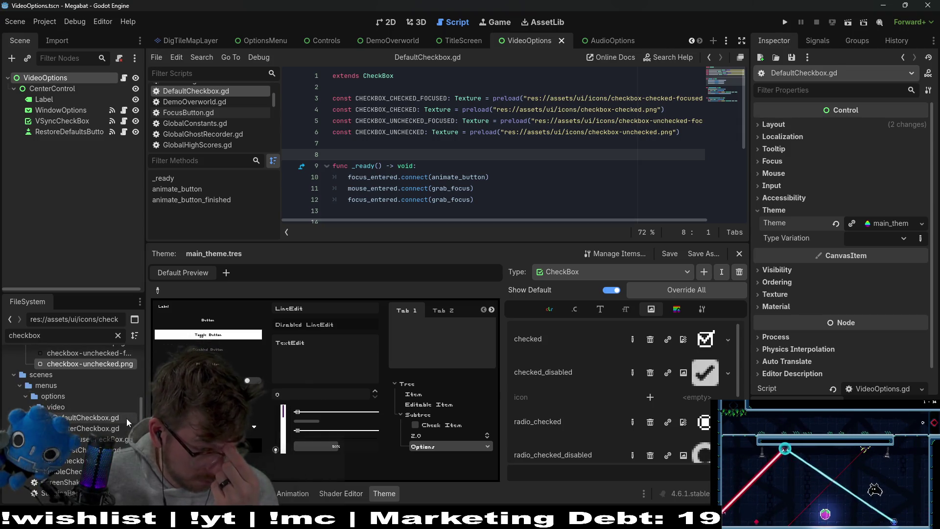
left_click(86, 470)
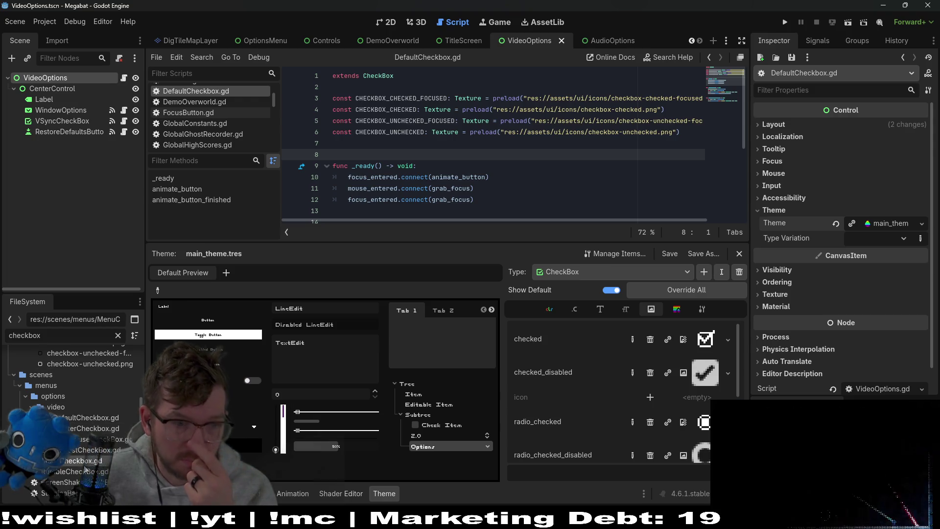
double_click(67, 462)
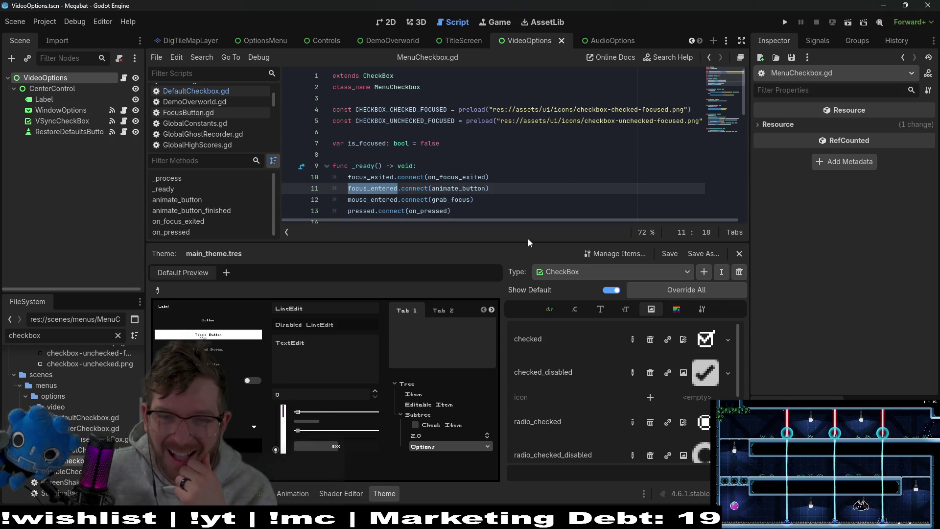
Read through MenuCheckbox.gd's focus handlers that swap the focused checked/unchecked icons.
left_click_drag(528, 240, 528, 324)
scroll(523, 233, "down", 1)
scroll(523, 232, "down", 3)
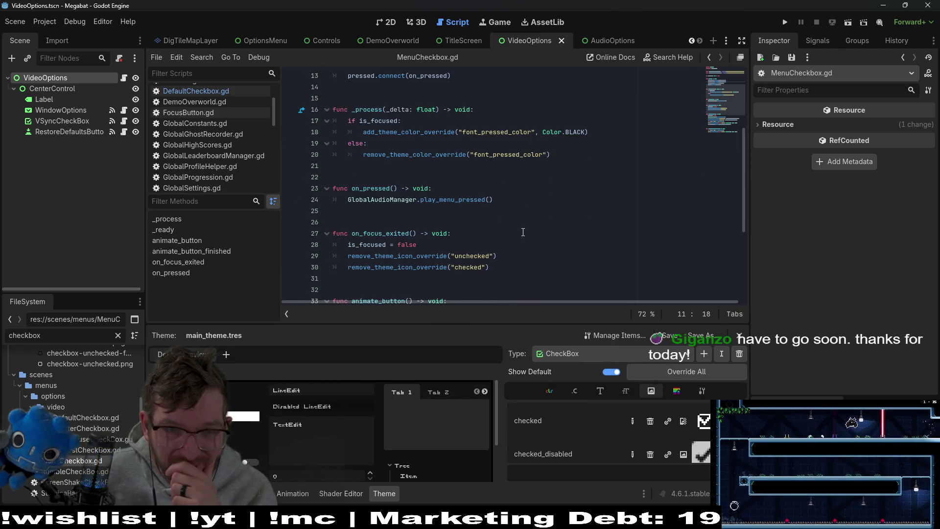
scroll(523, 232, "down", 4)
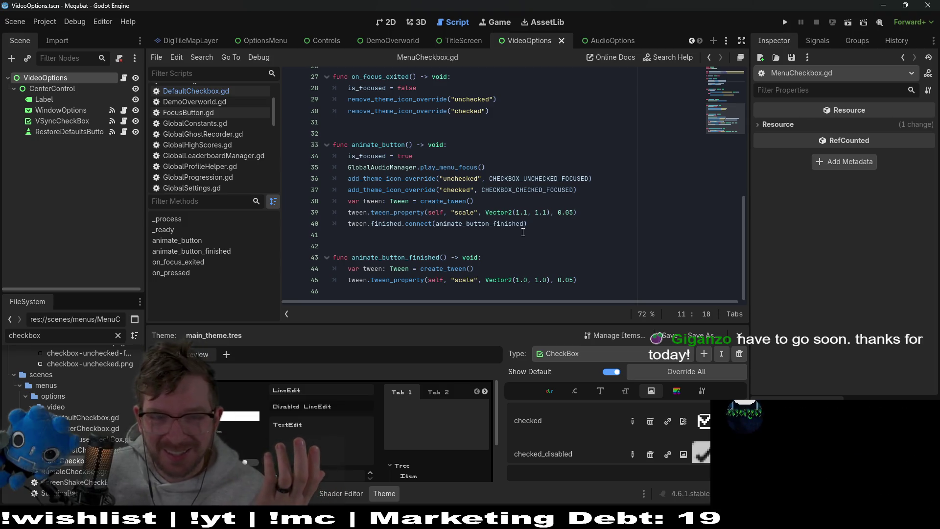
Remove the DefaultCheckbox.gd script from the VSyncCheckBox node.
left_click(68, 123)
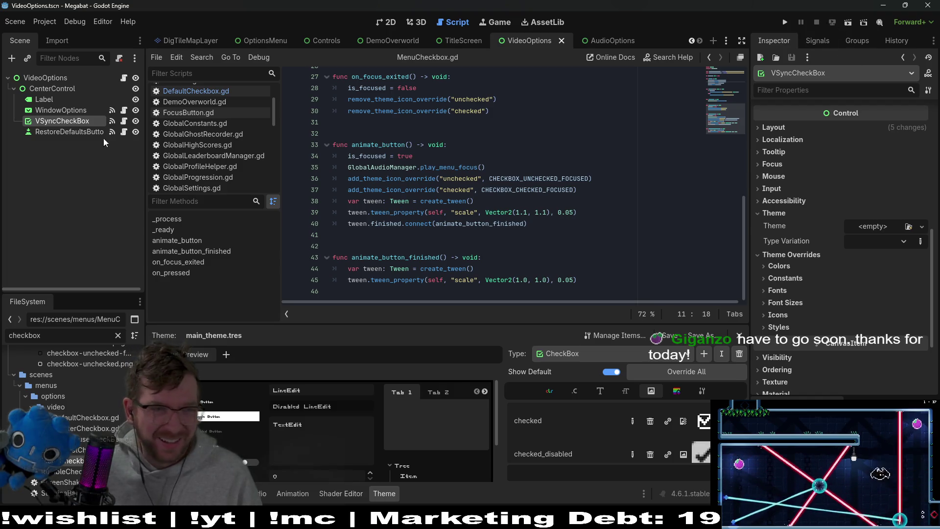
left_click(63, 110)
left_click(71, 122)
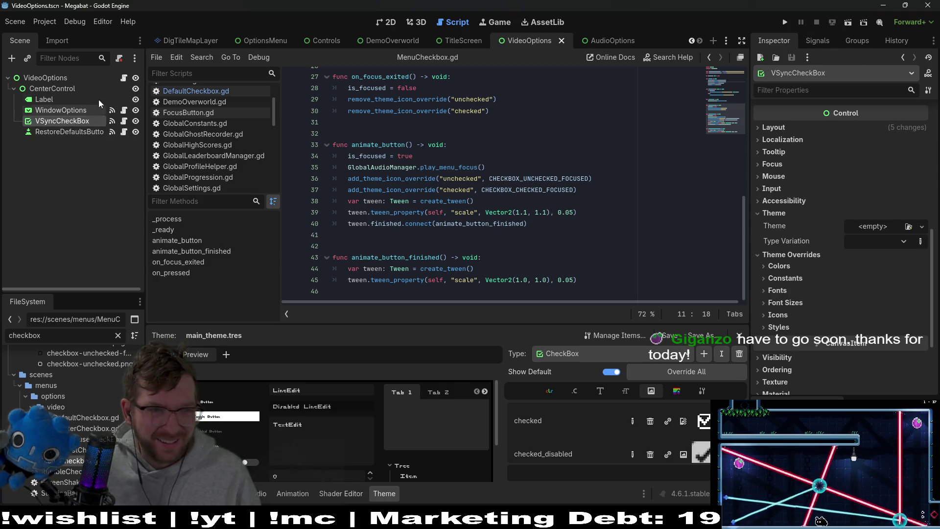
left_click(119, 57)
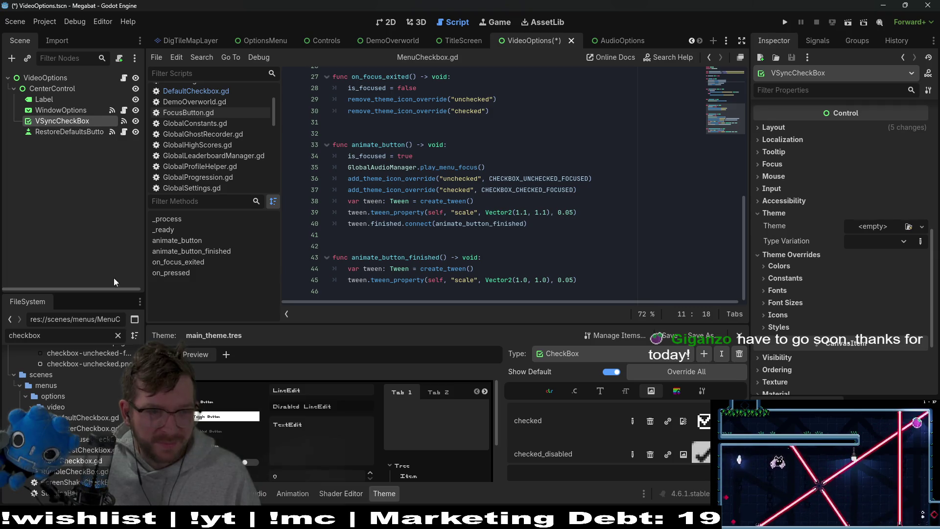
left_click(120, 58)
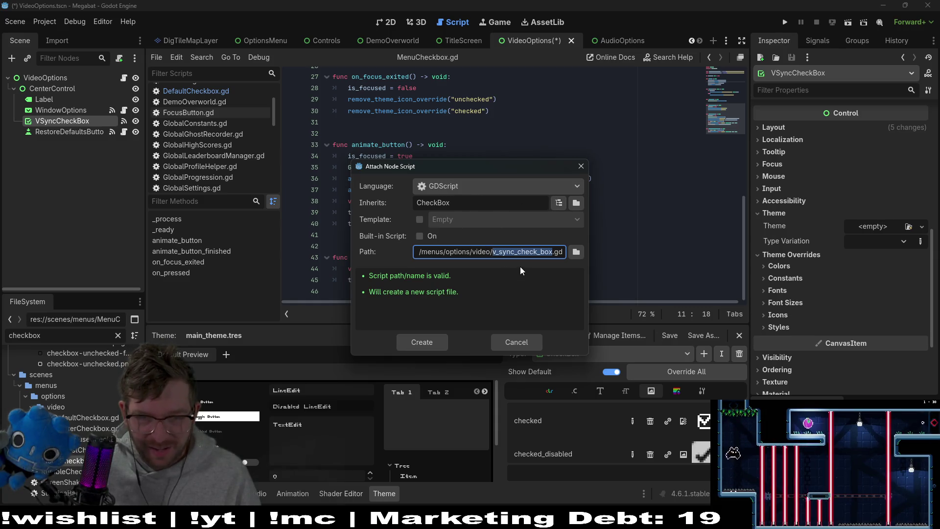
left_click(578, 253)
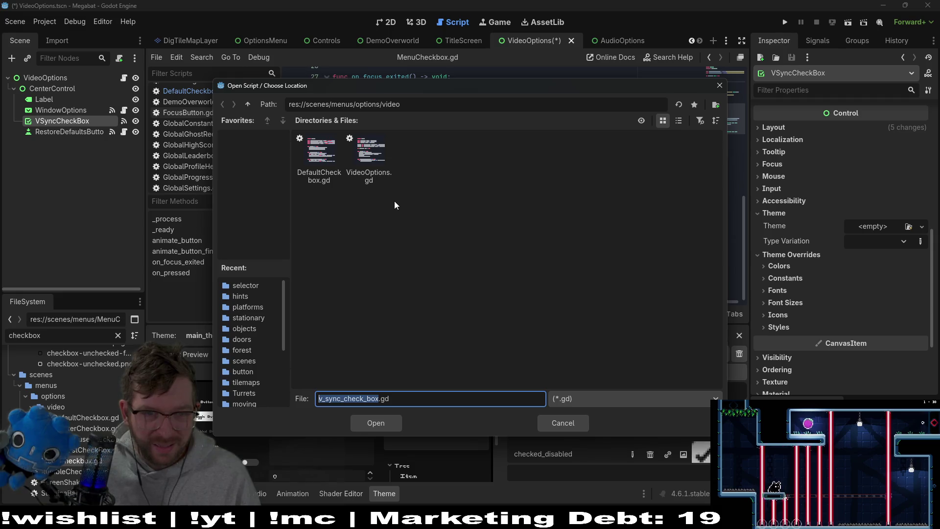
left_click(319, 162)
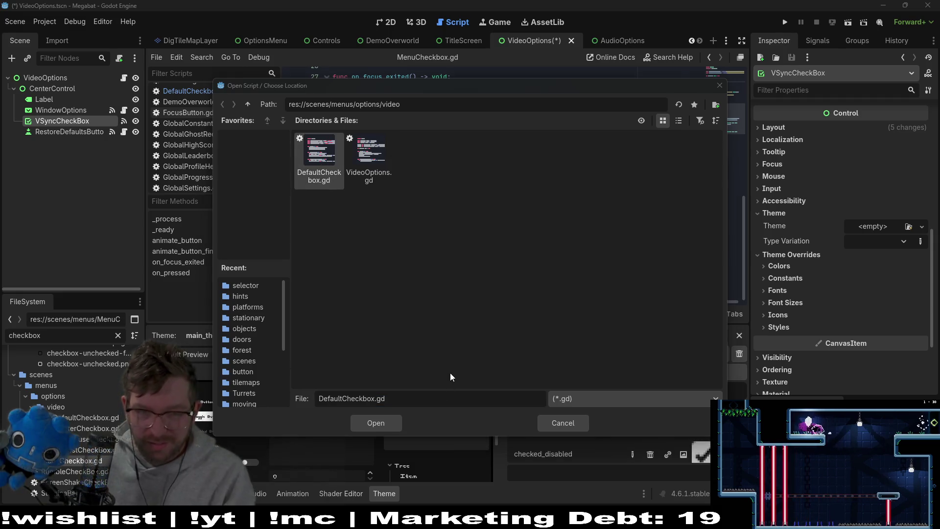
key("Delete")
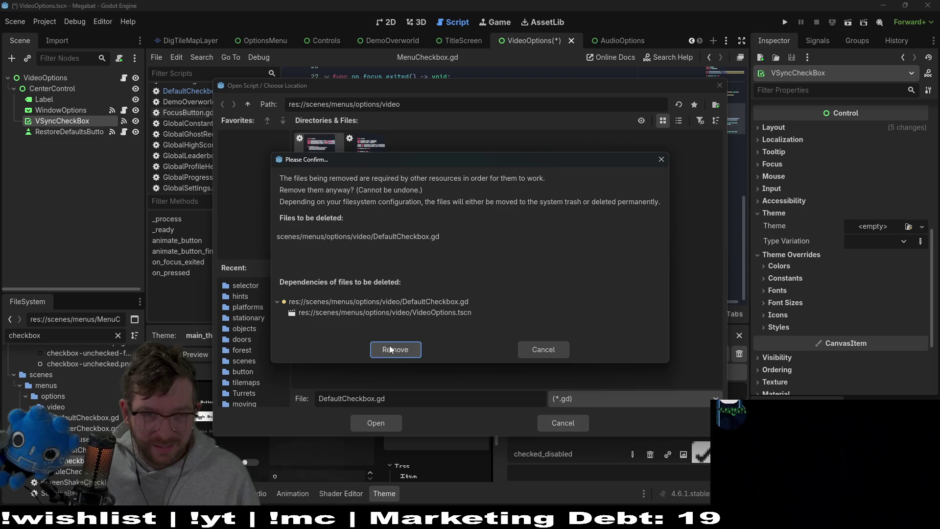
left_click(391, 349)
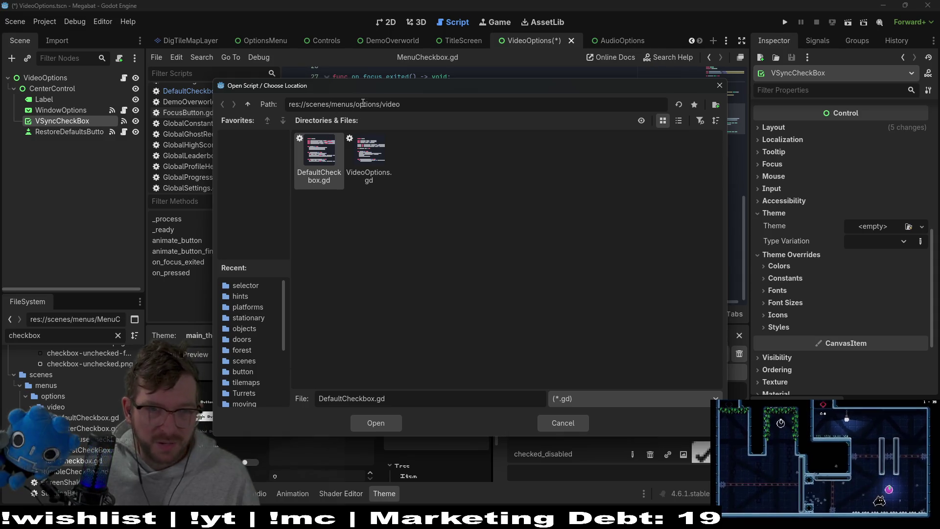
left_click(417, 155)
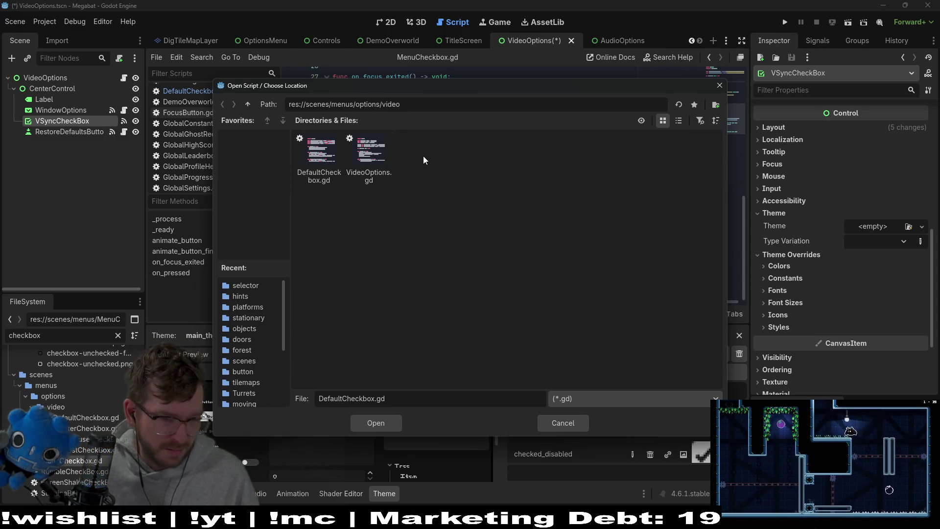
left_click(248, 104)
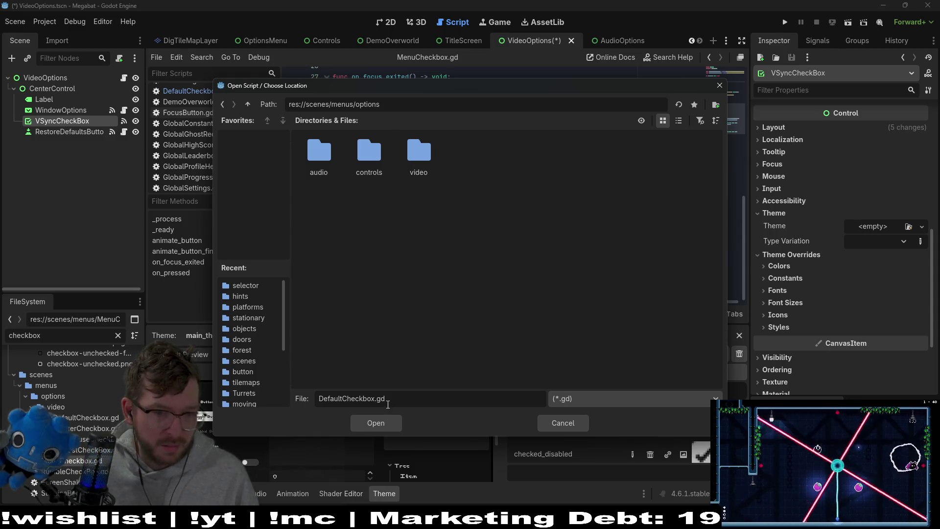
left_click_drag(381, 398, 269, 397)
key("BackSpace")
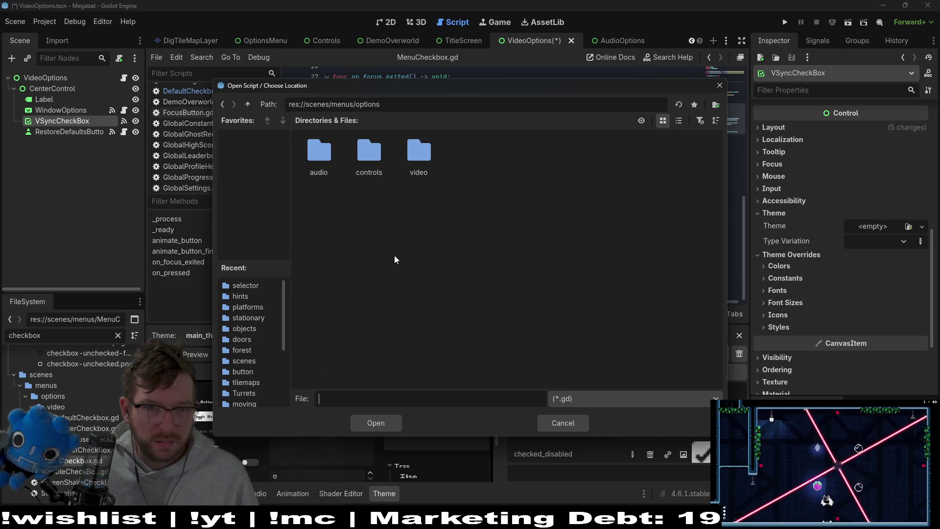
double_click(364, 160)
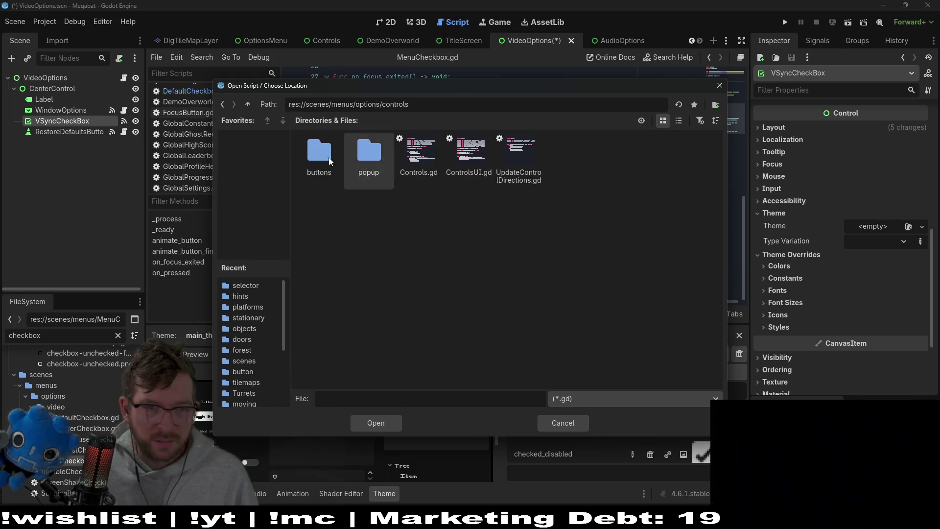
key("Escape")
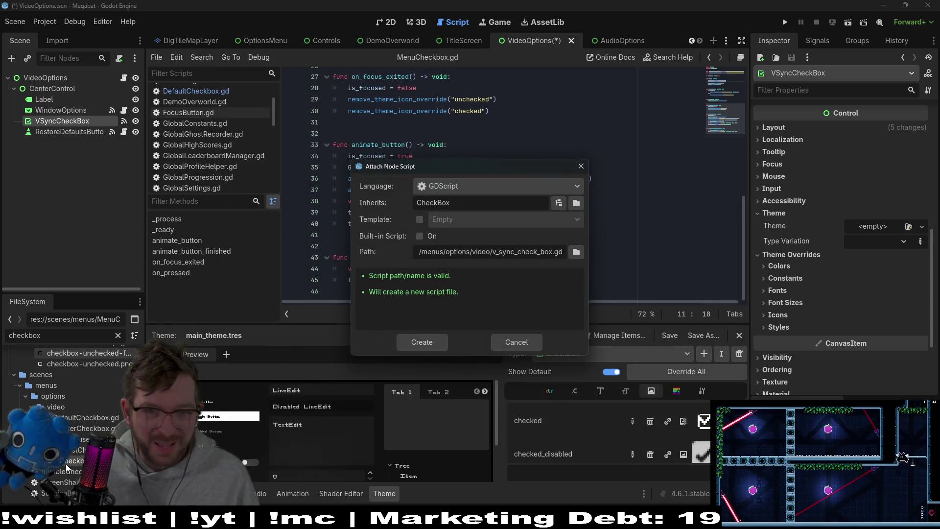
left_click(516, 341)
right_click(89, 418)
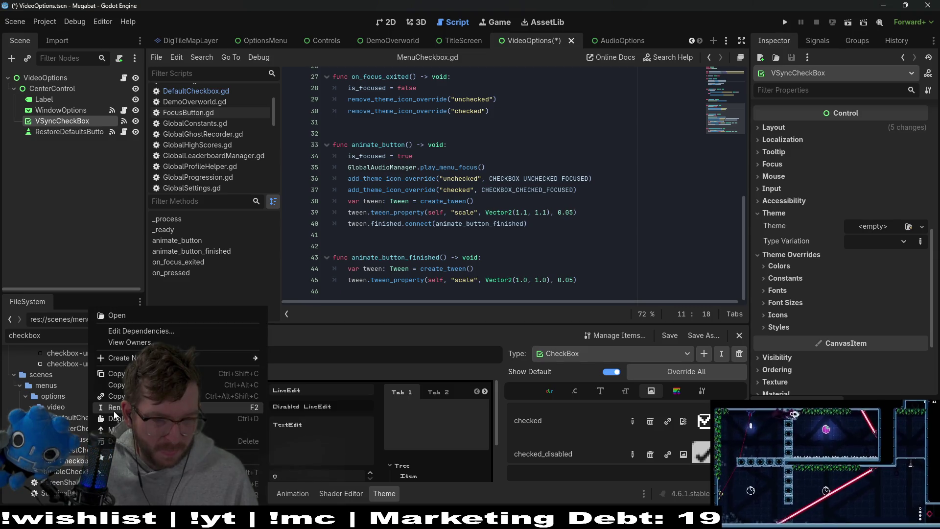
left_click(117, 373)
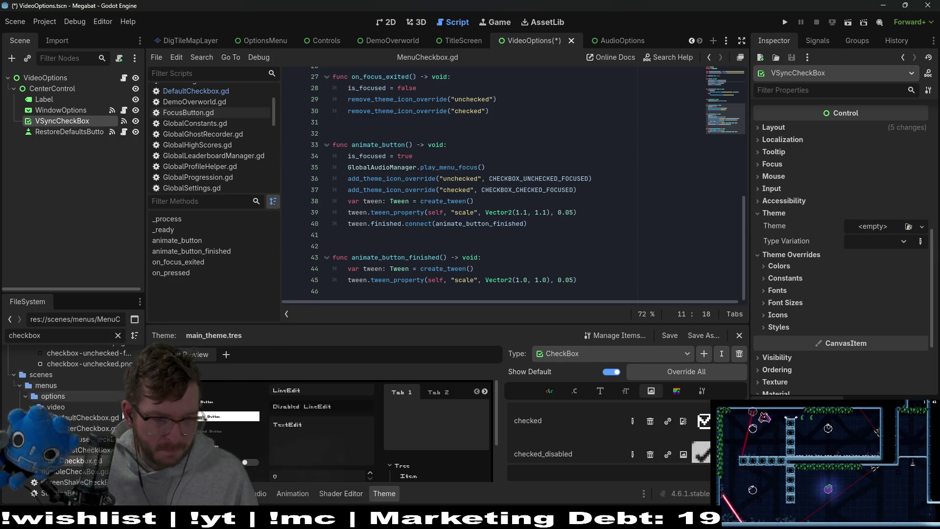